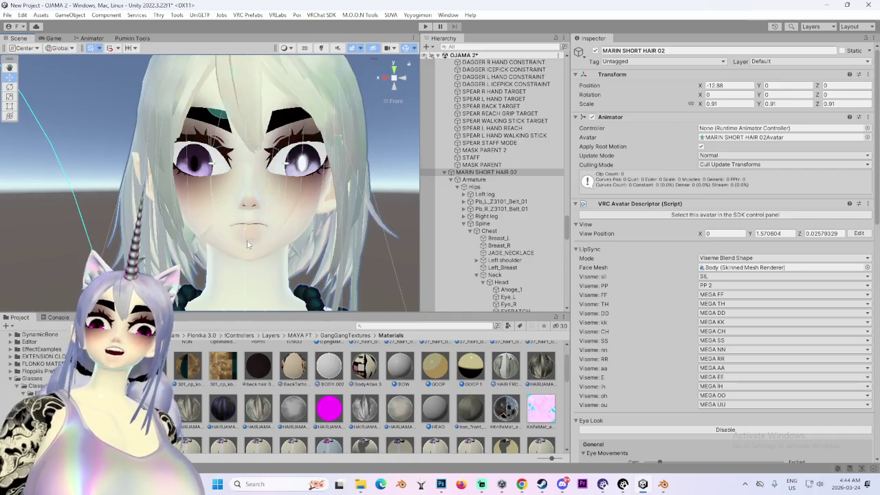
- Orbit around the avatar's head, checking its side, front and three-quarter views
mouse_move(403, 95)
left_mouse_down("alt")
mouse_move(387, 77)
mouse_move(385, 96)
left_mouse_up("alt")
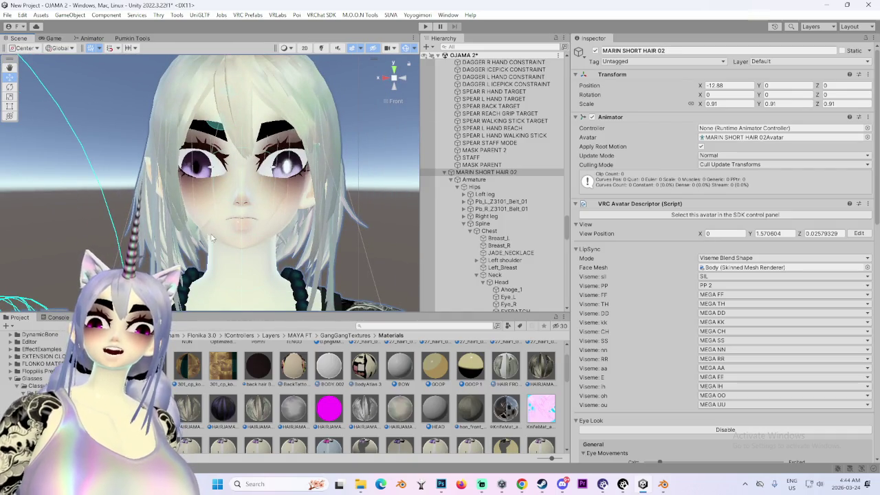
mouse_move(233, 221)
left_mouse_down("alt")
mouse_move(234, 250)
mouse_move(302, 236)
mouse_move(321, 210)
mouse_move(307, 215)
mouse_move(348, 197)
mouse_move(337, 160)
mouse_move(389, 129)
mouse_move(259, 238)
mouse_move(330, 213)
left_mouse_up("alt")
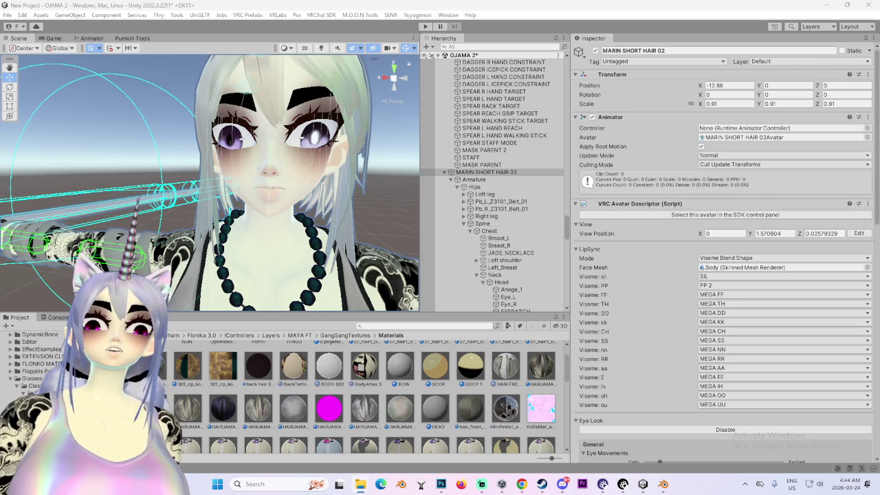
left_click(385, 79)
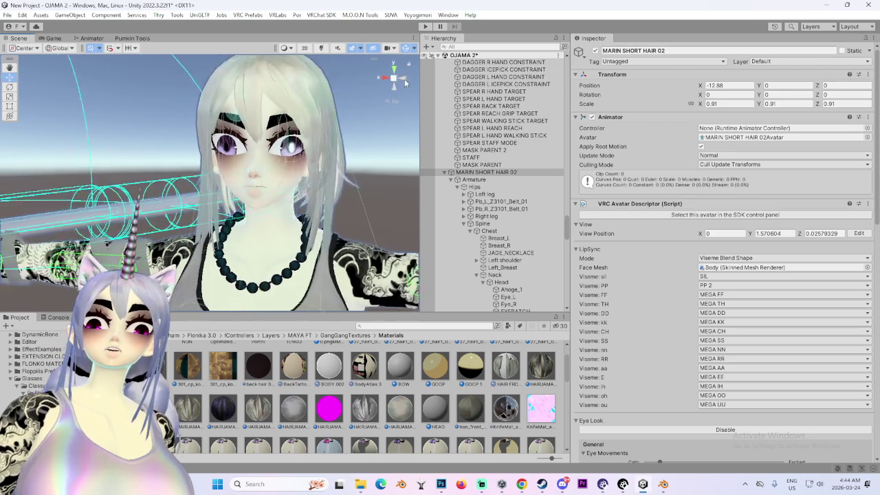
left_click(381, 78)
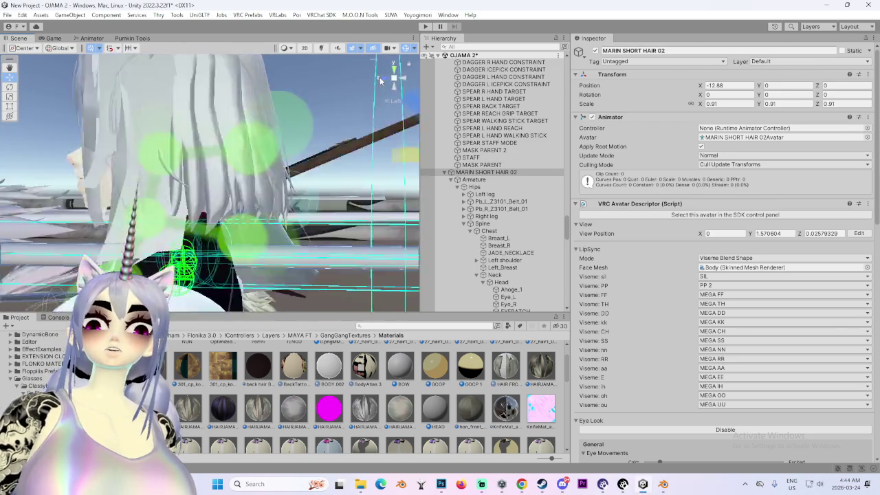
mouse_move(373, 143)
left_mouse_down("alt")
mouse_move(339, 224)
mouse_move(302, 227)
left_mouse_up("alt")
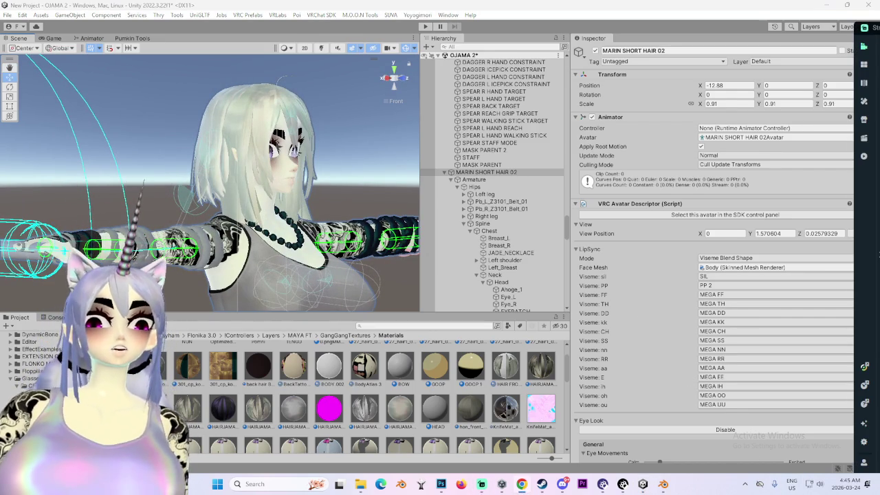
- Glance at the YouTube playlist, then return to Unity and reset the view to face the avatar
key("alt+Tab")
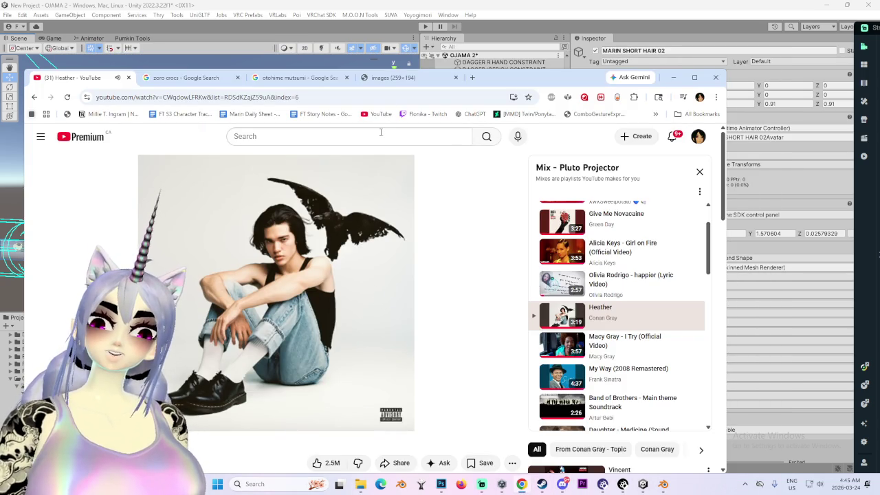
left_click(673, 77)
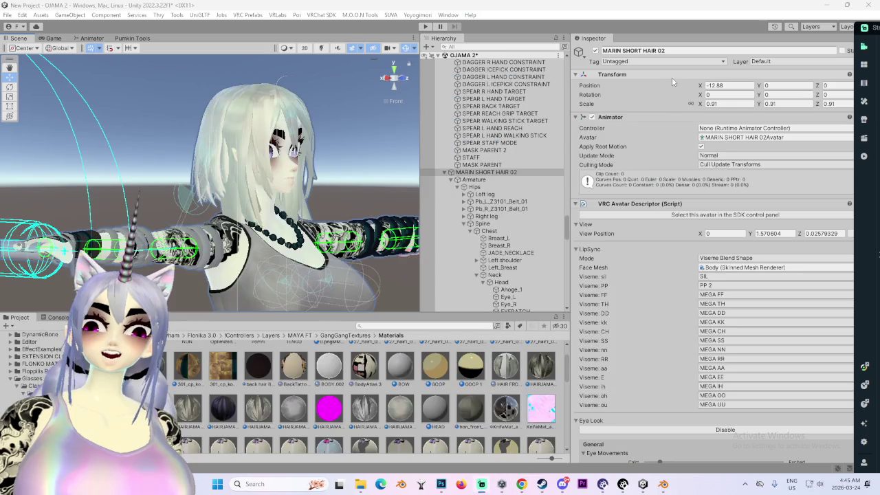
left_click_drag(329, 202, 341, 195, "alt")
scroll(341, 195, "up", 5)
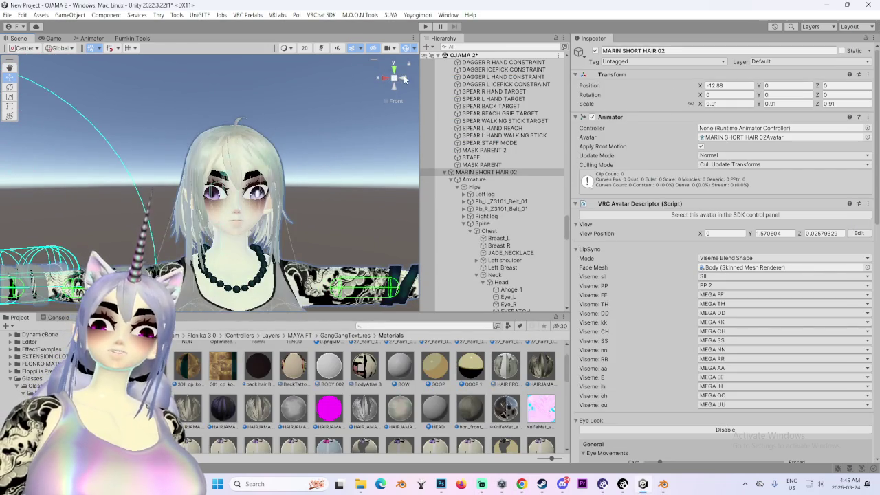
left_click(384, 76)
scroll(344, 156, "up", 3)
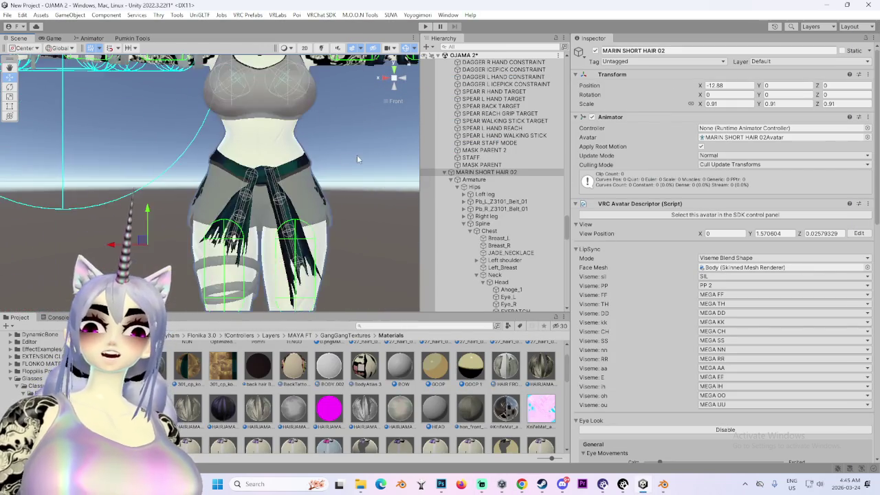
- Deselect everything, then select the grey avatar's Body mesh to see its blendshapes
left_click(344, 155)
scroll(344, 155, "down", 3)
middle_click_drag(283, 298, 219, 226)
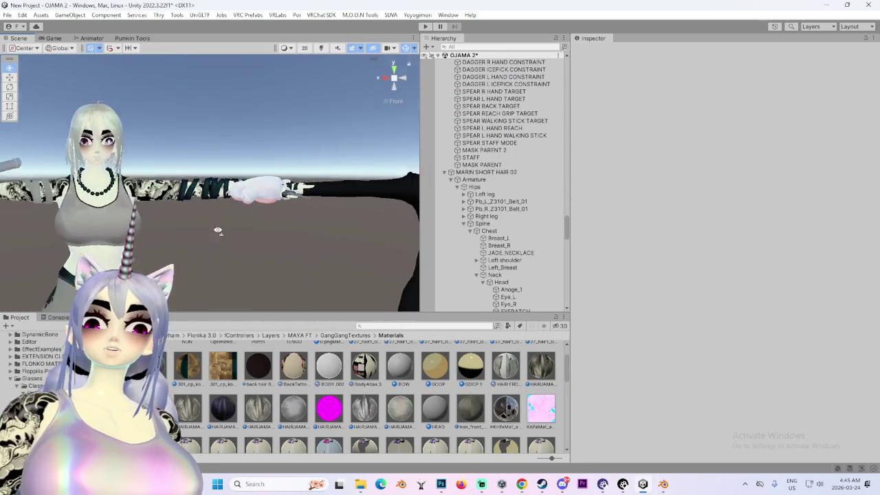
mouse_move(219, 229)
right_mouse_down()
mouse_move(165, 231)
mouse_move(205, 190)
right_mouse_up()
left_click(204, 187)
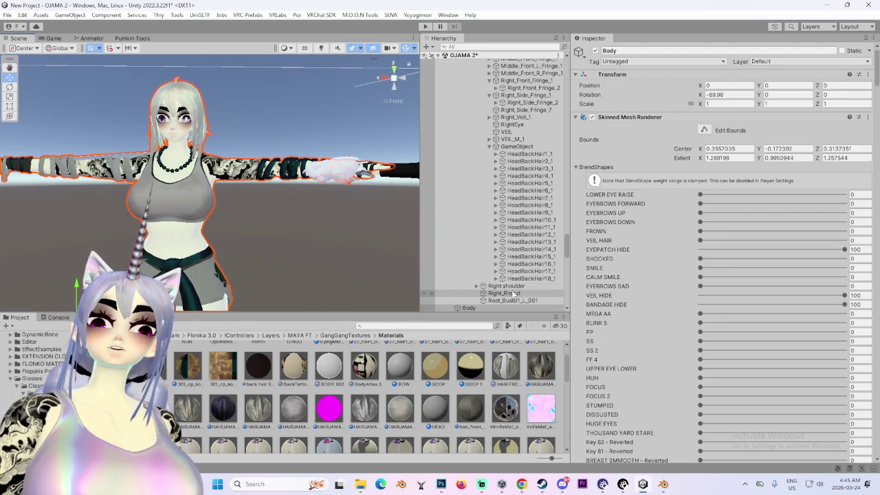
- Select the MARIN SHORT HAIR 02 root, scroll its Inspector, then bring the browser's image tab forward
scroll(515, 275, "up", 10)
left_click(533, 117)
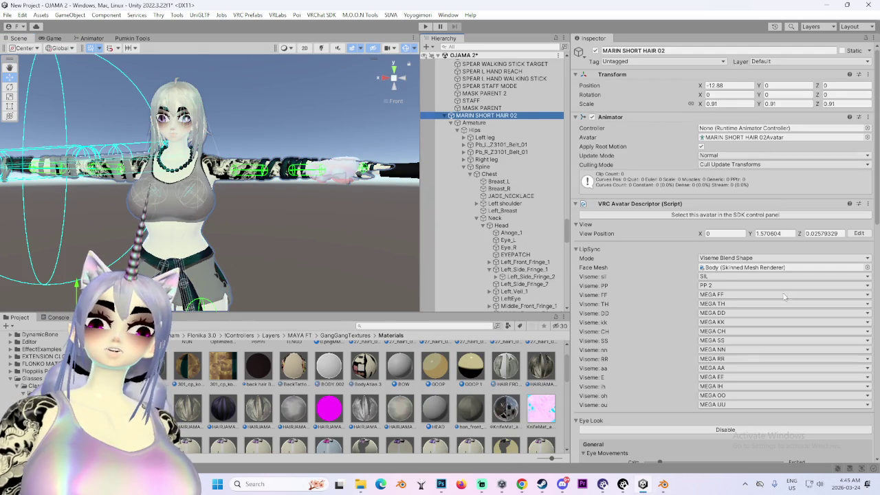
scroll(767, 318, "down", 3)
scroll(665, 341, "down", 2)
scroll(665, 341, "down", 3)
scroll(678, 342, "down", 2)
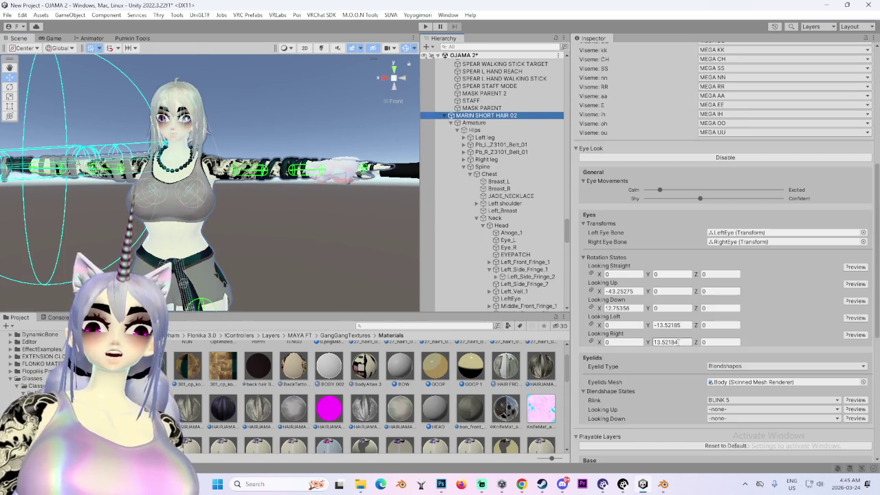
scroll(677, 342, "down", 3)
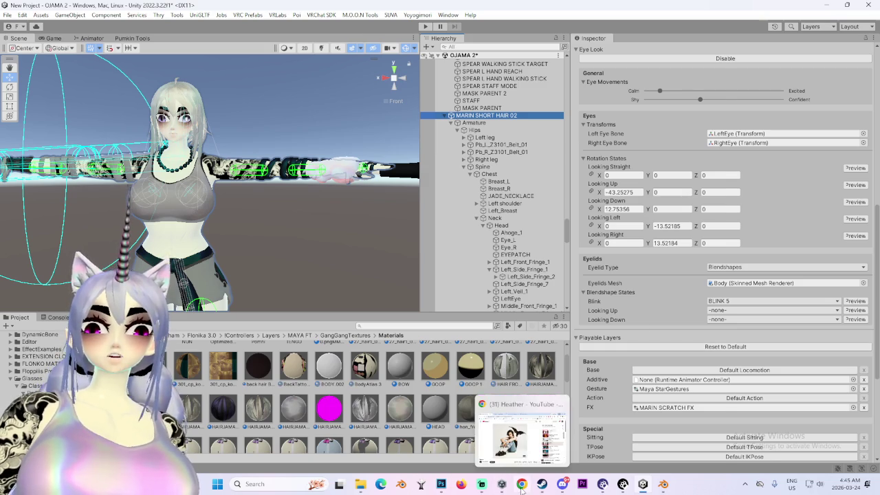
left_click(522, 484)
left_click(405, 81)
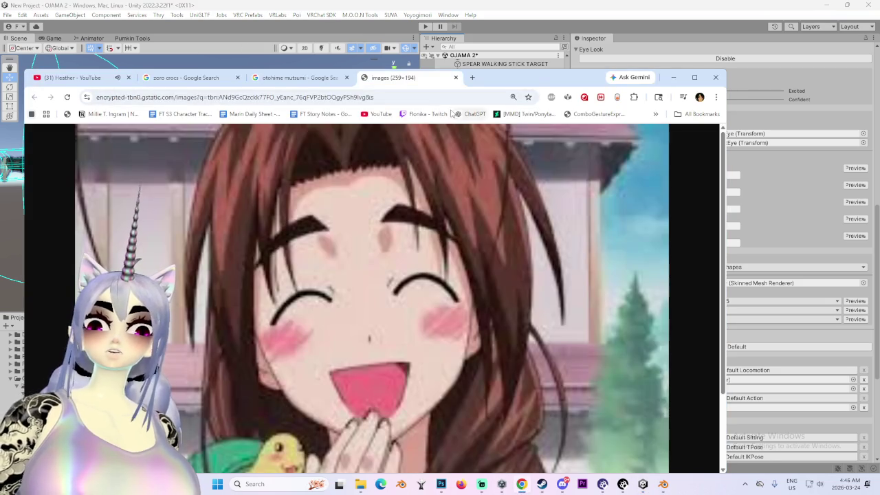
- Google 'what does heather look like from I wish I were heather' and open Conan Gray's Heather video from Images
left_click(444, 99)
type("what does")
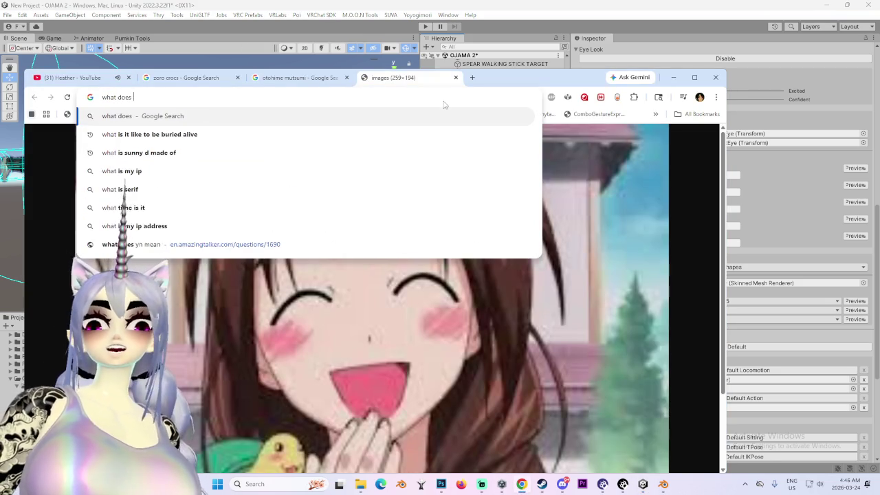
type(" heather ")
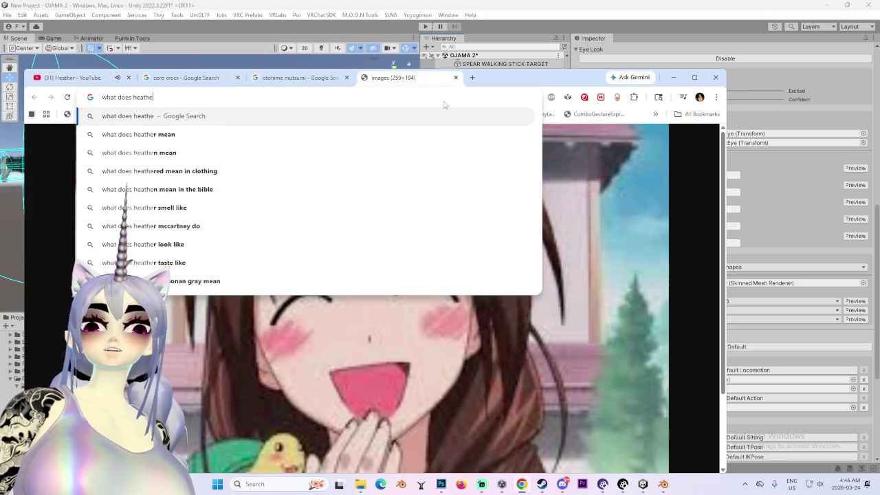
type("look like from I wish I were heather")
key("Return")
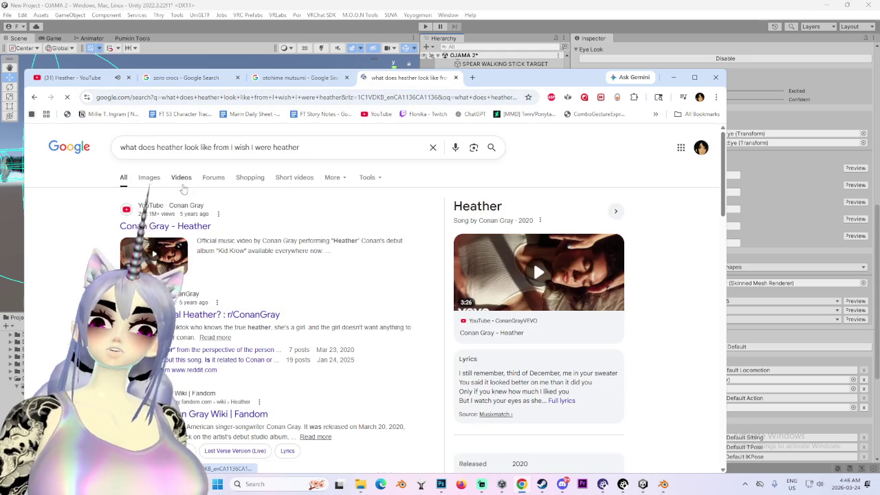
left_click(150, 178)
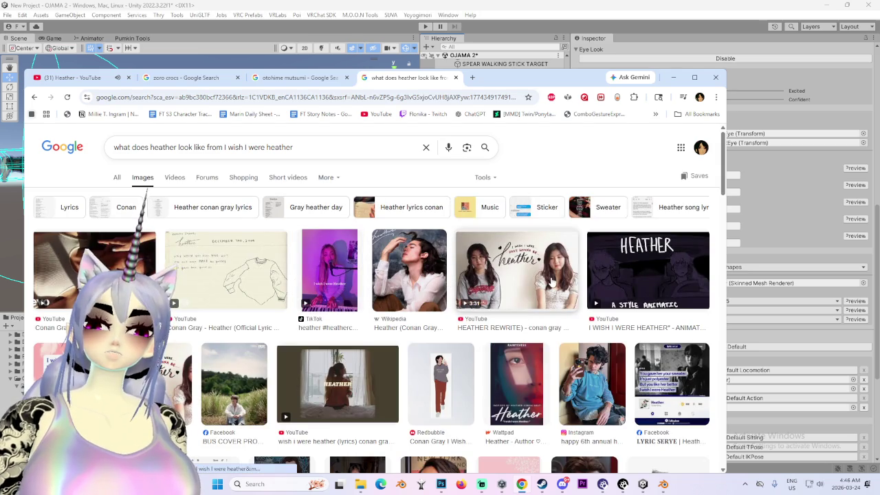
left_click(93, 264)
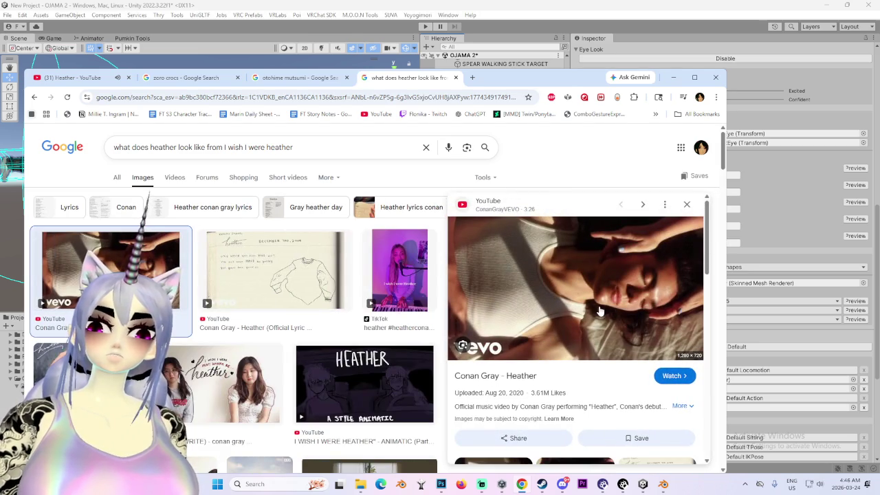
left_click(599, 306)
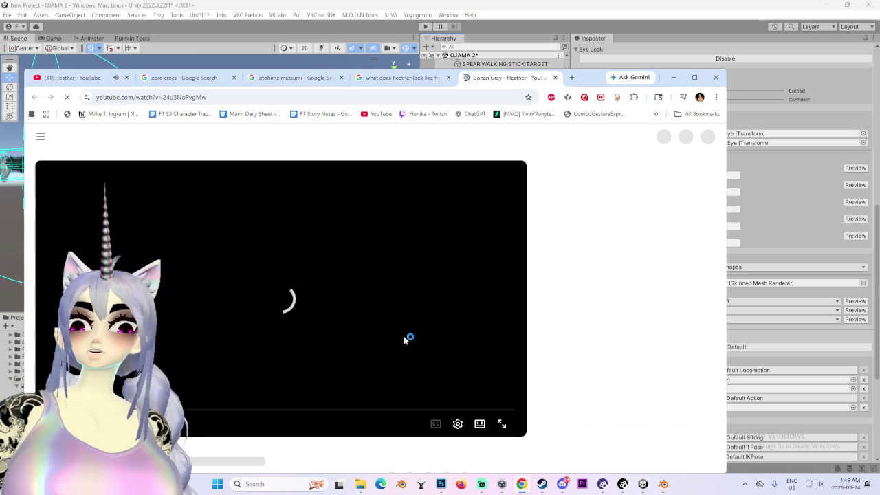
- Play the Heather video, revisit the Pluto Projector mix tab, then minimize the browser back to Unity
left_click(222, 336)
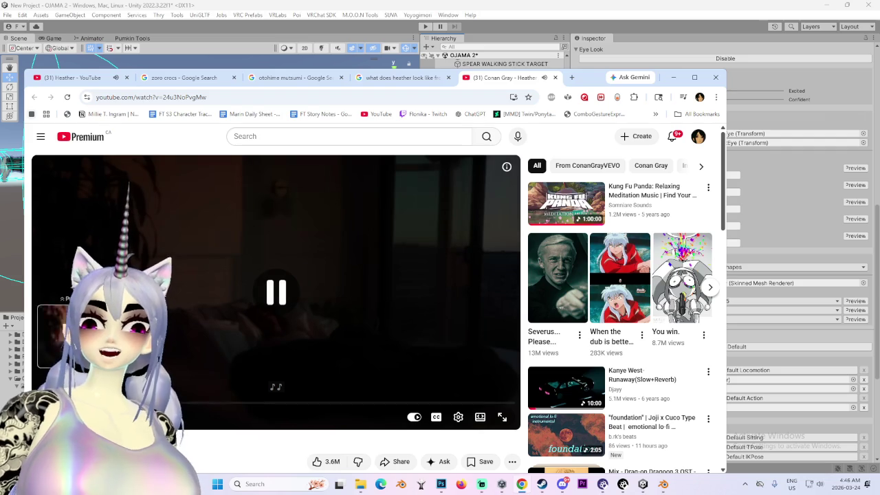
left_click(75, 77)
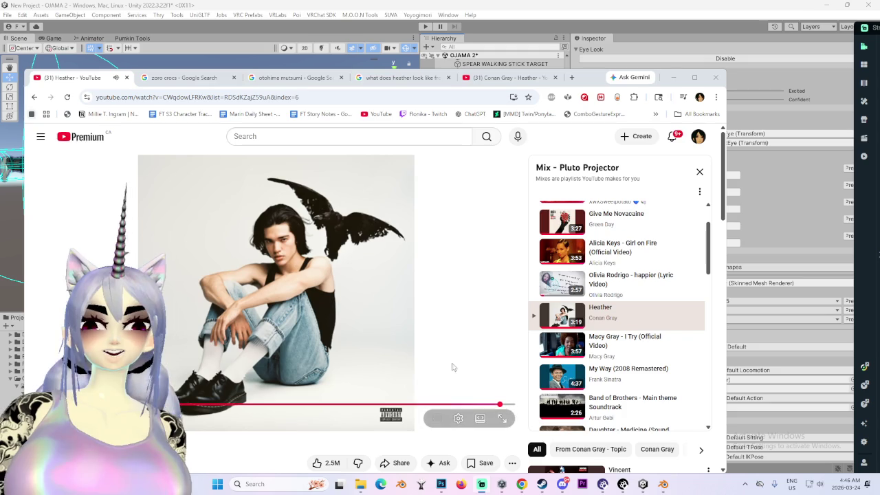
right_click(365, 294)
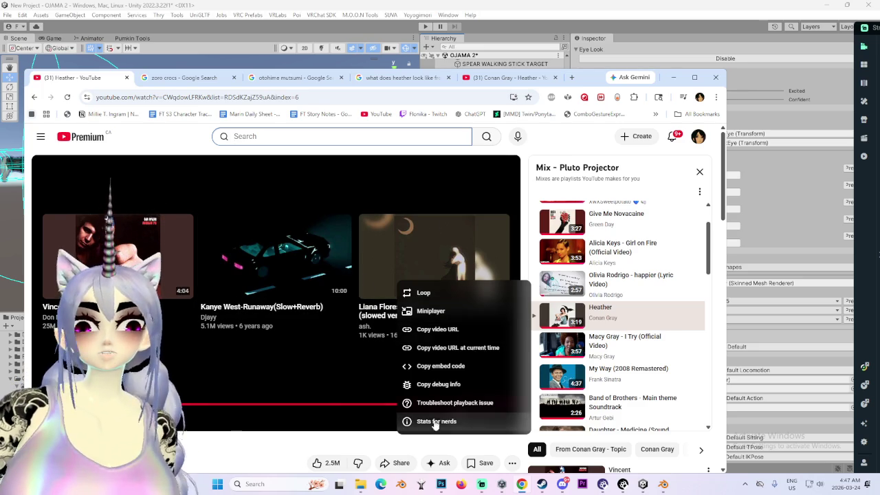
left_click(368, 448)
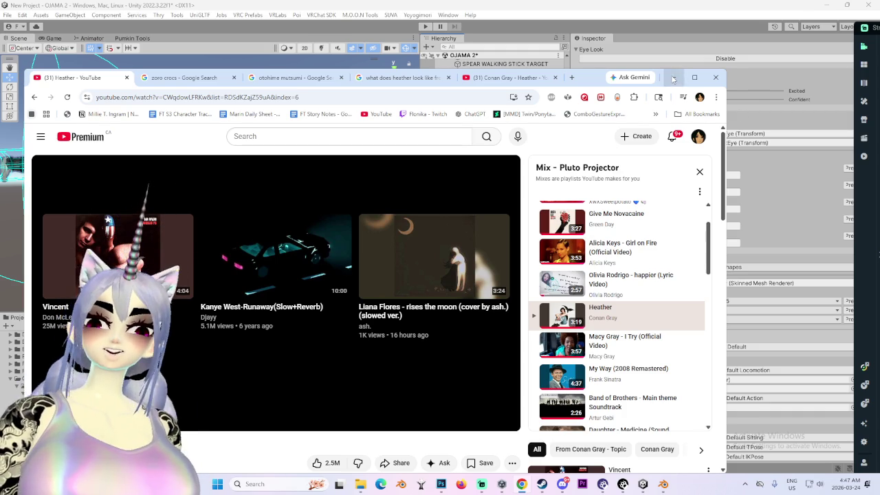
left_click(671, 77)
mouse_move(240, 185)
left_mouse_down("alt")
mouse_move(334, 176)
mouse_move(119, 245)
mouse_move(227, 206)
left_mouse_up("alt")
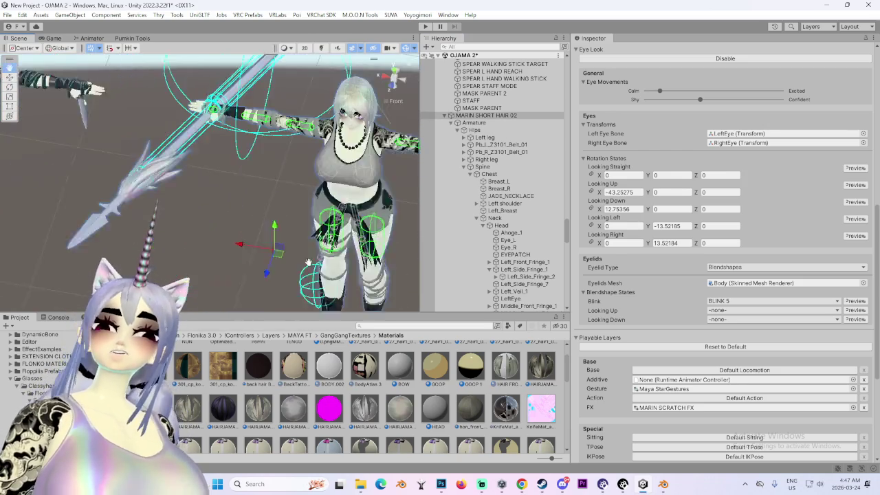
scroll(478, 137, "up", 2)
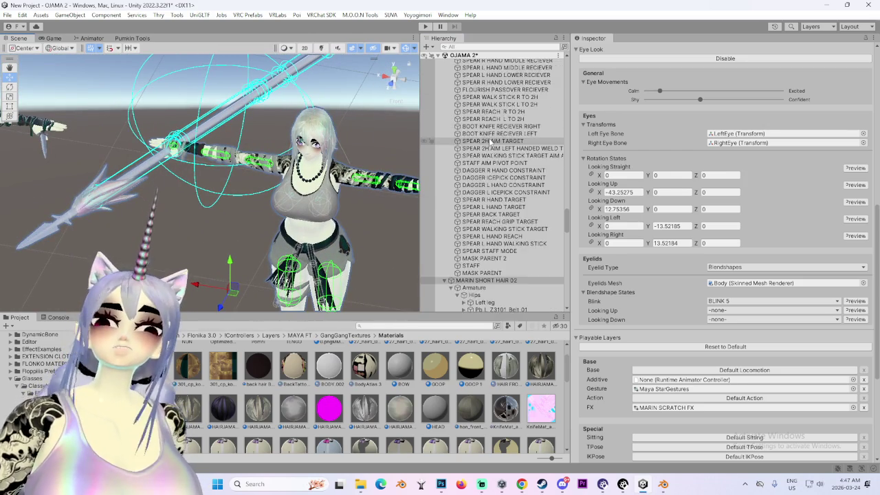
left_click(469, 189)
scroll(637, 260, "down", 3)
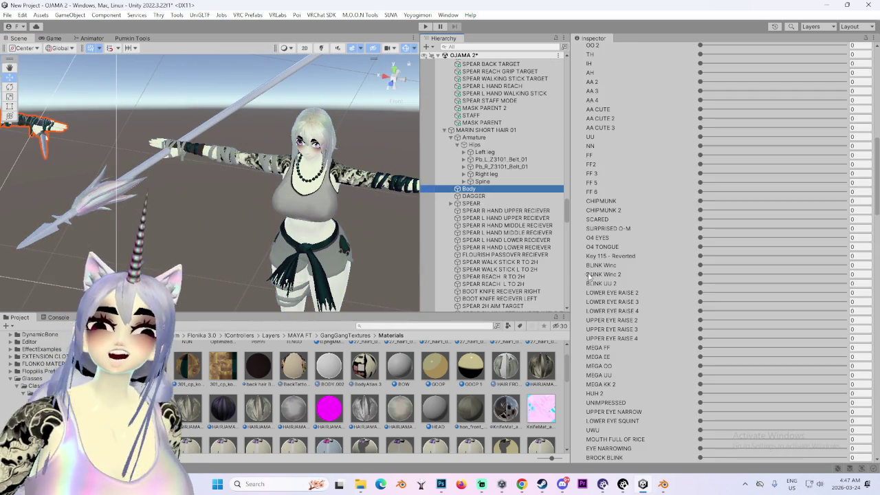
scroll(483, 150, "down", 10)
left_click(481, 127)
scroll(669, 315, "down", 5)
scroll(669, 315, "down", 5)
scroll(697, 360, "down", 3)
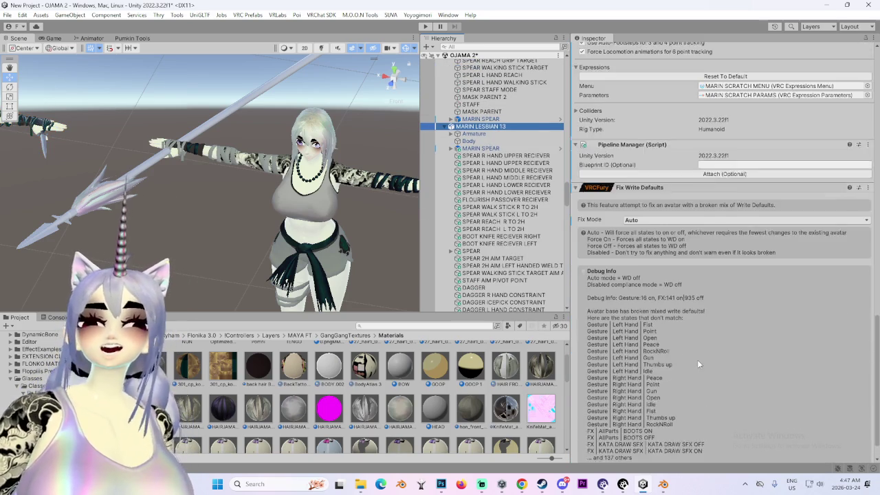
left_click(478, 142)
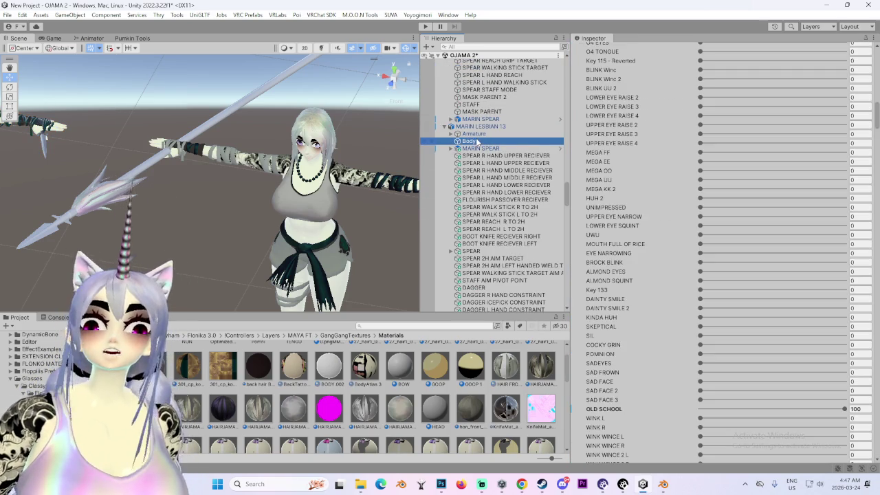
scroll(658, 264, "down", 5)
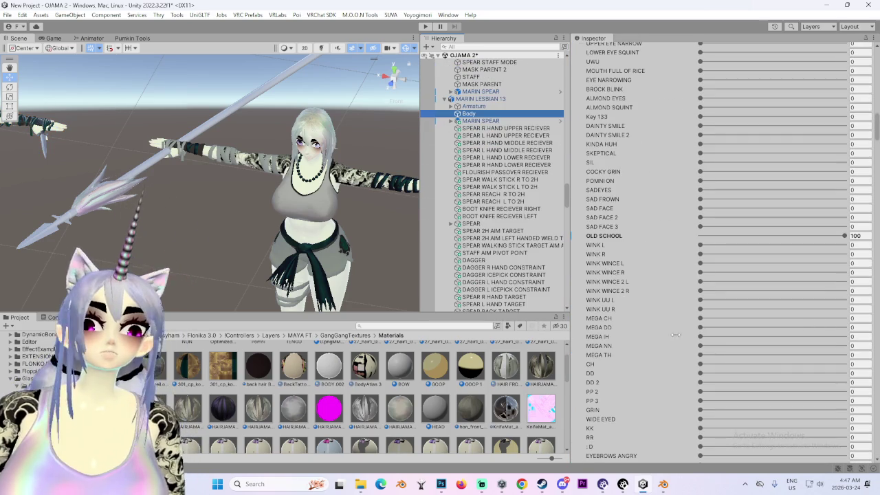
scroll(660, 337, "down", 4)
scroll(657, 343, "down", 5)
scroll(652, 339, "down", 5)
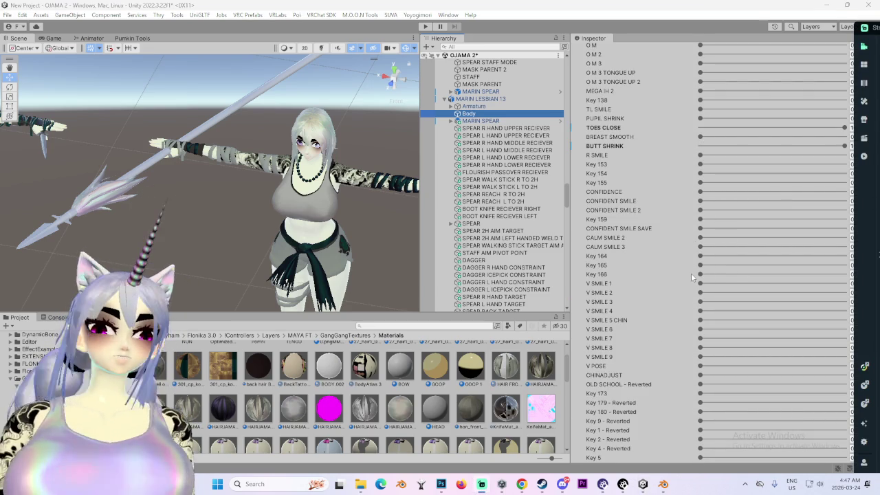
scroll(690, 296, "down", 5)
scroll(701, 261, "down", 5)
scroll(717, 227, "down", 5)
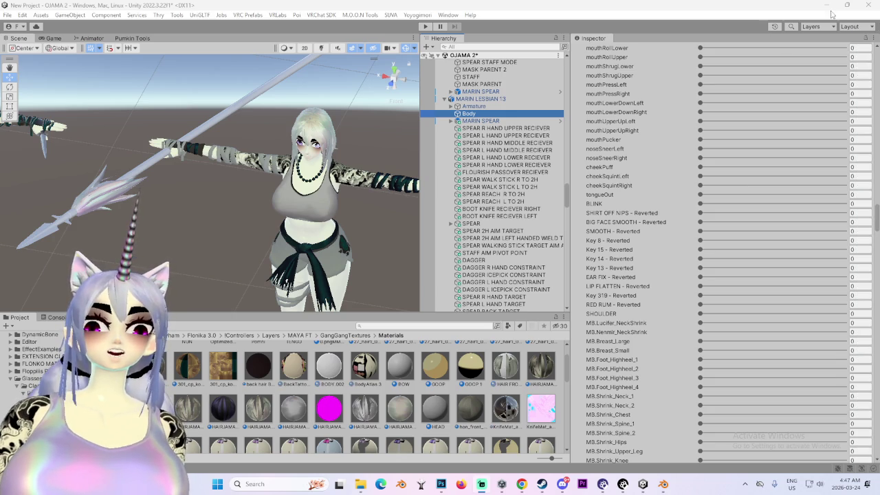
scroll(764, 376, "down", 5)
scroll(765, 376, "up", 10)
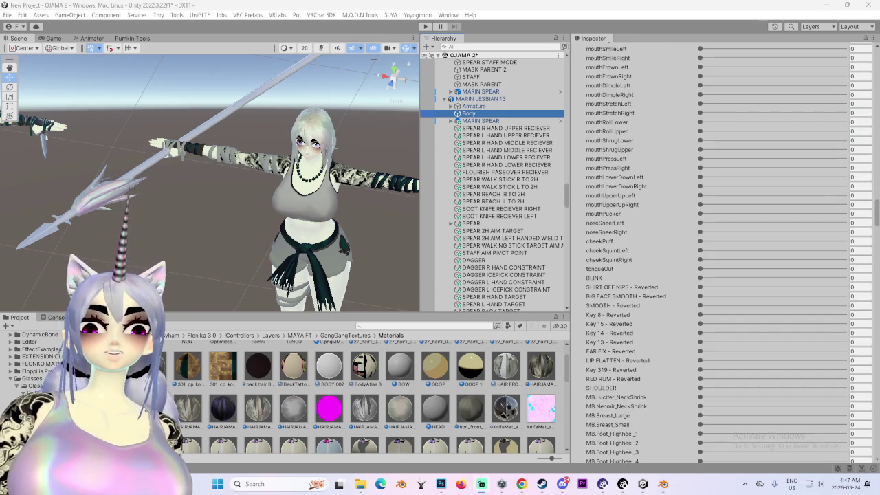
key("alt+Tab")
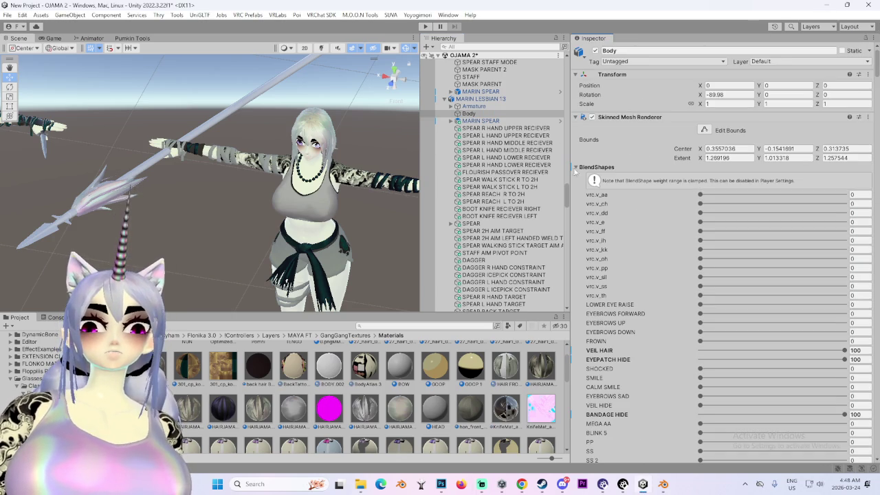
- Collapse Body's blend shapes, then load the MARIN LESBIAN 13 avatar into the VRChat SDK control panel
left_click(576, 167)
scroll(613, 320, "down", 3)
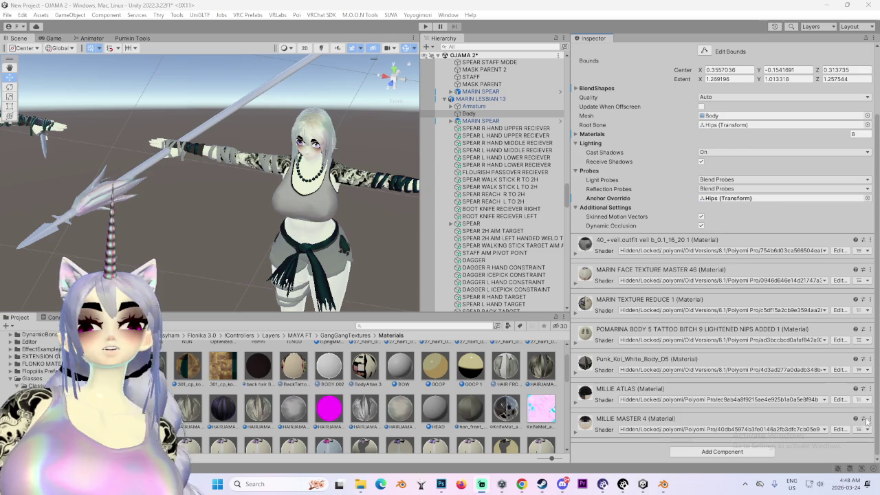
left_click_drag(357, 200, 257, 182, "alt")
scroll(257, 182, "up", 5)
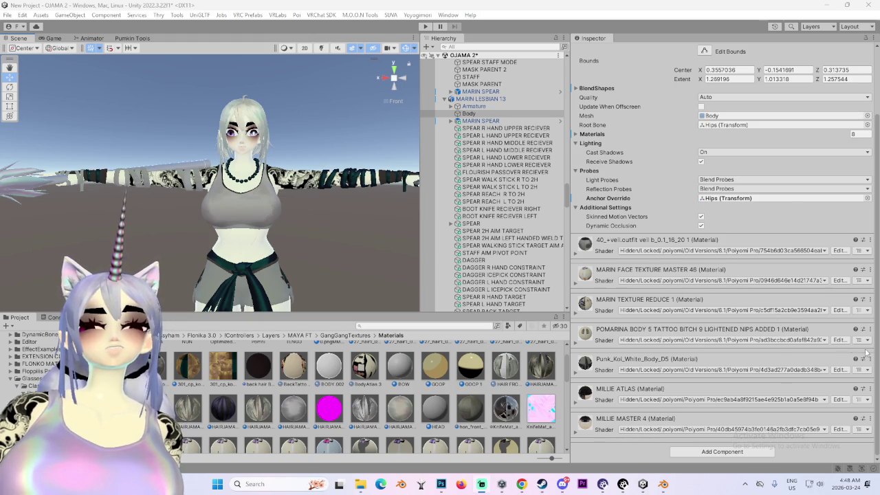
left_click(513, 100)
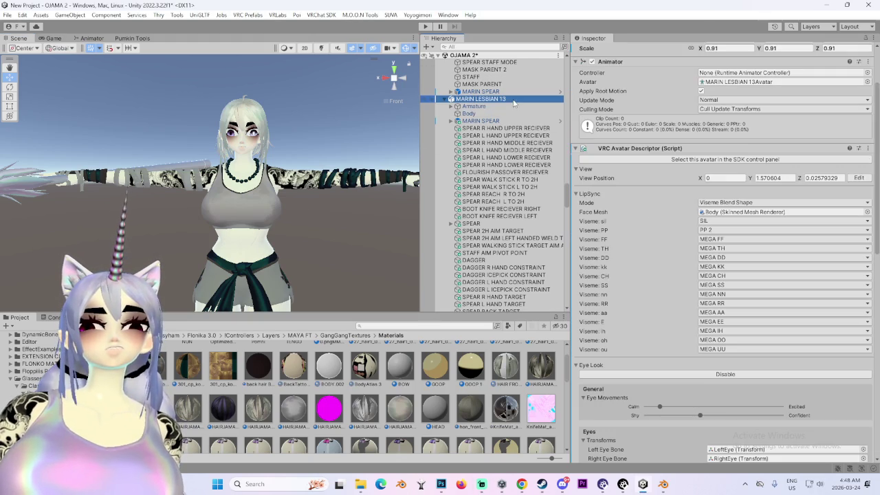
left_click(692, 160)
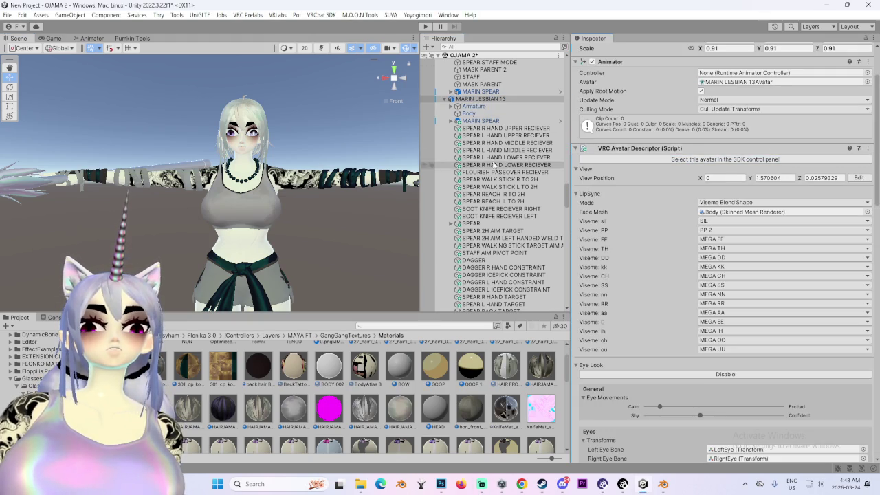
mouse_move(204, 194)
right_mouse_down()
mouse_move(286, 166)
mouse_move(75, 182)
right_mouse_up()
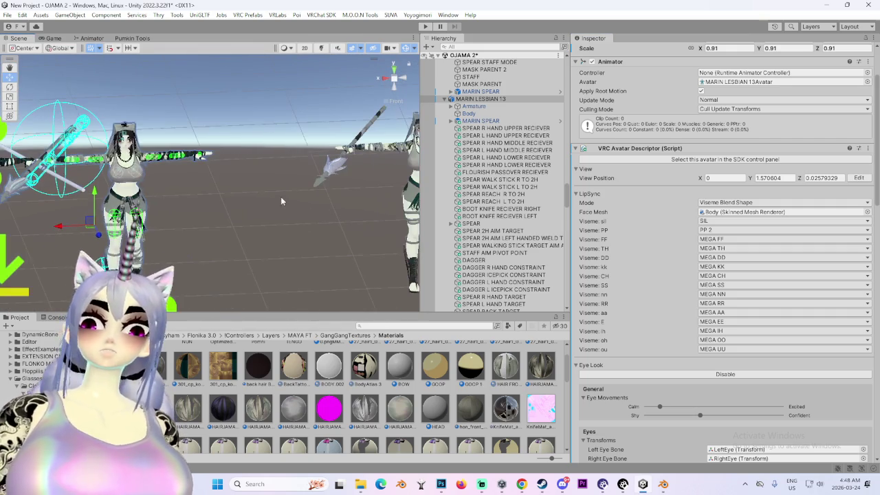
- Frame the MARIN SPEAR, then select the neighbouring avatar's Body and collapse its HAIRJAMA MASTER 5 material
left_click(75, 182)
key("f")
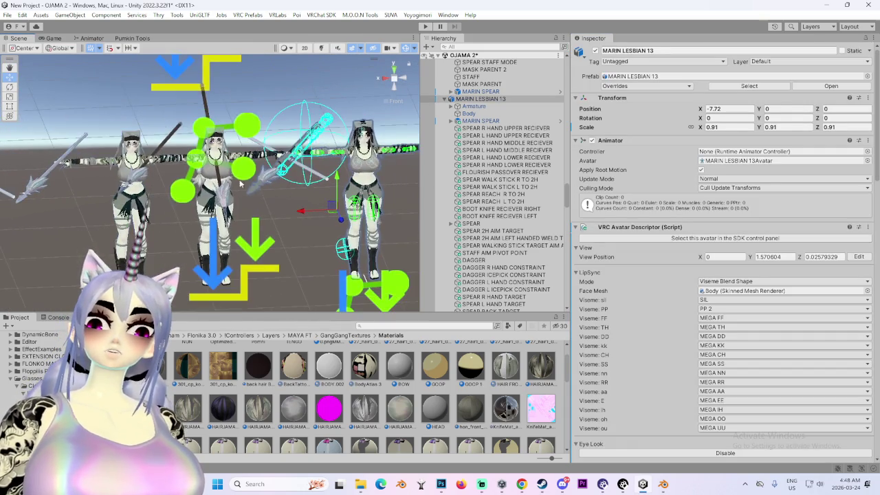
right_click_drag(75, 181, 187, 187)
left_click(61, 234)
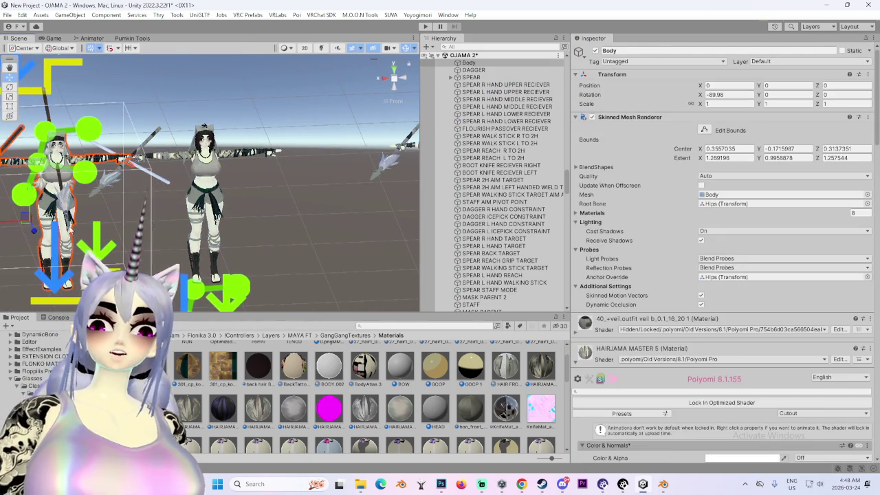
scroll(591, 276, "down", 5)
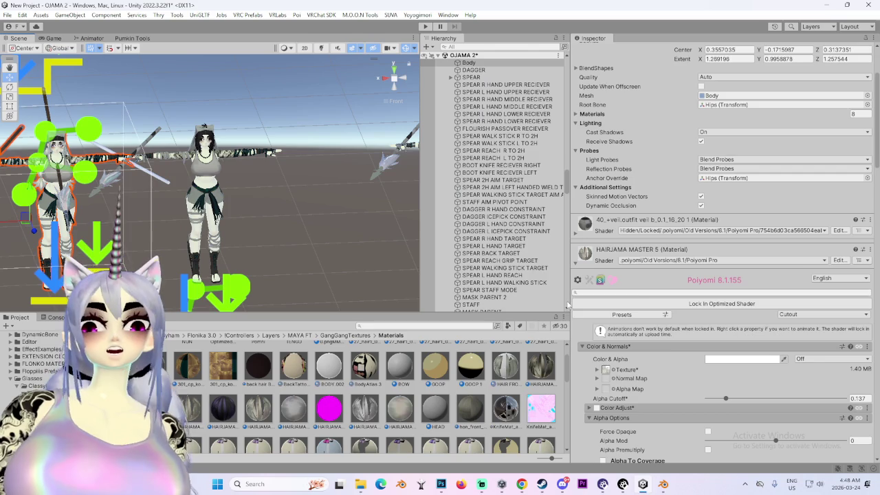
left_click(576, 264)
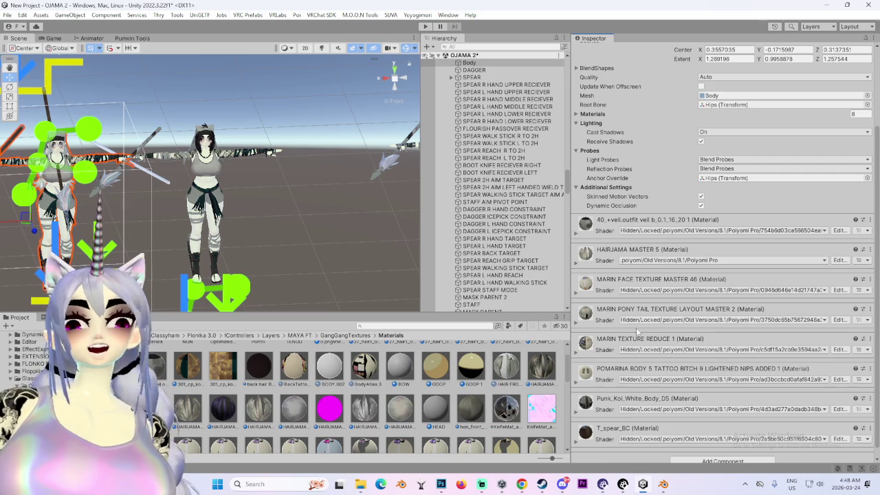
scroll(729, 333, "down", 1)
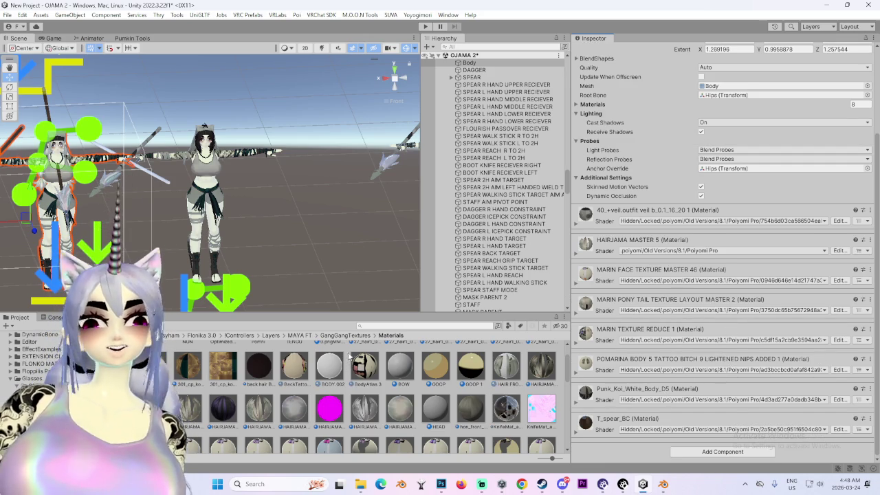
mouse_move(131, 229)
right_mouse_down()
mouse_move(335, 205)
mouse_move(314, 224)
mouse_move(360, 212)
right_mouse_up()
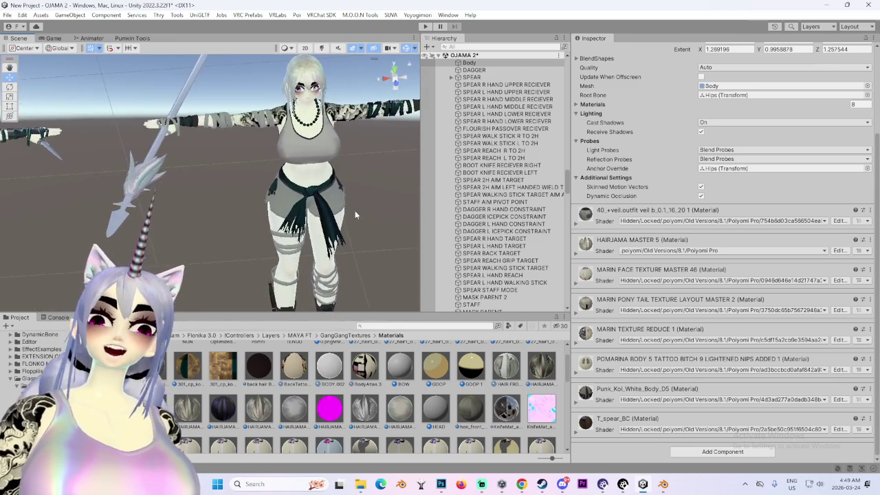
- Dismiss the HAIRJAMA MASTER 5 options, snap to Front view, and select the short-haired character's mesh
left_click(870, 239)
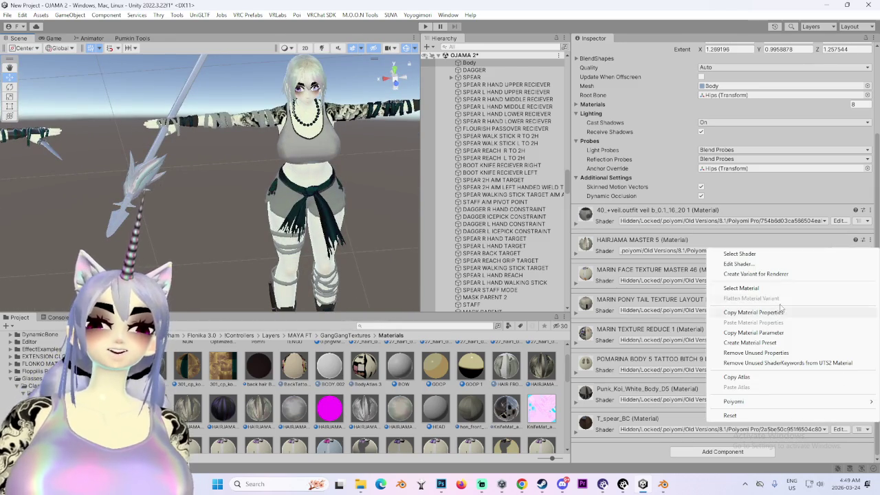
left_click(751, 313)
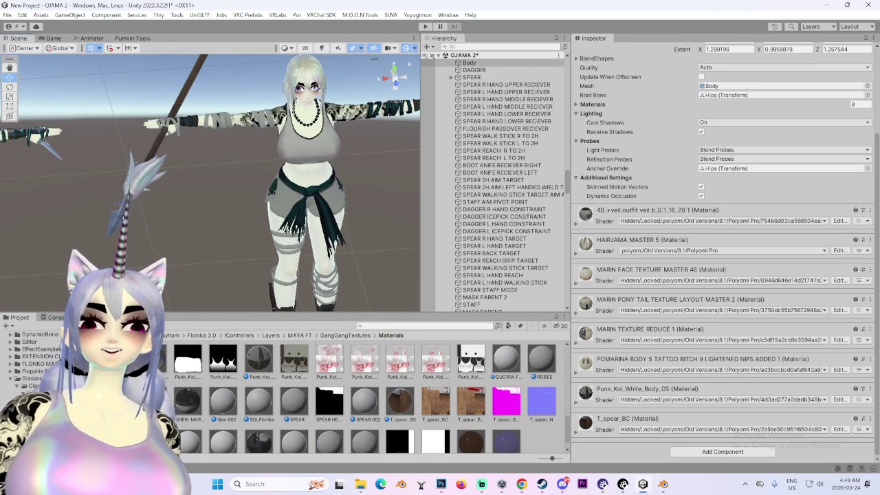
left_click(404, 83)
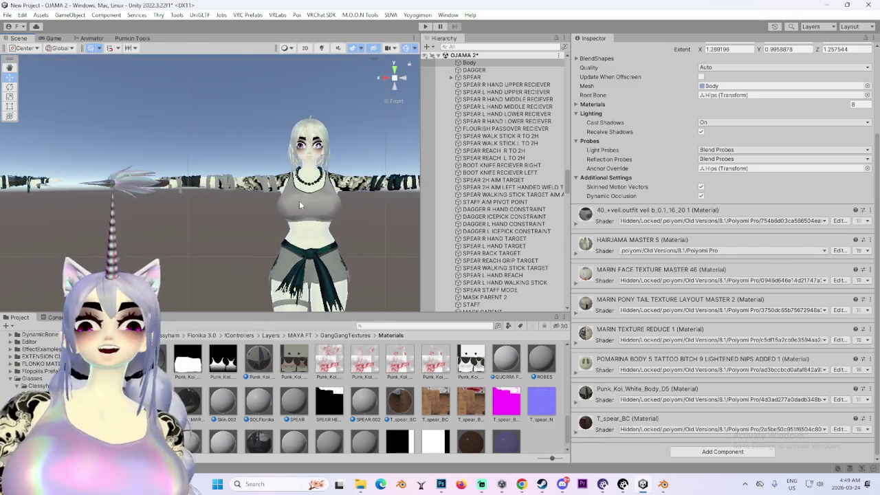
right_click_drag(297, 205, 353, 220)
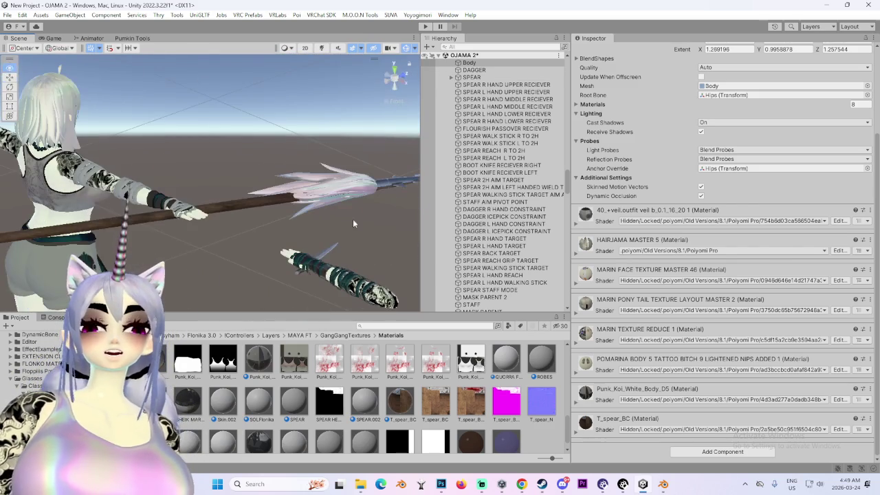
left_click(405, 79)
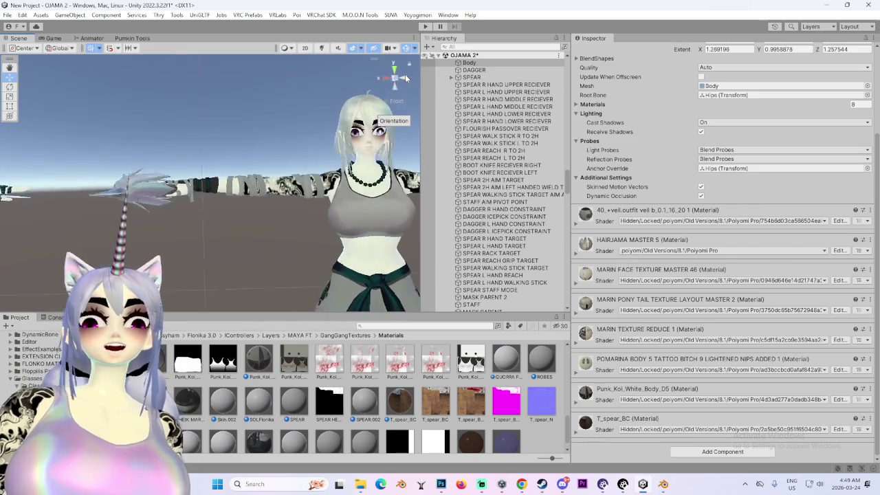
left_click(387, 169)
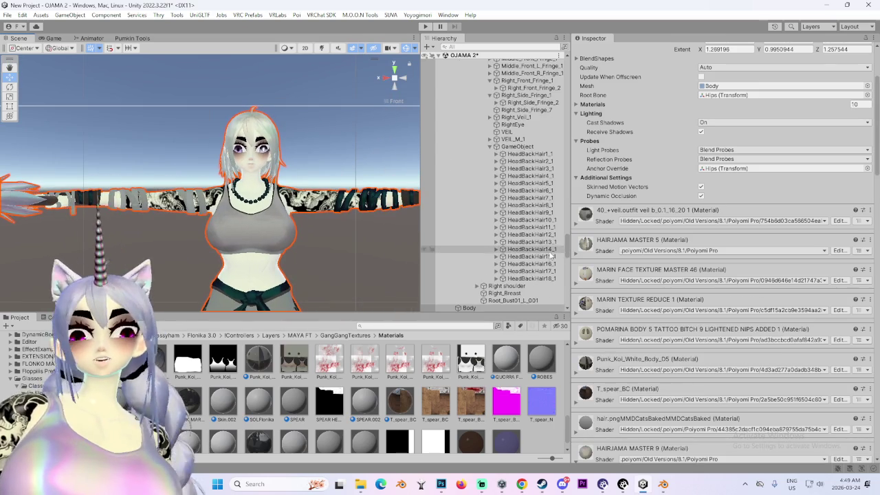
- Scroll the Hierarchy up and select the MARIN SHORT HAIR 02 avatar root
scroll(515, 121, "up", 4)
scroll(515, 121, "up", 4)
scroll(515, 122, "up", 3)
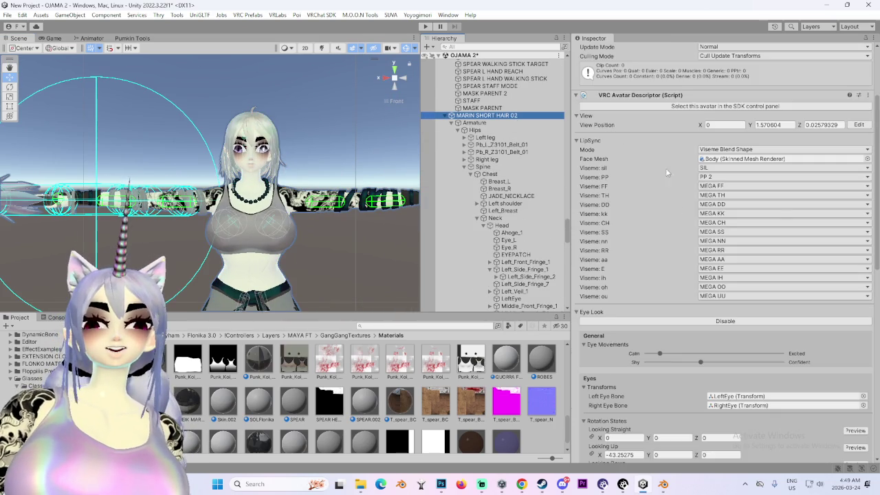
left_click(681, 182)
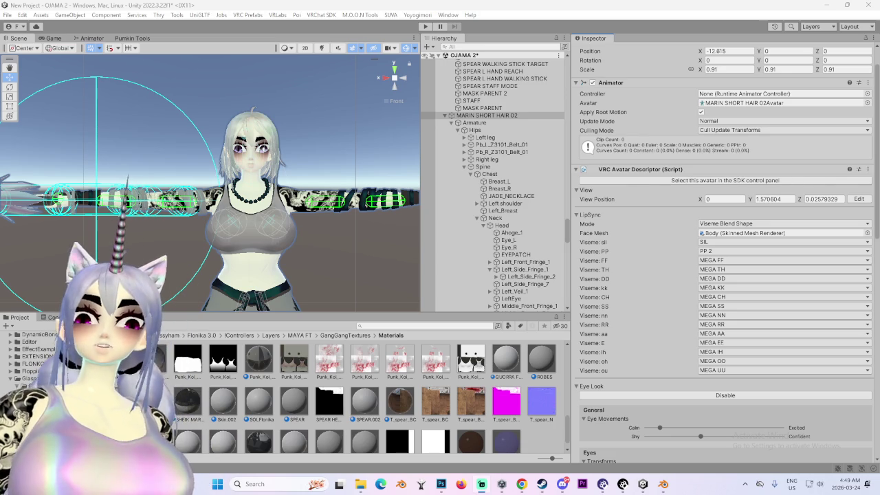
- Zoom and orbit in close on the avatar's face to check the hair, then switch to Steam
scroll(299, 185, "up", 2)
right_click_drag(276, 172, 298, 184)
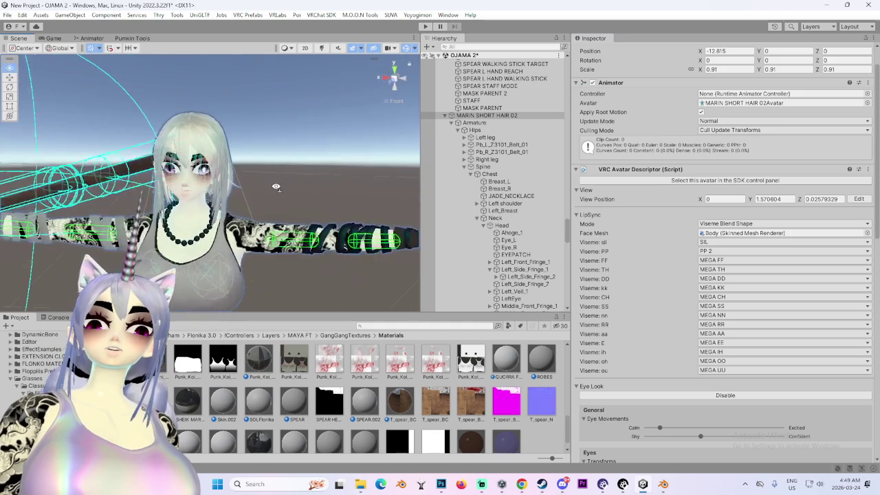
mouse_move(299, 184)
left_mouse_down("alt")
mouse_move(238, 234)
mouse_move(247, 227)
left_mouse_up("alt")
scroll(248, 227, "up", 2)
middle_click_drag(248, 227, 710, 189)
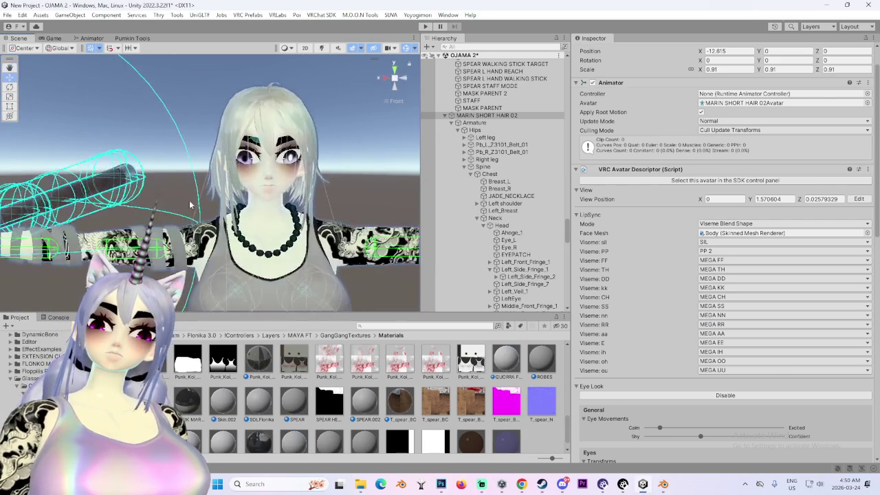
scroll(300, 119, "down", 2)
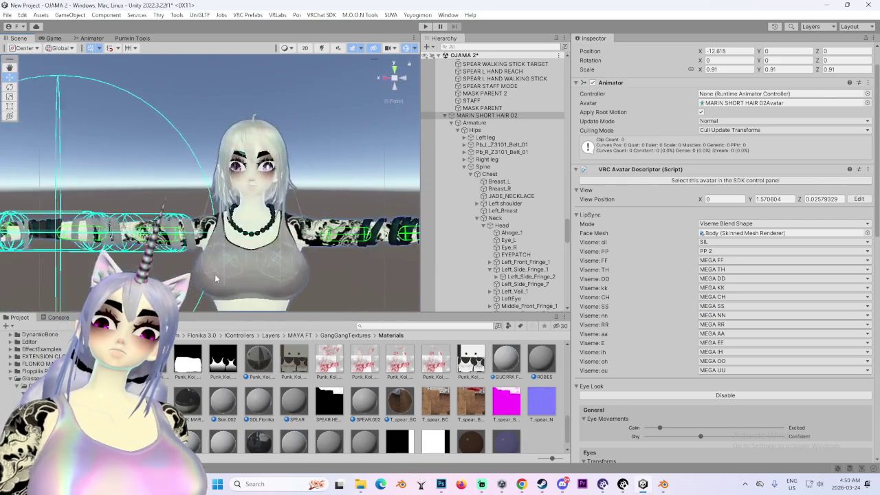
left_click(542, 485)
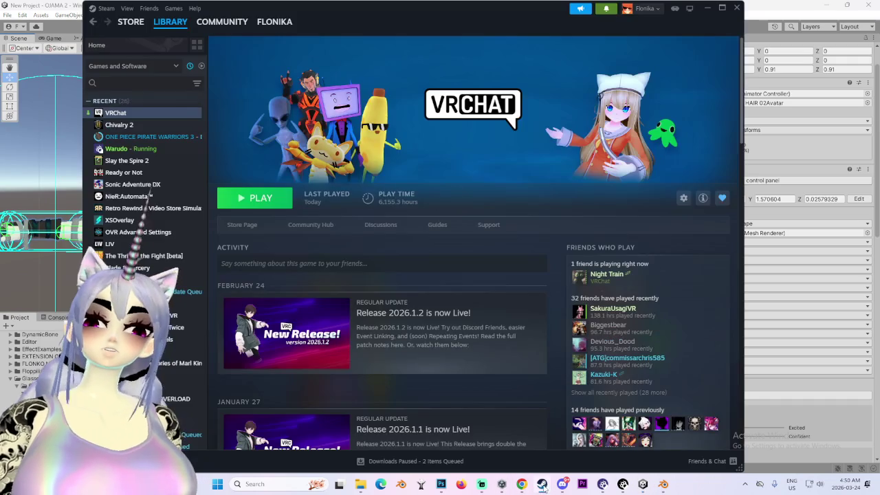
- Launch VRChat from Steam, confirming the launch option, then return to YouTube in the browser
left_click(254, 198)
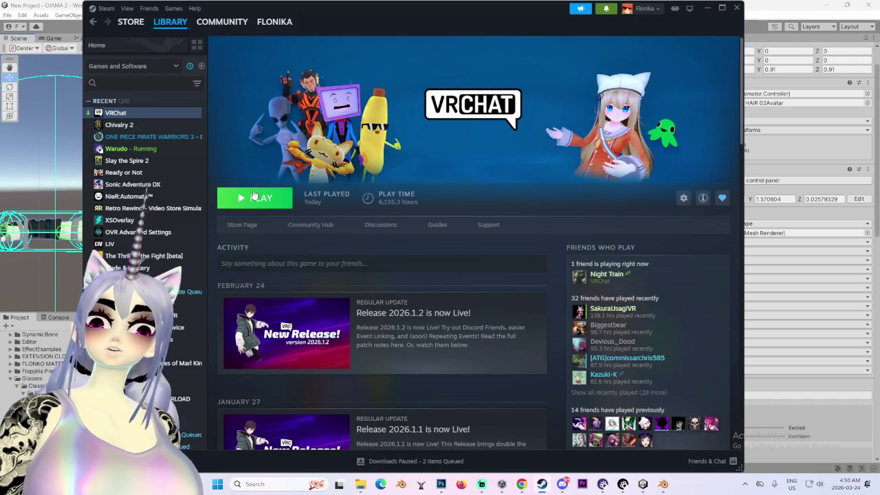
left_click(436, 320)
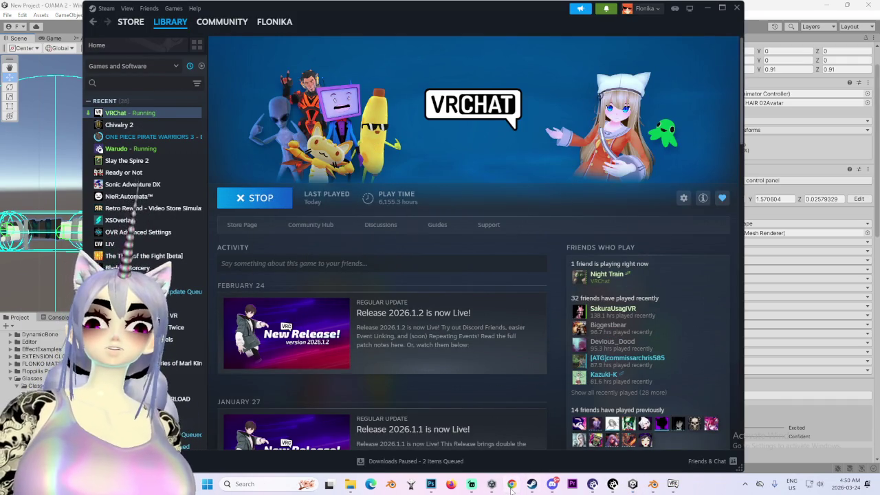
left_click(512, 484)
left_click(313, 136)
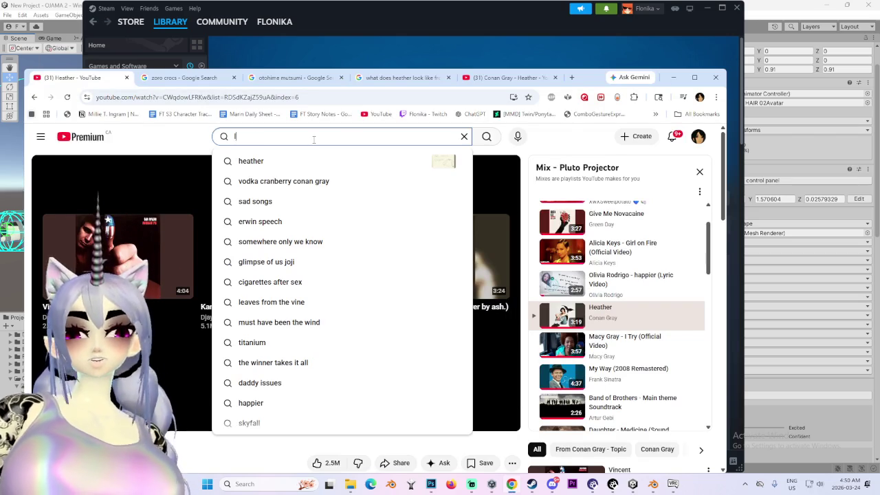
- Search YouTube for 'I wish I were heather instrumental' and play Conan Gray's Heather (Instrumental)
type("I wish I wer")
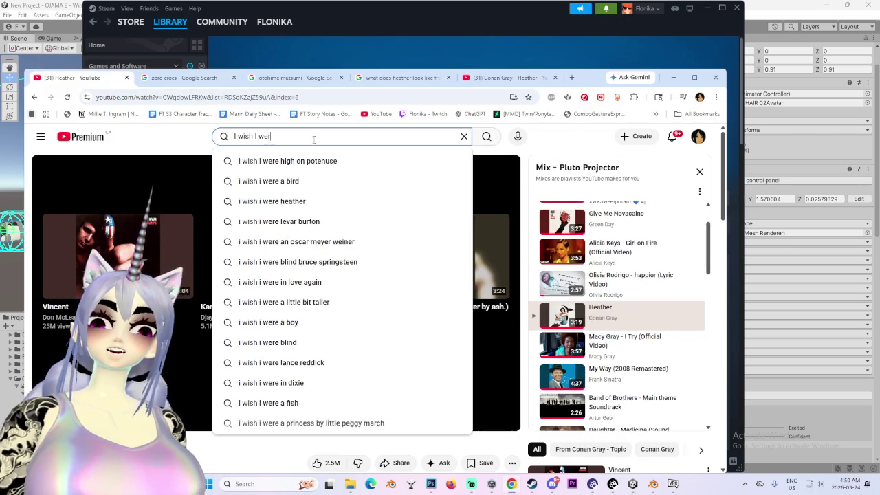
type("e heather in")
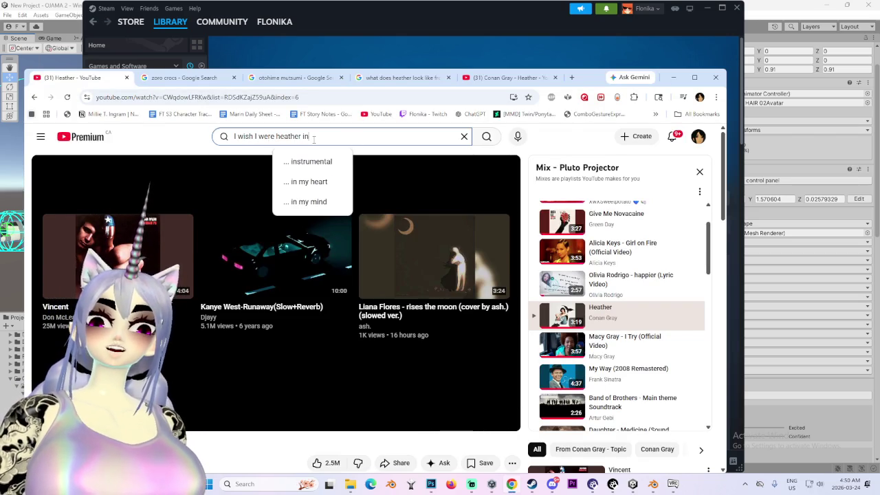
left_click(309, 161)
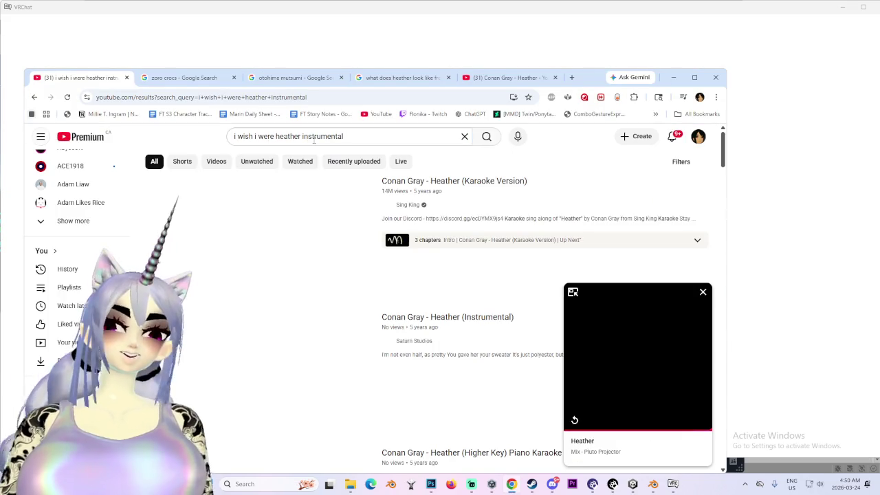
mouse_move(260, 375)
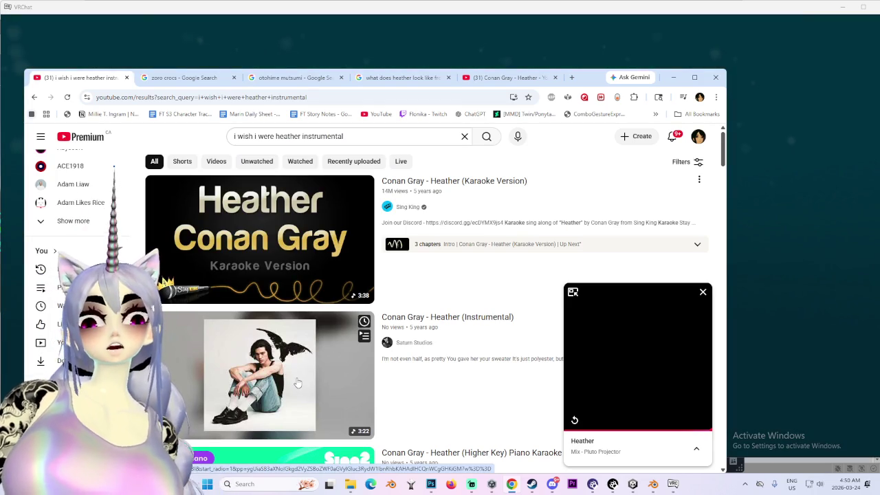
left_click(297, 382)
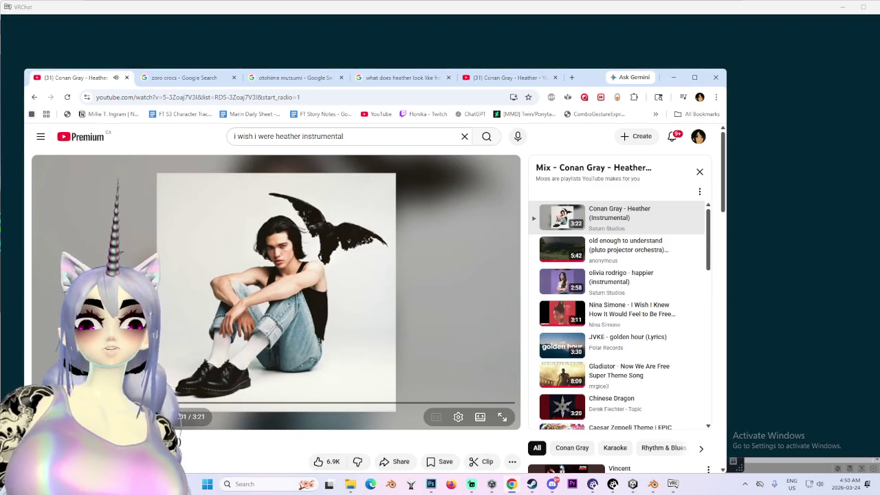
scroll(222, 454, "down", 5)
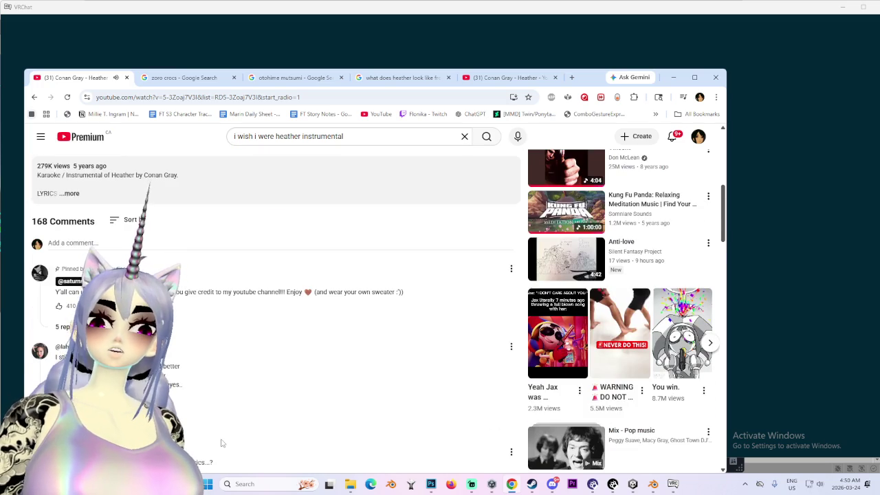
scroll(222, 443, "up", 3)
scroll(220, 443, "down", 1)
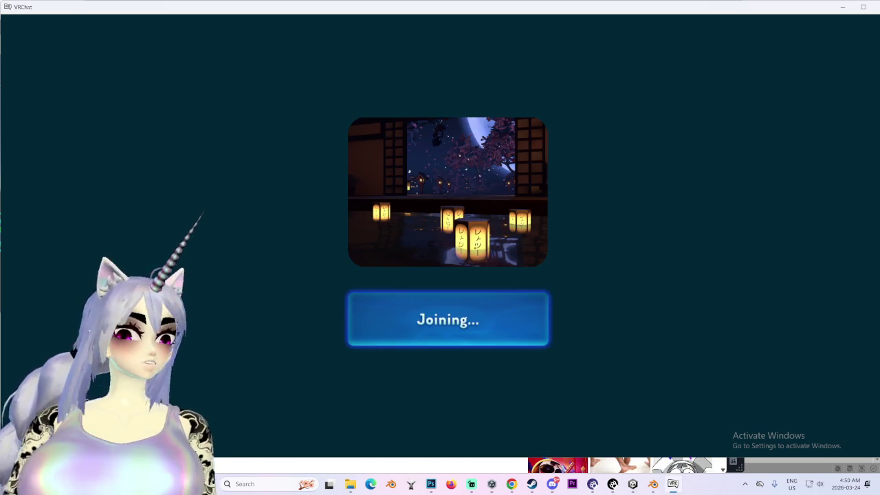
- Return to VRChat, walk through the doorway to the mirror, and open the avatar browser from the quick menu
key("super")
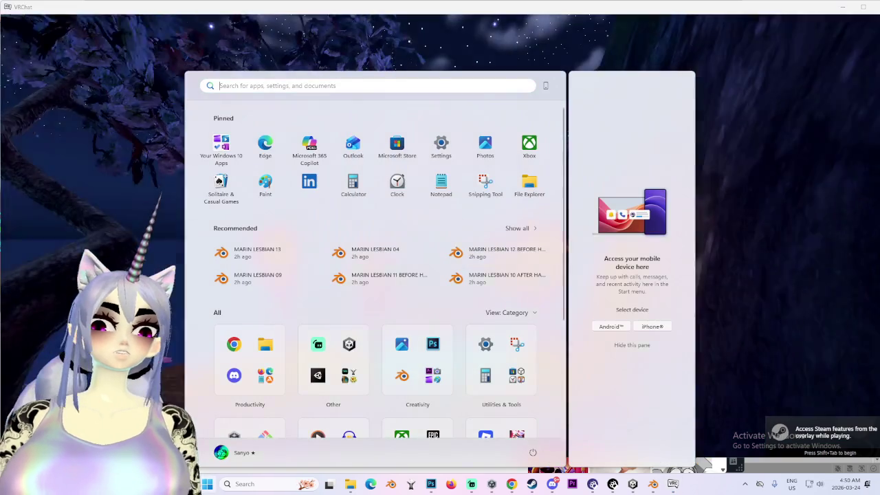
left_click(589, 210)
key("w")
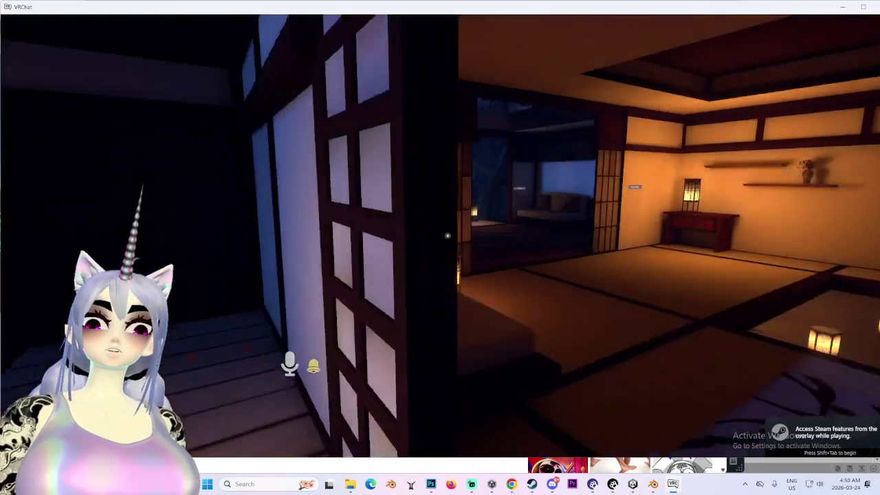
key("w")
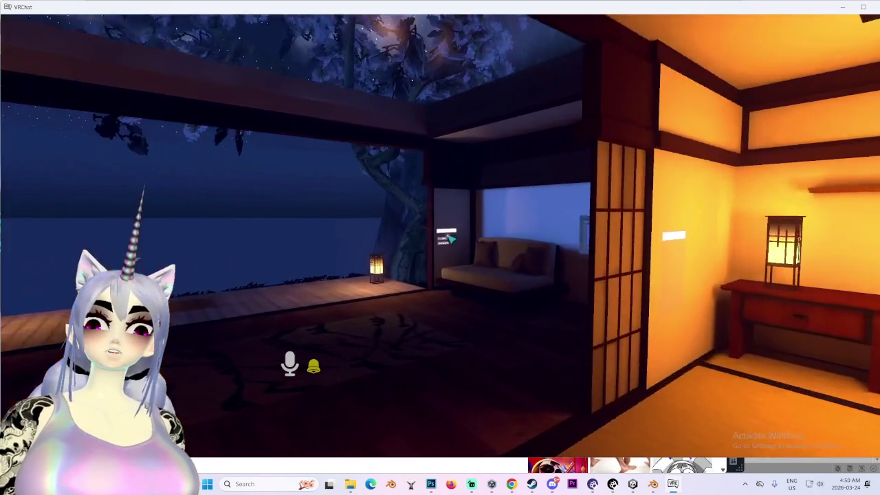
key("w")
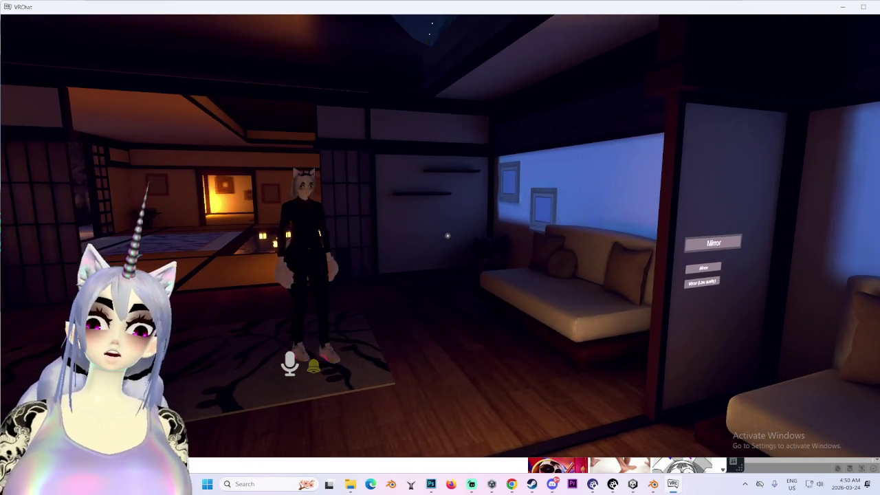
key("Escape")
left_click(507, 326)
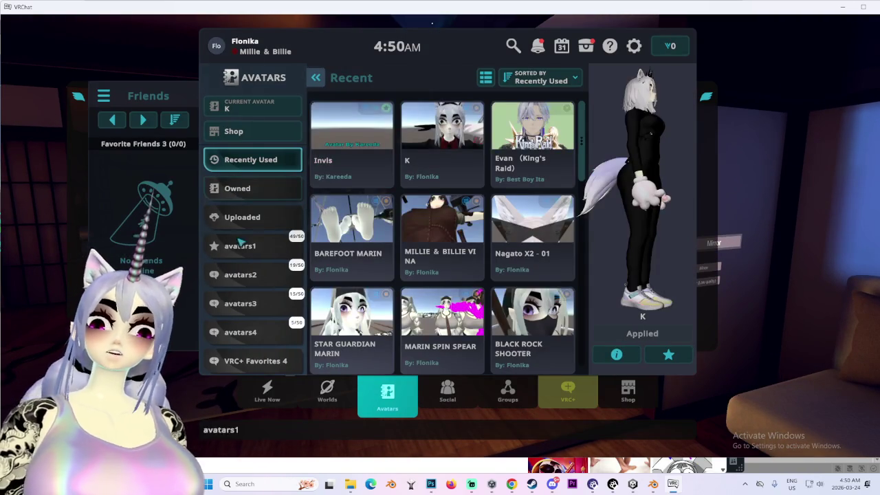
- Preview the SDK: MARIN SHORT HAIR 02 test avatar from SDK Test Avatars, then reopen the quick menu
scroll(258, 275, "down", 2)
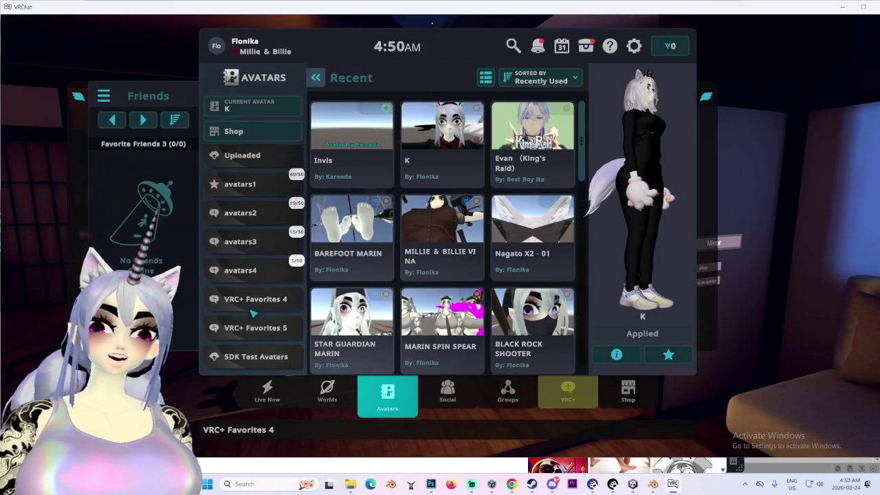
left_click(284, 357)
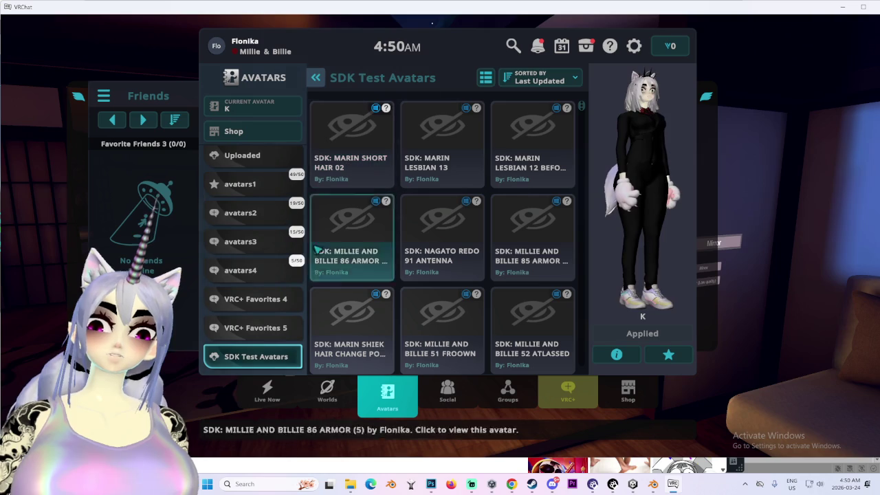
left_click(344, 165)
left_click(641, 333)
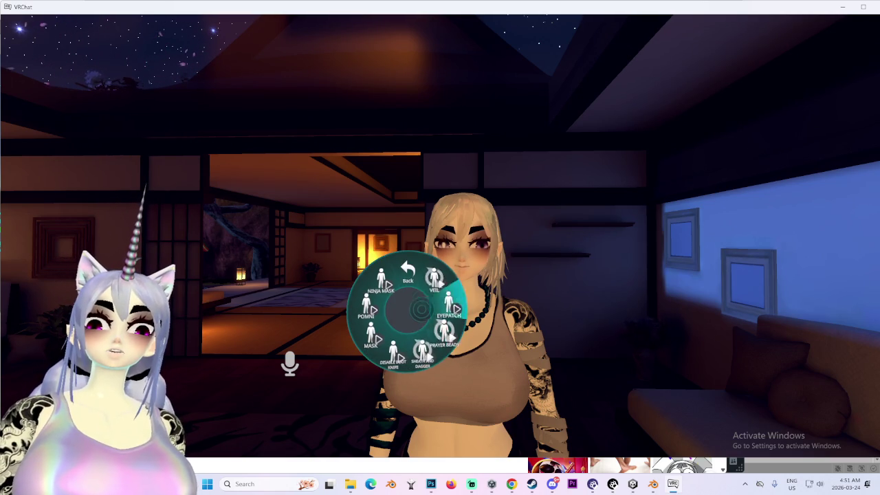
key("r")
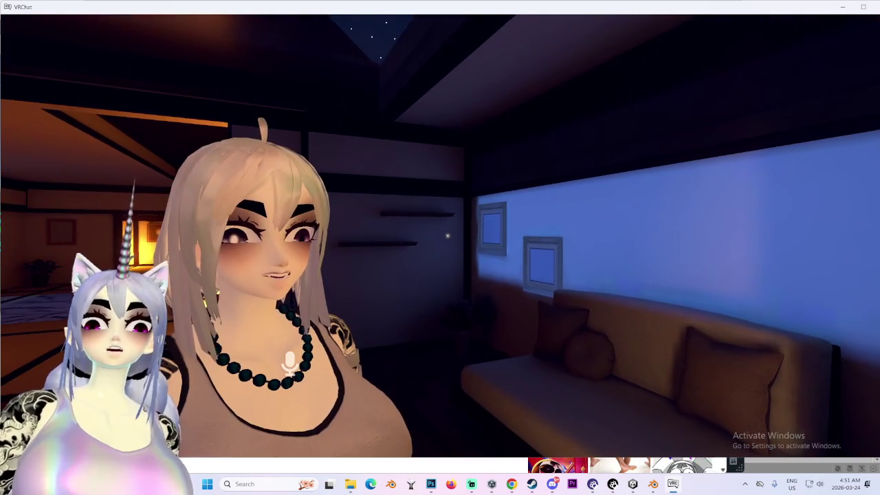
key("Escape")
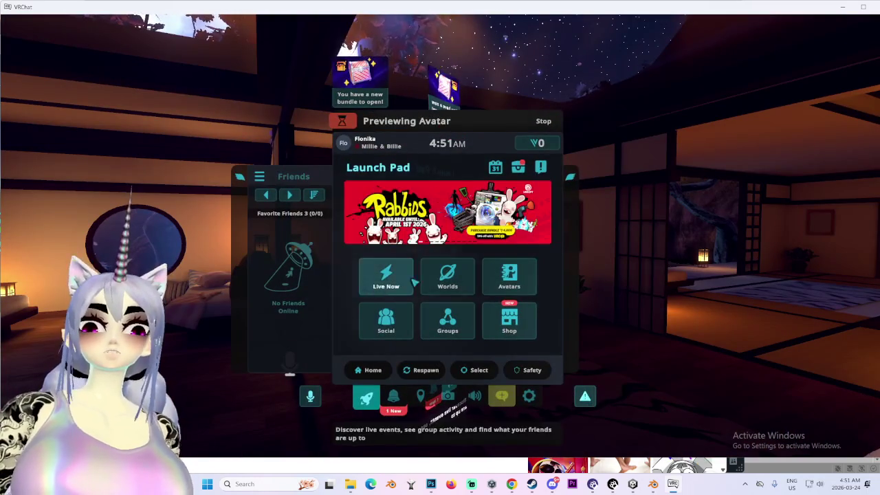
left_click(451, 276)
left_click(264, 155)
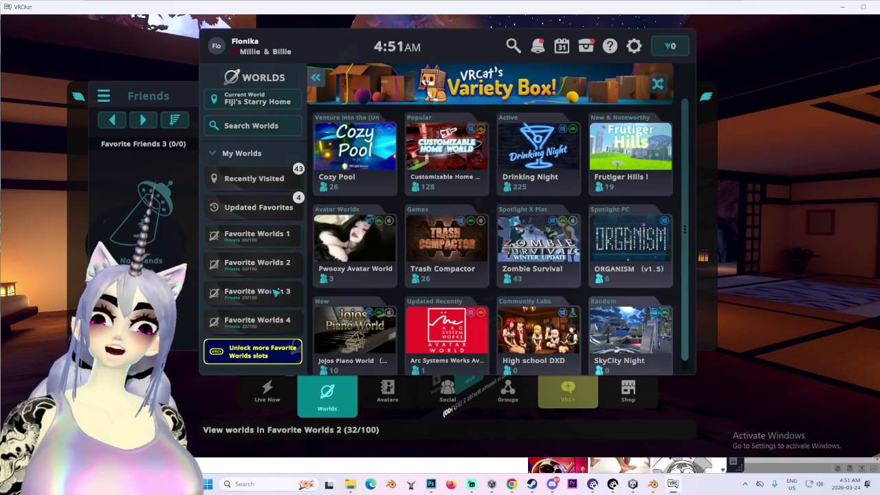
scroll(278, 251, "down", 3)
scroll(265, 246, "down", 2)
left_click(277, 238)
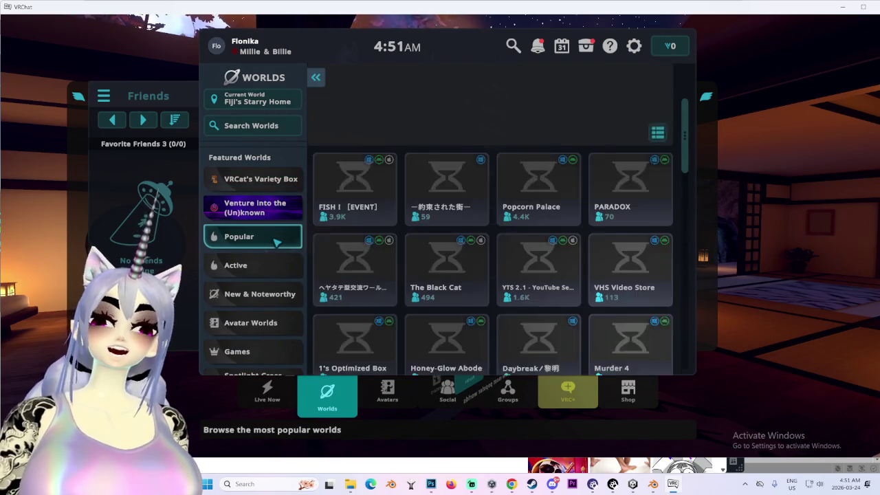
left_click(275, 268)
left_click(262, 318)
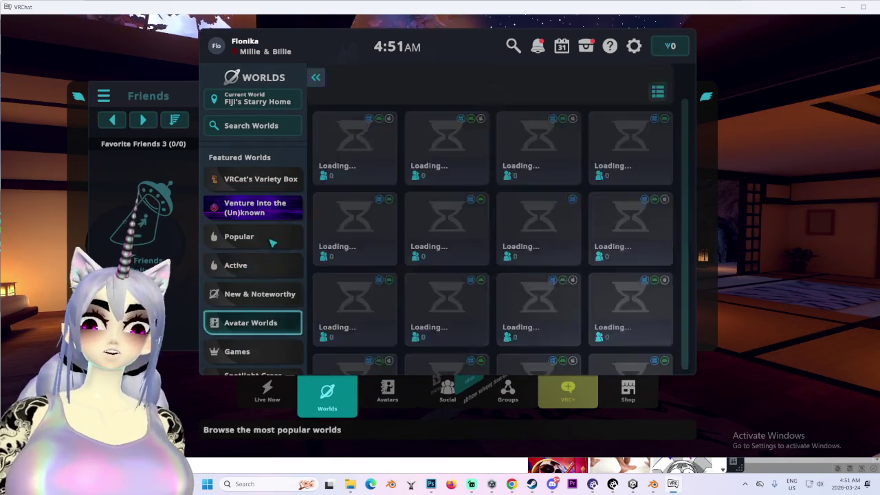
scroll(409, 322, "down", 2)
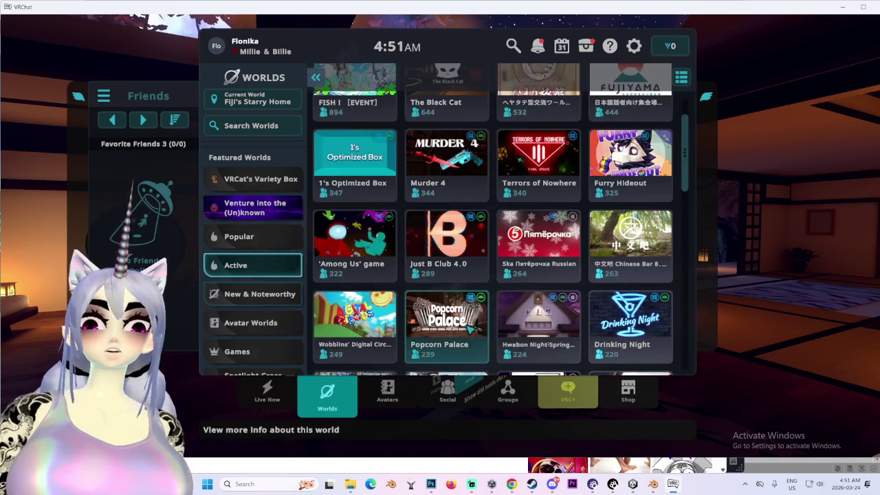
scroll(409, 322, "down", 2)
scroll(409, 322, "down", 2)
scroll(409, 321, "down", 2)
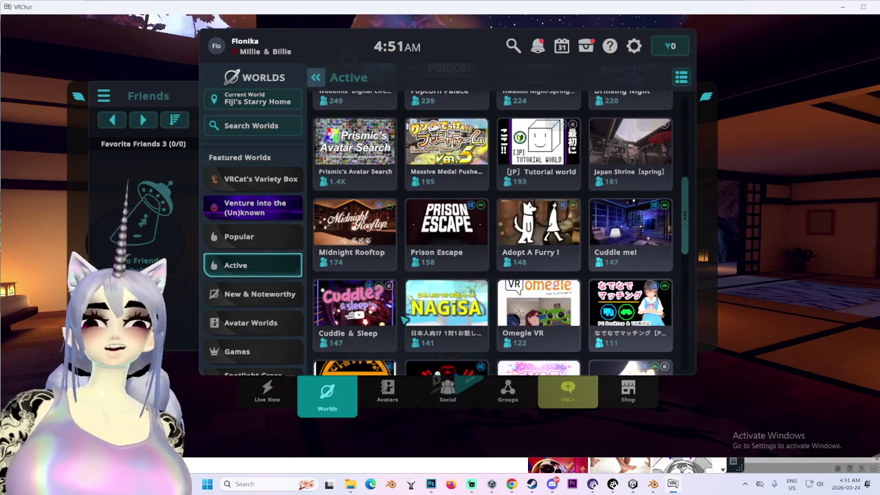
scroll(406, 320, "down", 1)
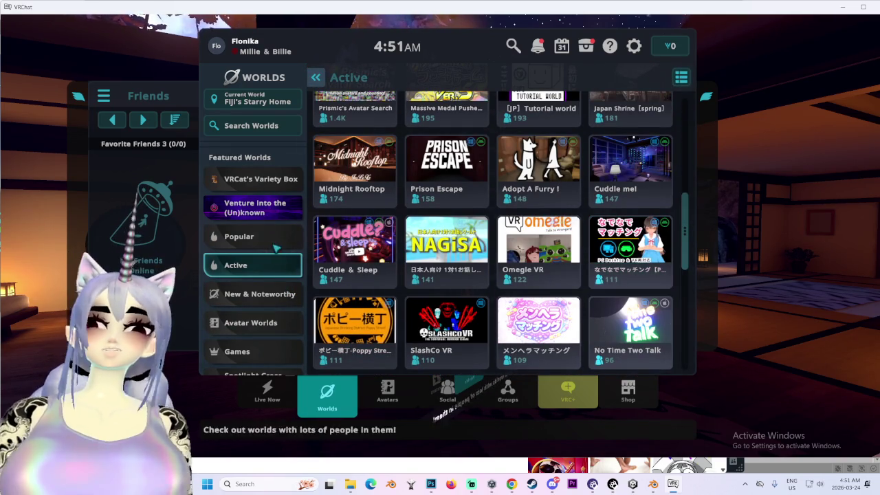
scroll(440, 310, "down", 1)
scroll(447, 313, "down", 2)
scroll(451, 314, "down", 2)
scroll(454, 314, "down", 1)
scroll(454, 314, "down", 1)
scroll(475, 282, "down", 1)
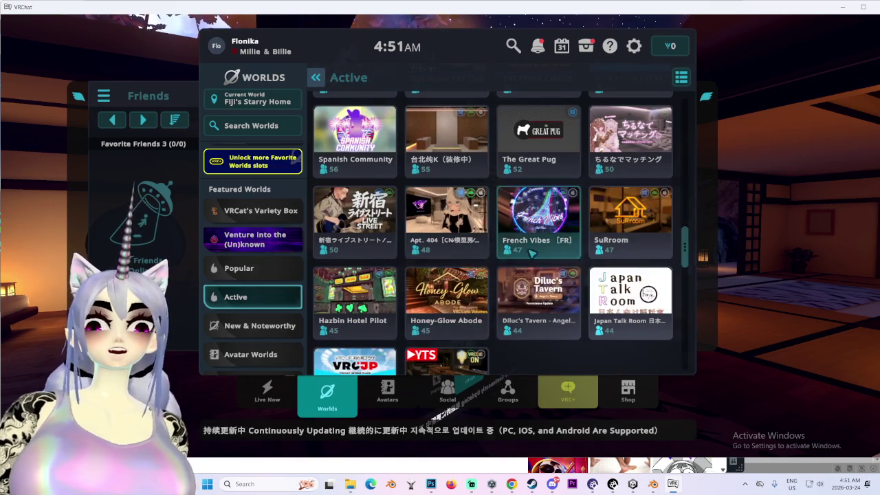
left_click_drag(686, 249, 697, 108)
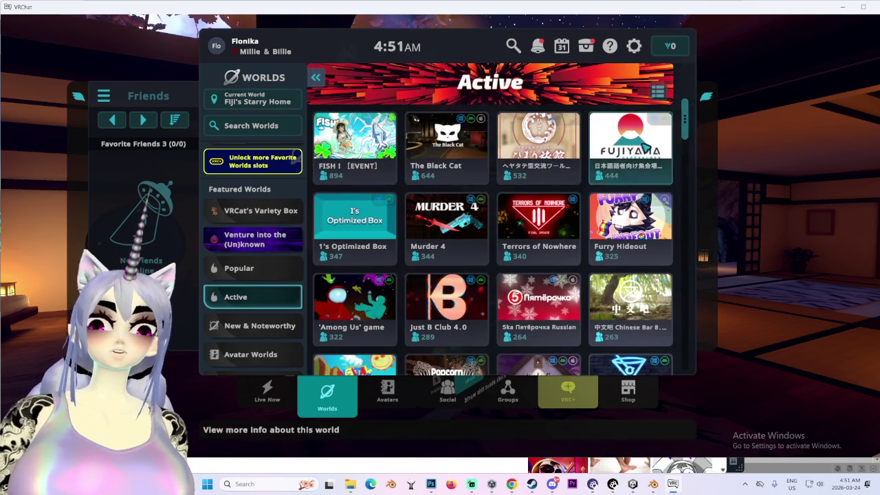
scroll(478, 244, "down", 2)
scroll(484, 246, "down", 1)
scroll(490, 247, "down", 1)
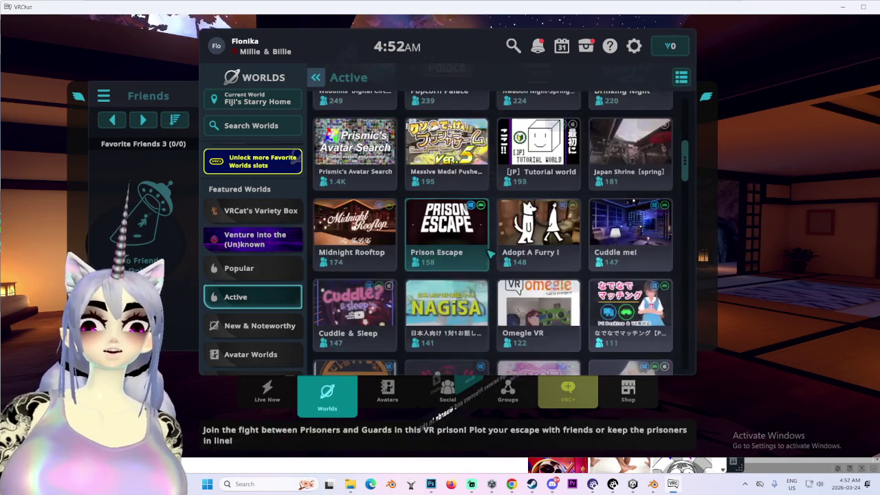
scroll(492, 248, "down", 2)
scroll(493, 246, "down", 1)
scroll(493, 245, "down", 1)
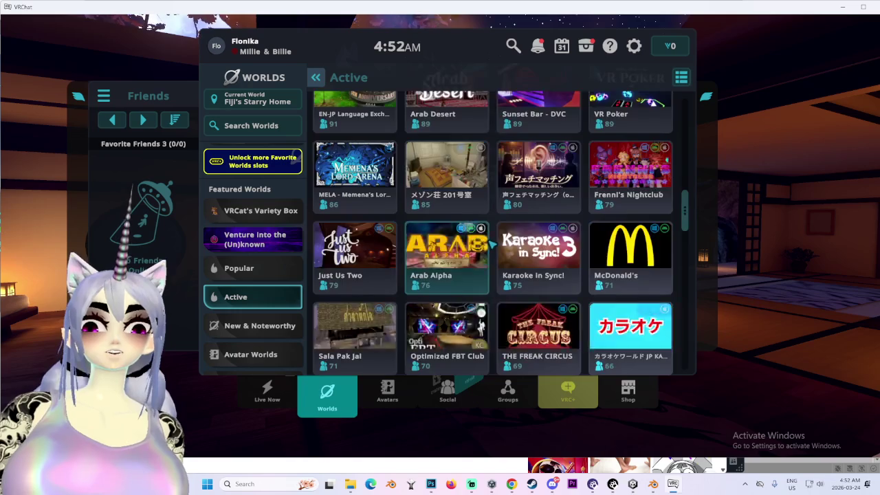
scroll(492, 243, "down", 1)
scroll(440, 258, "down", 3)
scroll(423, 270, "down", 1)
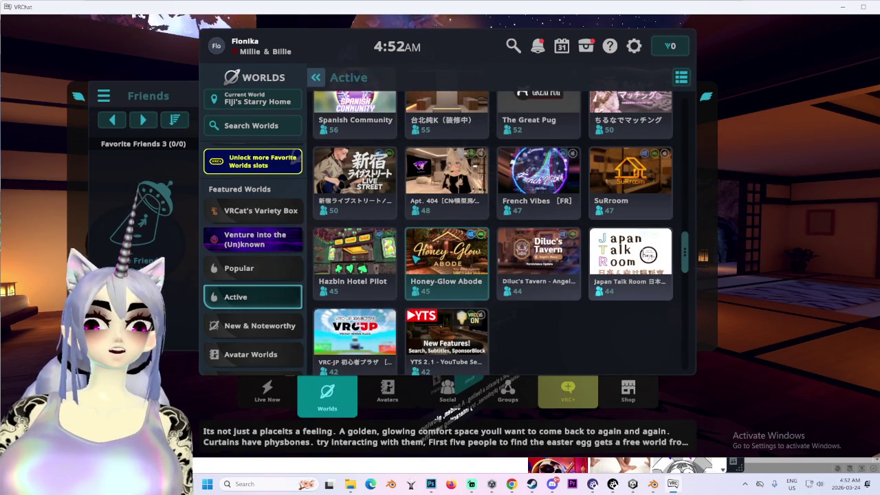
scroll(267, 311, "down", 2)
scroll(267, 313, "up", 2)
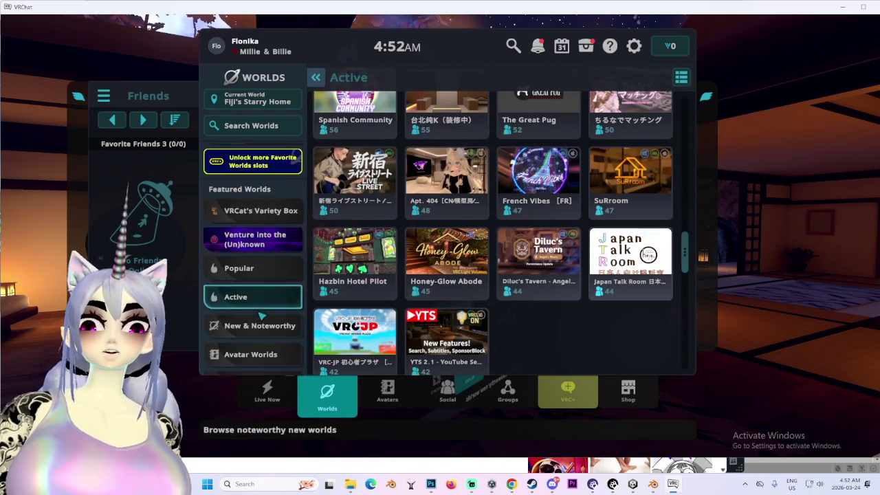
scroll(266, 323, "up", 1)
left_click(265, 336)
scroll(265, 341, "up", 2)
scroll(447, 275, "down", 1)
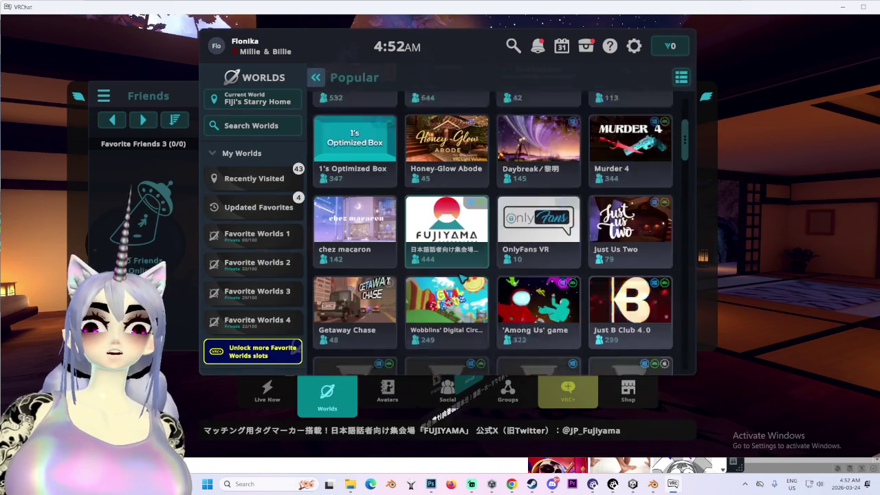
scroll(447, 275, "down", 2)
scroll(452, 279, "down", 1)
scroll(451, 279, "down", 1)
scroll(440, 275, "down", 2)
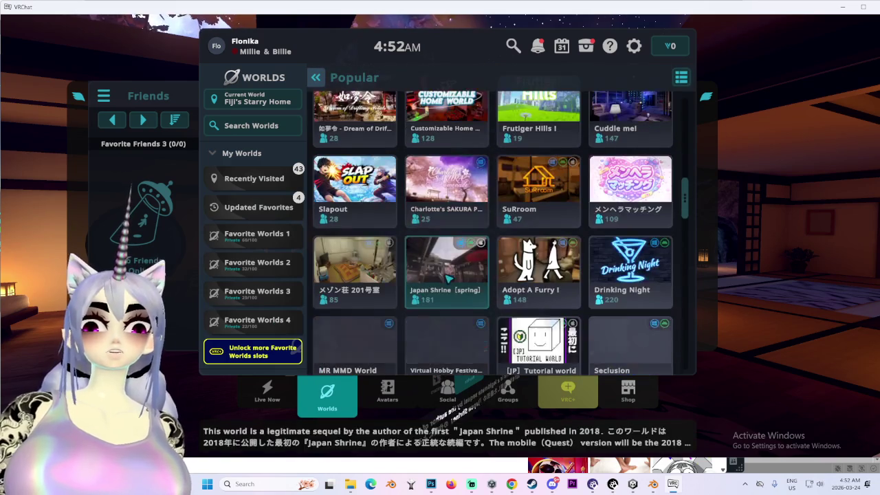
scroll(431, 271, "down", 1)
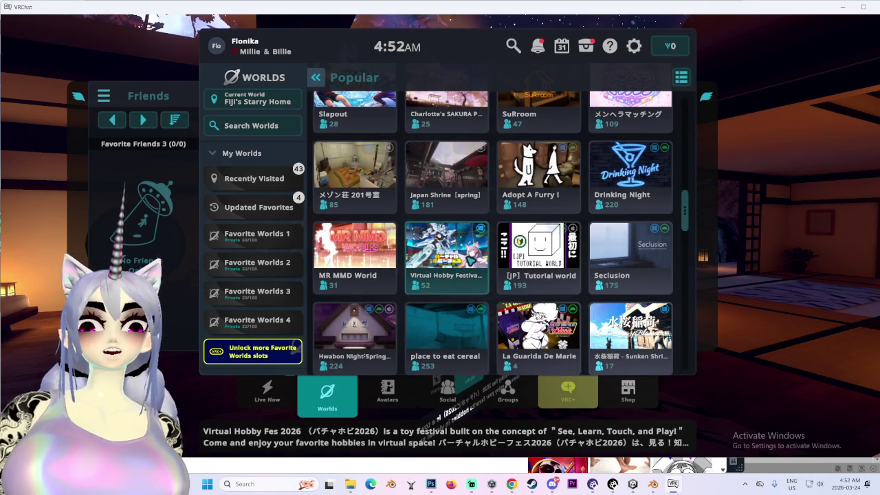
scroll(471, 263, "down", 1)
scroll(467, 266, "down", 2)
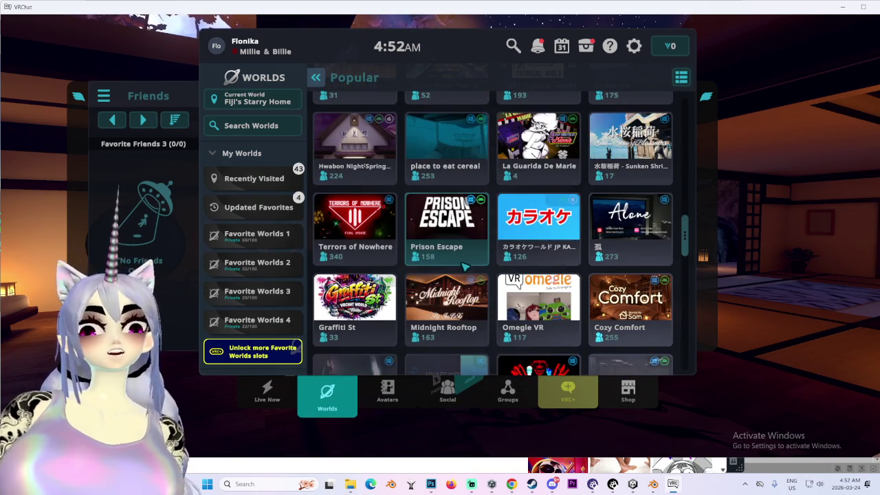
scroll(465, 267, "down", 1)
scroll(475, 275, "down", 2)
scroll(496, 289, "down", 1)
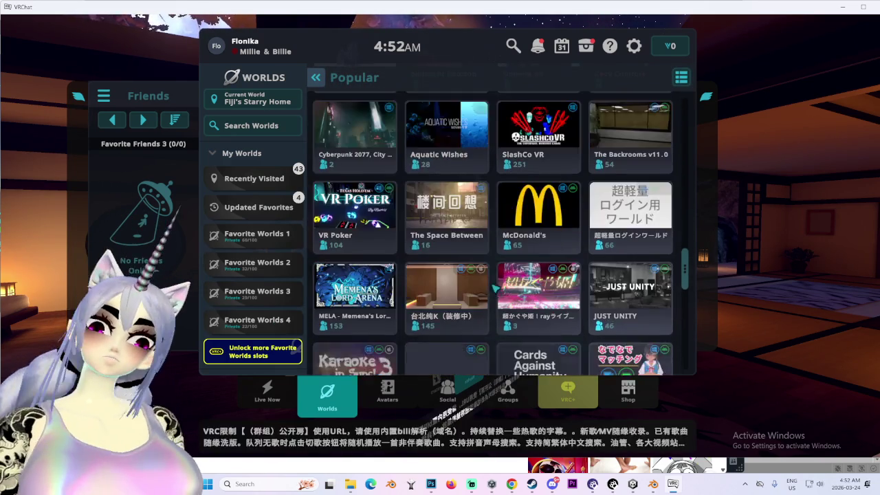
scroll(495, 288, "down", 2)
scroll(492, 283, "down", 1)
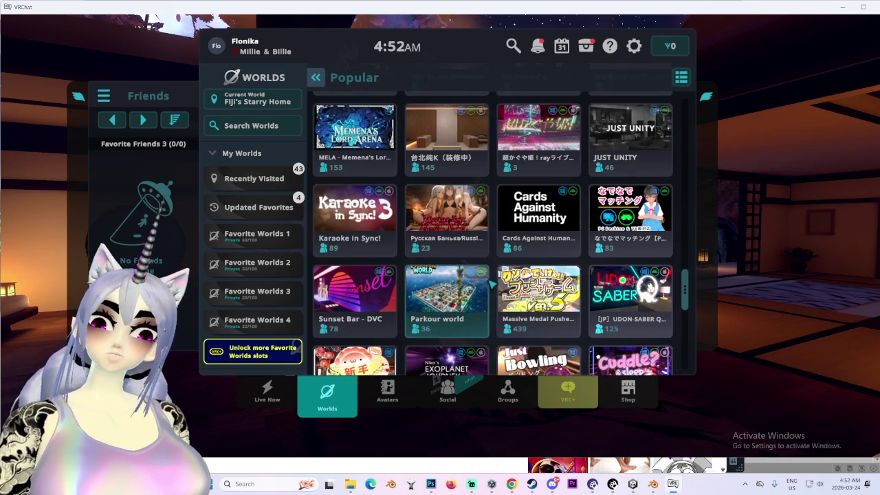
scroll(491, 283, "down", 3)
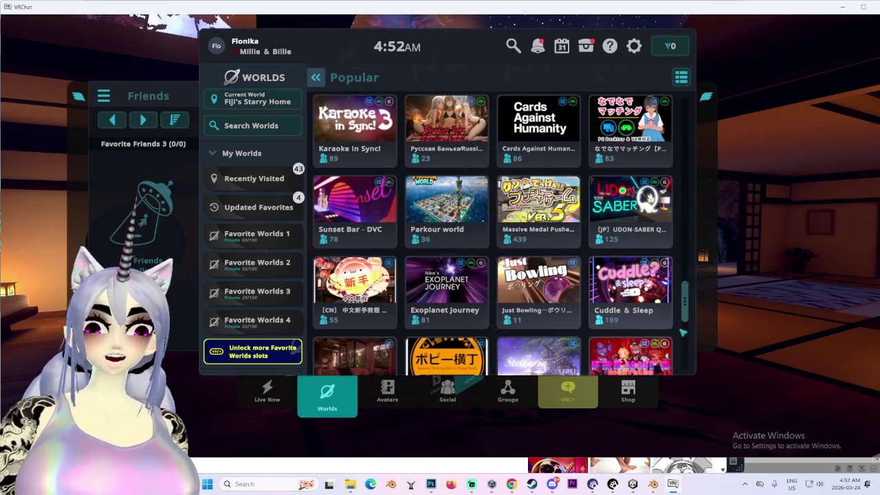
scroll(688, 326, "down", 5)
scroll(697, 339, "down", 2)
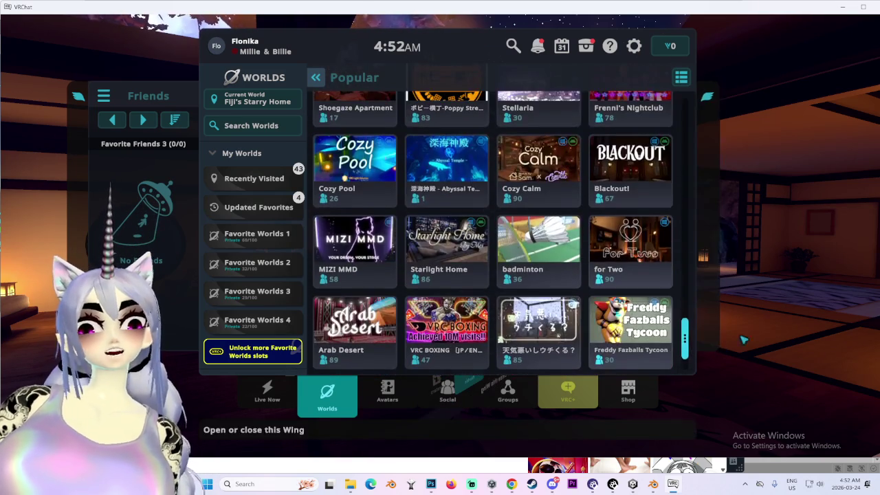
scroll(688, 341, "down", 1)
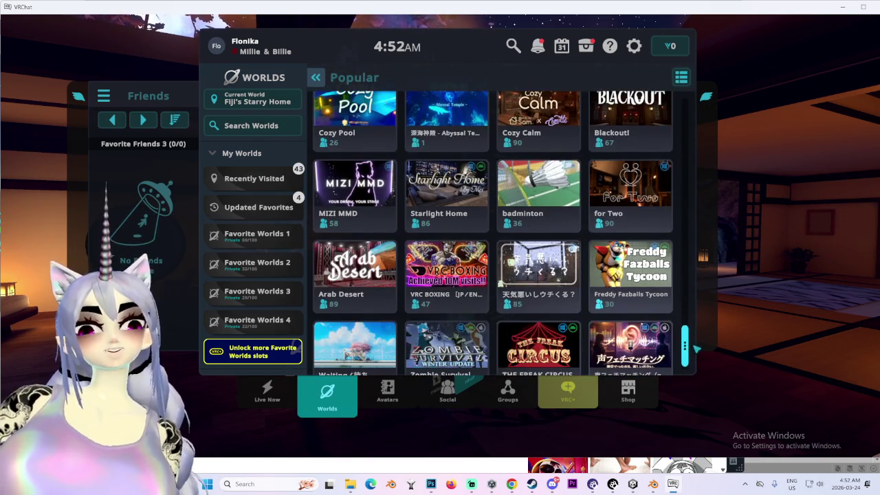
scroll(682, 342, "up", 2)
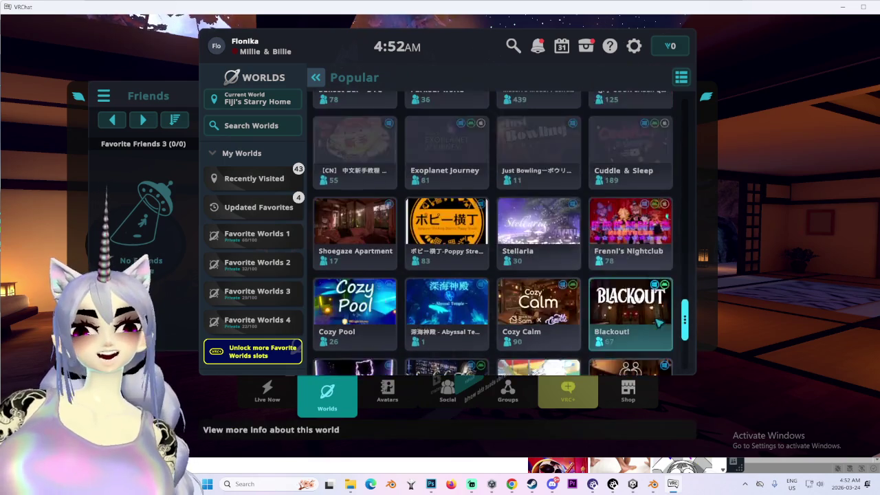
scroll(660, 354, "down", 3)
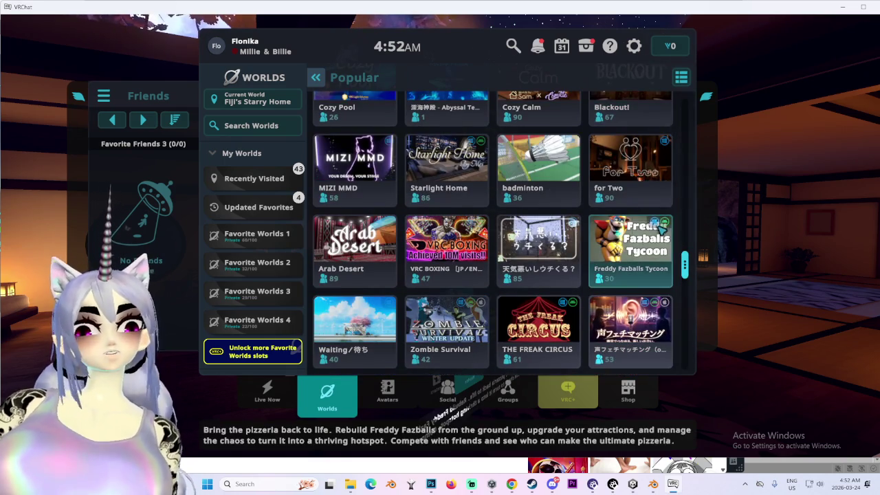
left_click_drag(684, 271, 674, 203)
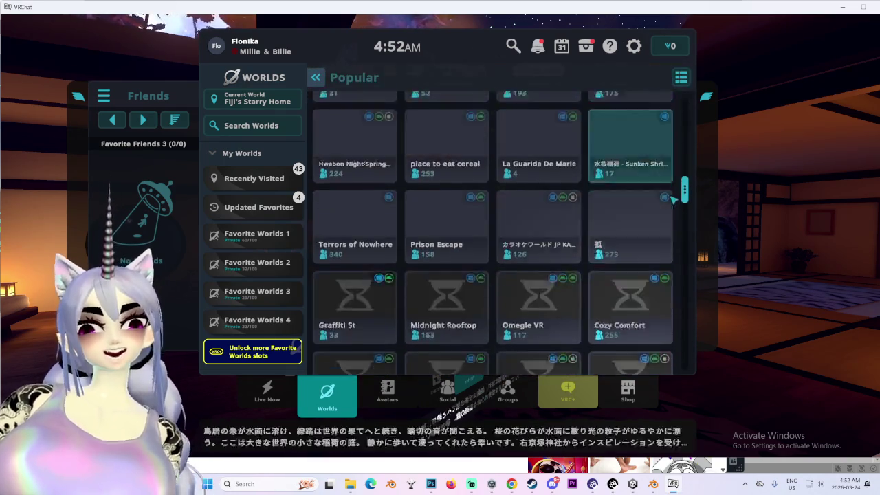
scroll(673, 203, "down", 3)
scroll(661, 200, "up", 4)
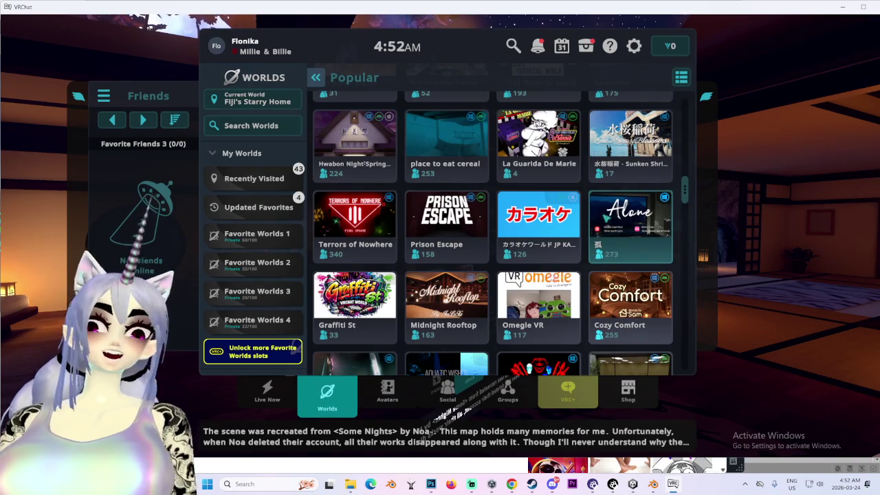
scroll(593, 275, "down", 2)
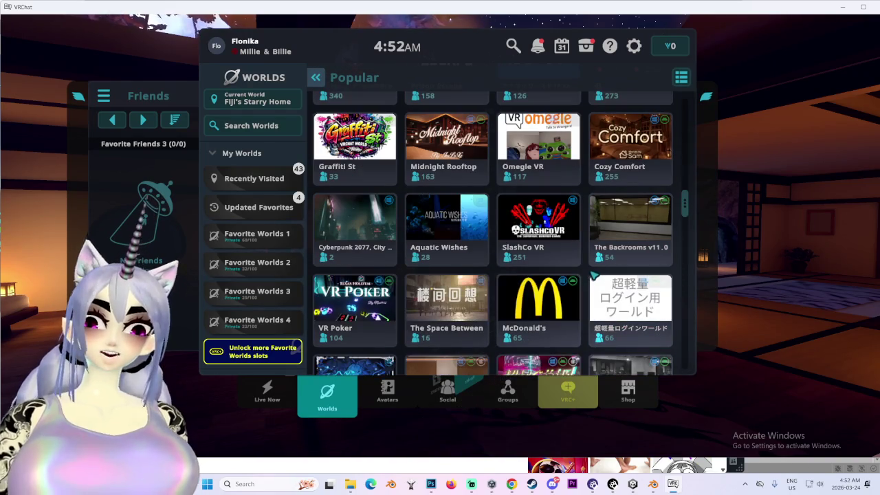
scroll(593, 277, "down", 2)
scroll(555, 301, "down", 2)
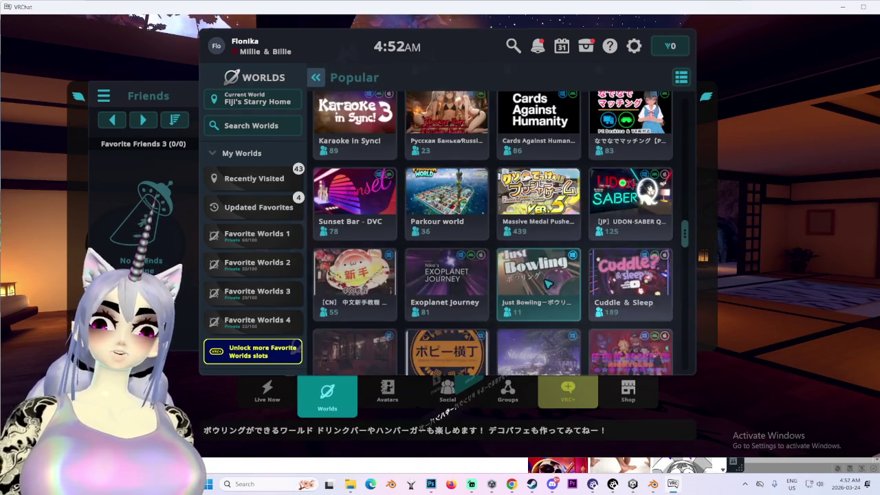
scroll(550, 289, "down", 1)
scroll(544, 273, "down", 2)
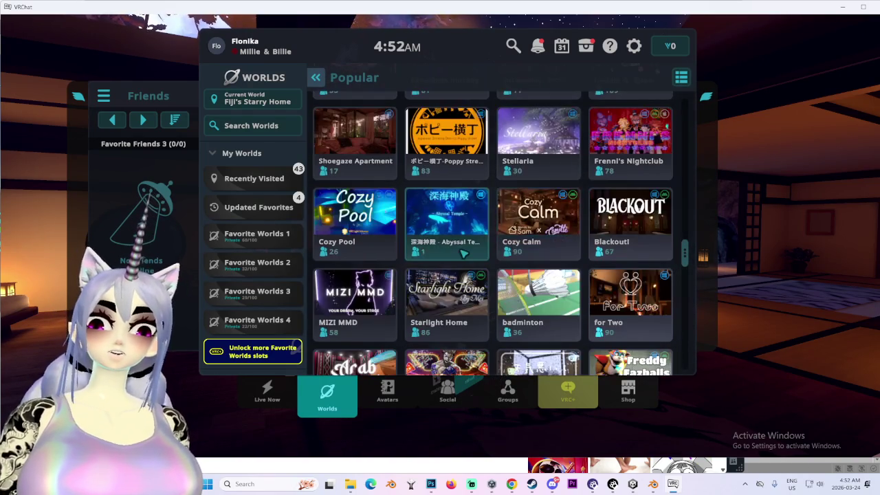
scroll(511, 251, "down", 2)
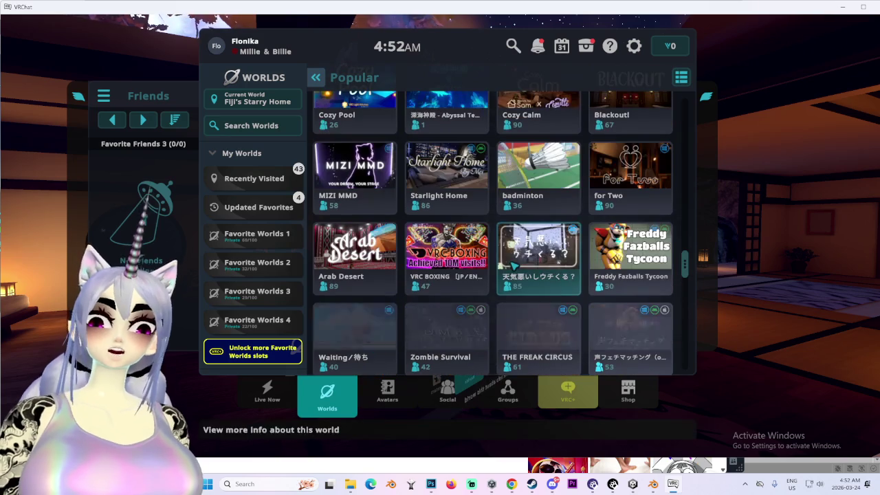
scroll(511, 274, "up", 1)
scroll(536, 254, "down", 2)
scroll(578, 227, "down", 1)
scroll(595, 215, "down", 3)
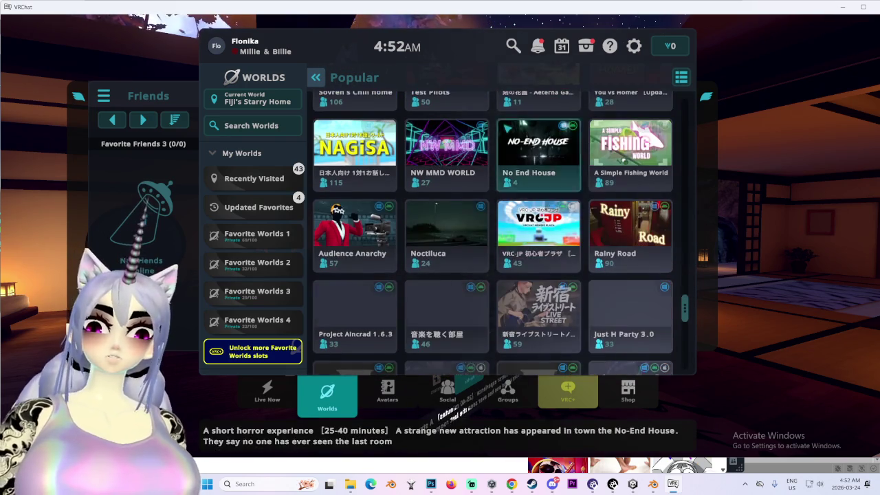
scroll(521, 241, "down", 2)
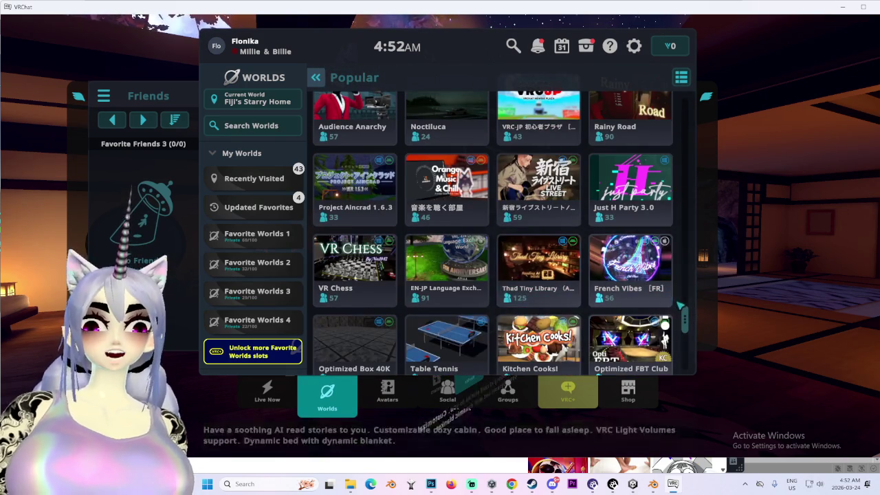
mouse_move(686, 320)
left_mouse_down()
mouse_move(685, 335)
mouse_move(685, 327)
left_mouse_up()
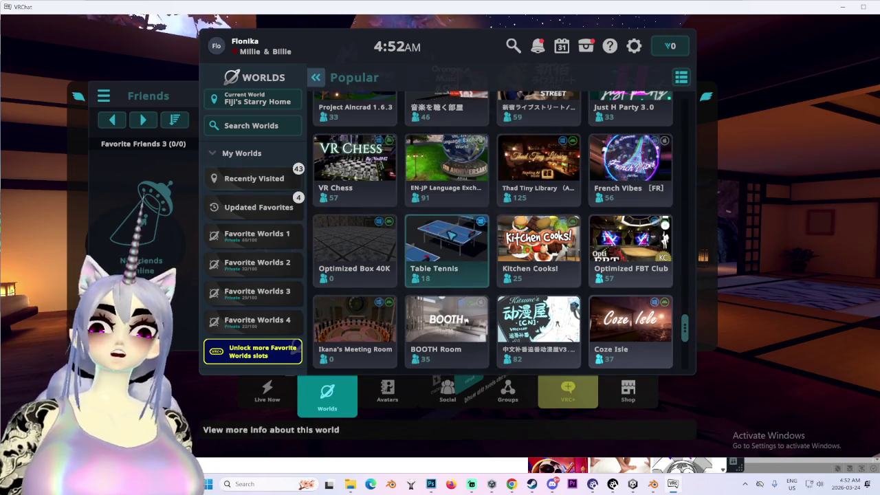
scroll(462, 227, "down", 2)
scroll(466, 311, "down", 2)
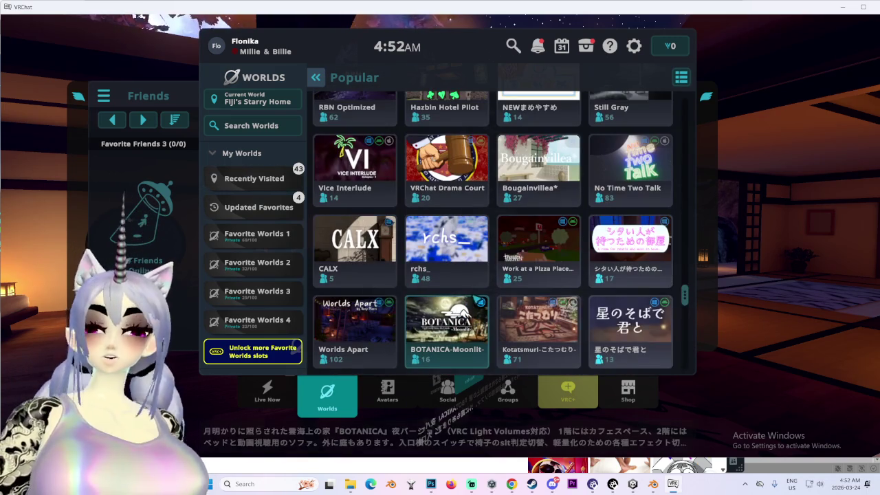
scroll(522, 317, "down", 2)
scroll(521, 318, "down", 1)
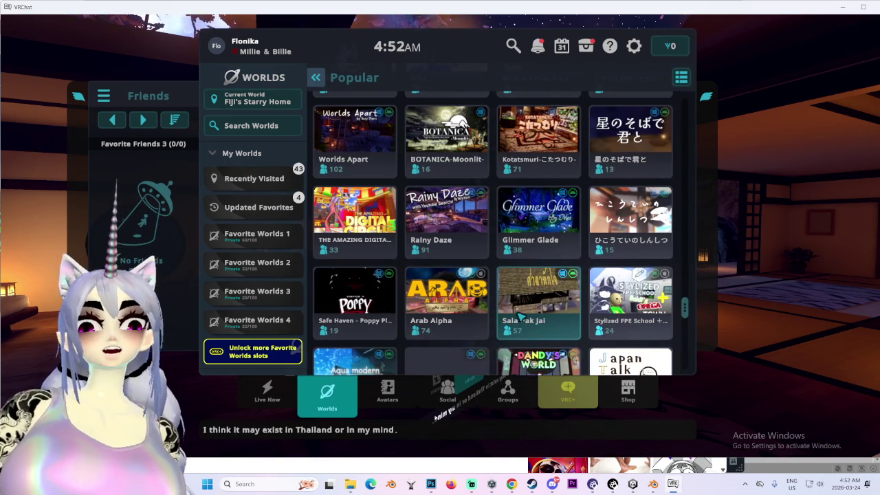
scroll(523, 318, "down", 2)
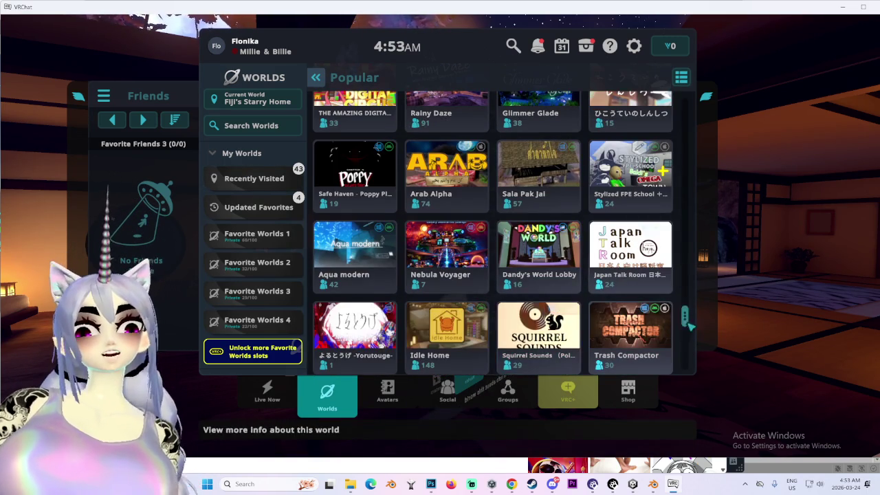
scroll(686, 316, "down", 4)
scroll(684, 327, "down", 3)
scroll(681, 337, "down", 2)
scroll(674, 352, "down", 1)
scroll(673, 352, "down", 2)
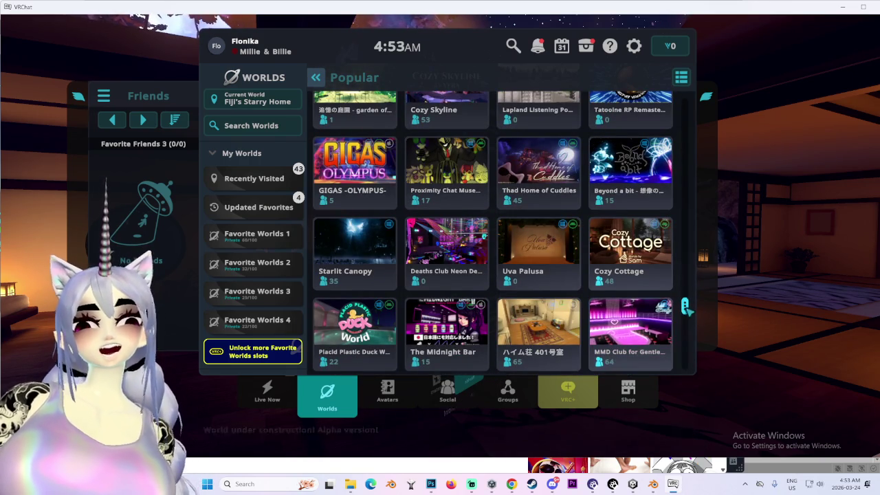
scroll(686, 308, "down", 3)
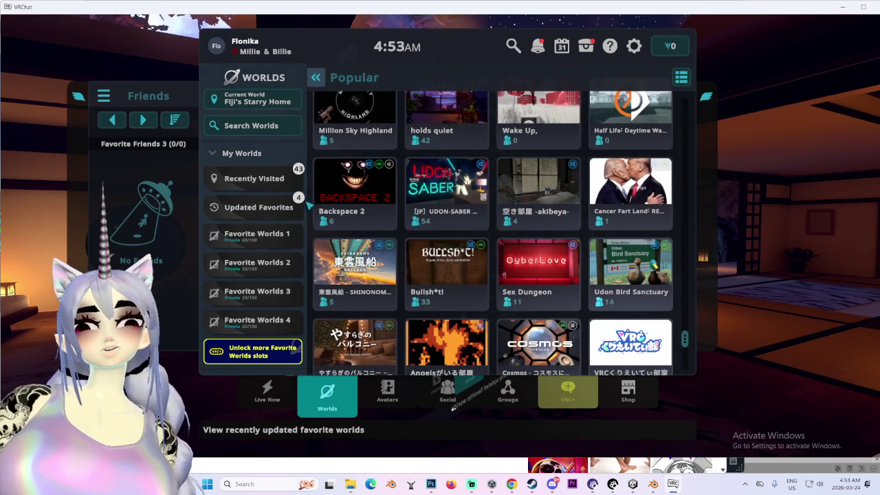
left_click(274, 243)
- Find the Avatar Testing Chamber world in the list and open its details
scroll(523, 303, "down", 2)
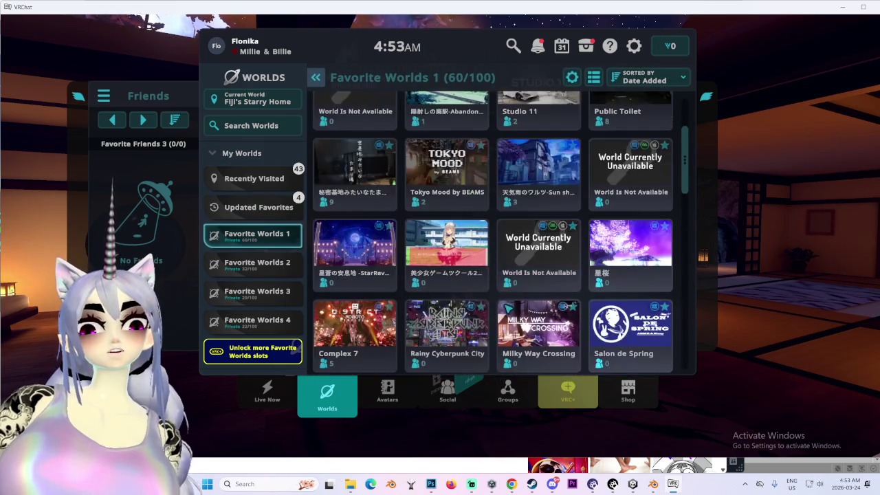
scroll(516, 329, "down", 2)
scroll(516, 329, "down", 3)
scroll(530, 327, "down", 3)
scroll(550, 323, "down", 2)
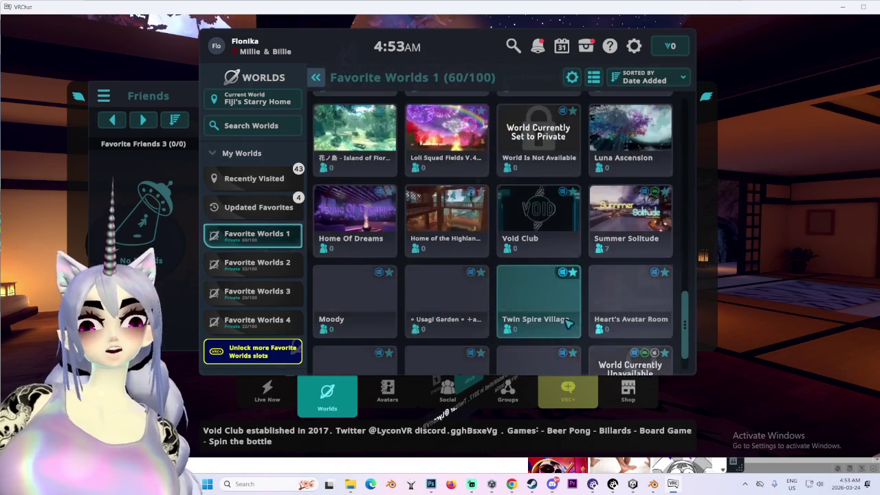
scroll(571, 320, "down", 1)
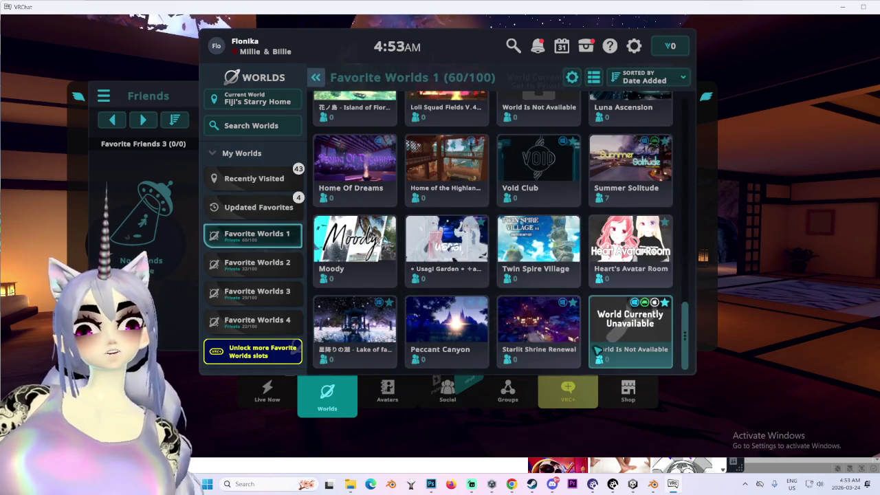
scroll(583, 351, "up", 2)
scroll(488, 325, "up", 3)
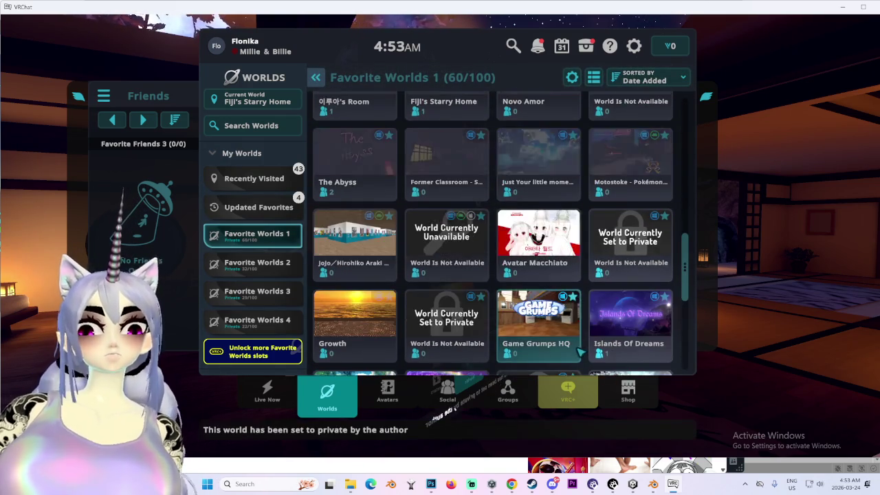
scroll(485, 324, "down", 1)
scroll(475, 318, "down", 2)
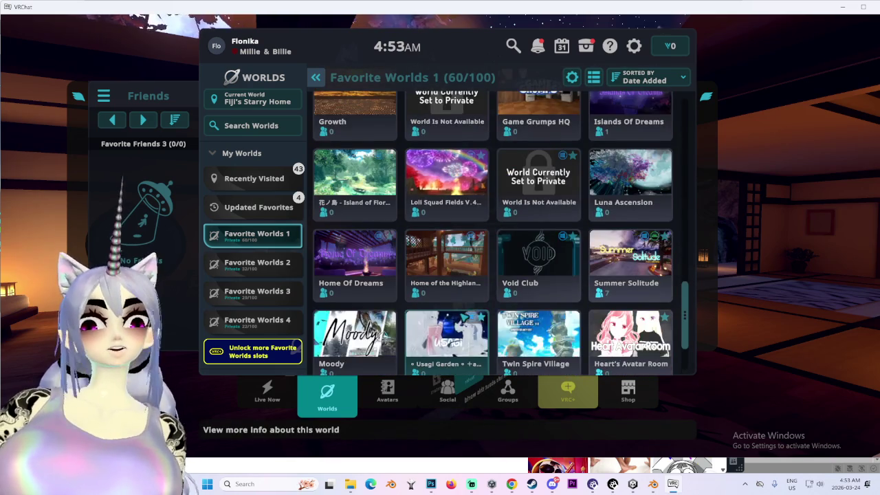
scroll(447, 304, "down", 1)
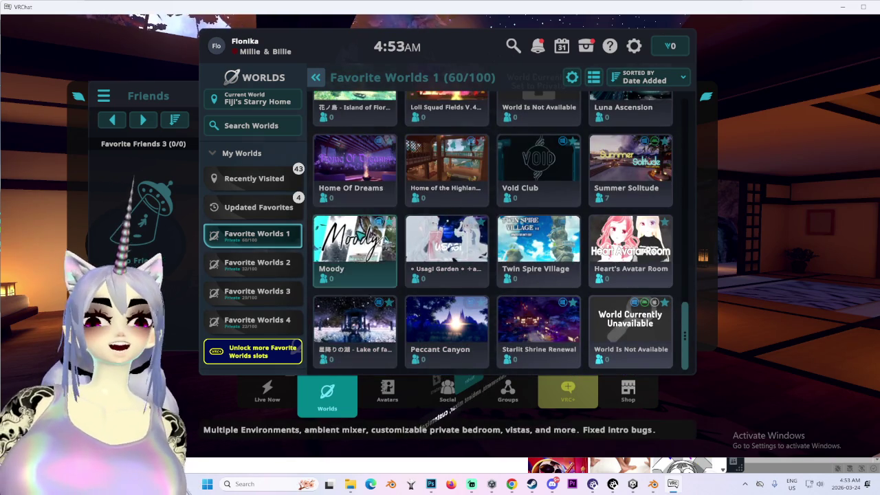
scroll(413, 220, "up", 1)
scroll(468, 230, "up", 2)
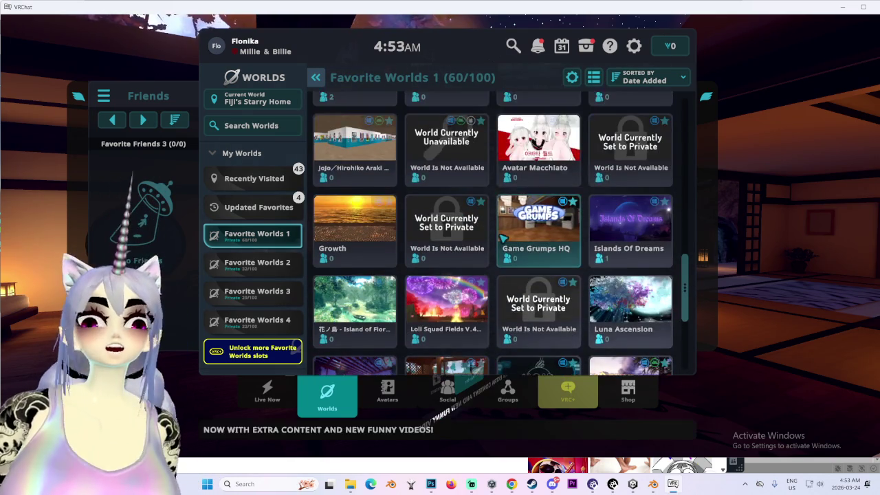
scroll(445, 235, "up", 1)
scroll(492, 289, "up", 2)
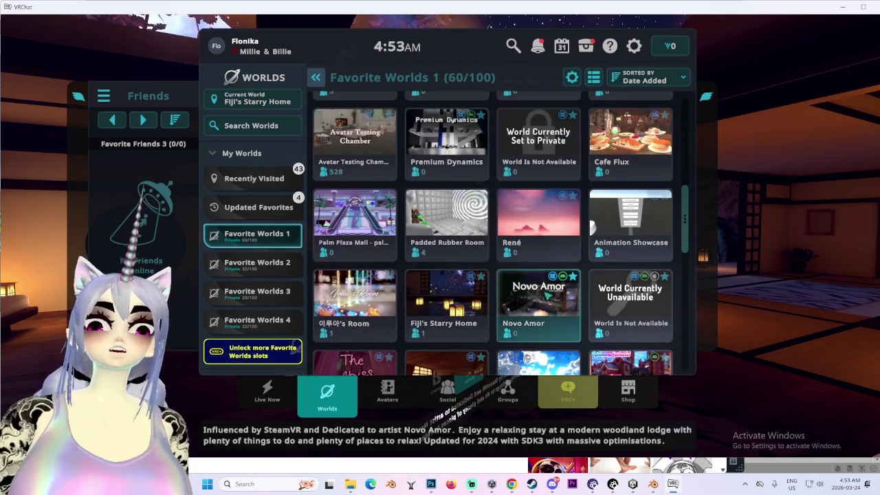
scroll(426, 254, "up", 1)
left_click(355, 234)
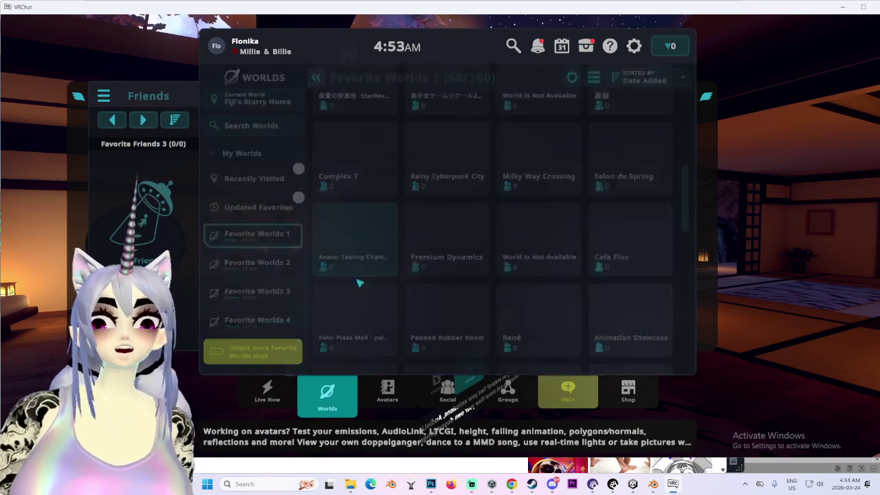
- Create a new Invite+ instance of the world and join it
left_click(244, 288)
left_click(389, 240)
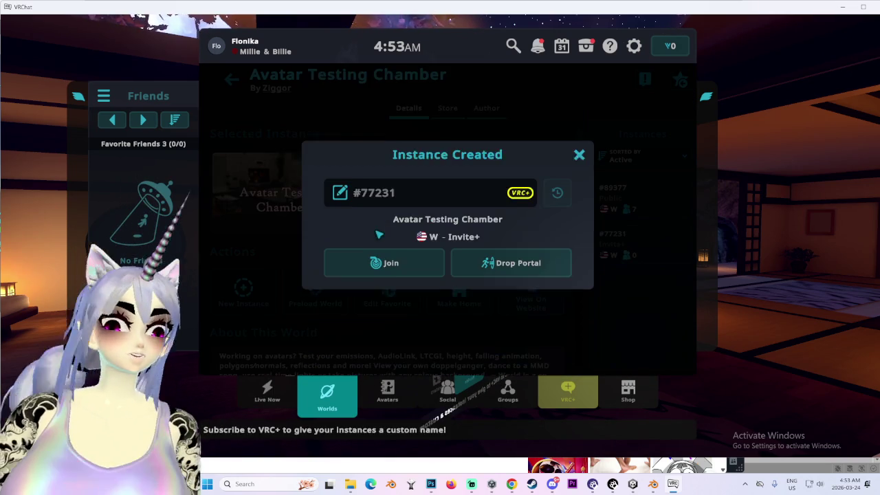
left_click(406, 262)
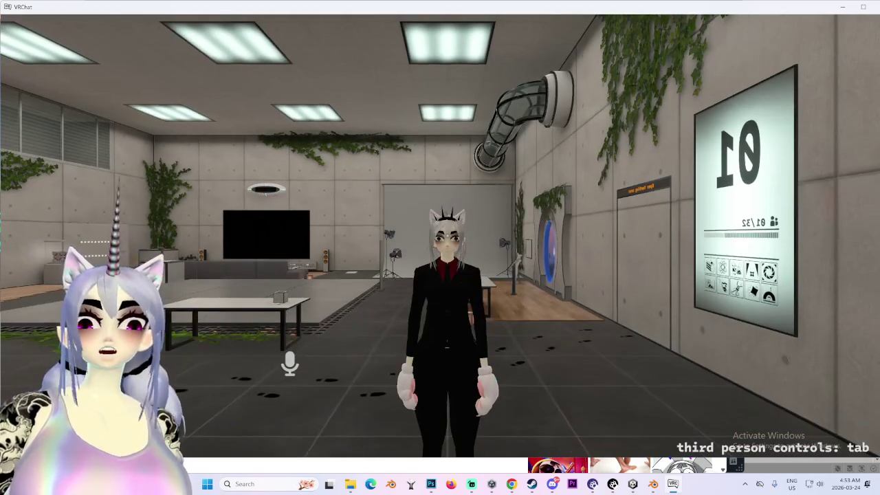
- Walk through the open testing area around the pipe contraption and back to the main room
key("w")
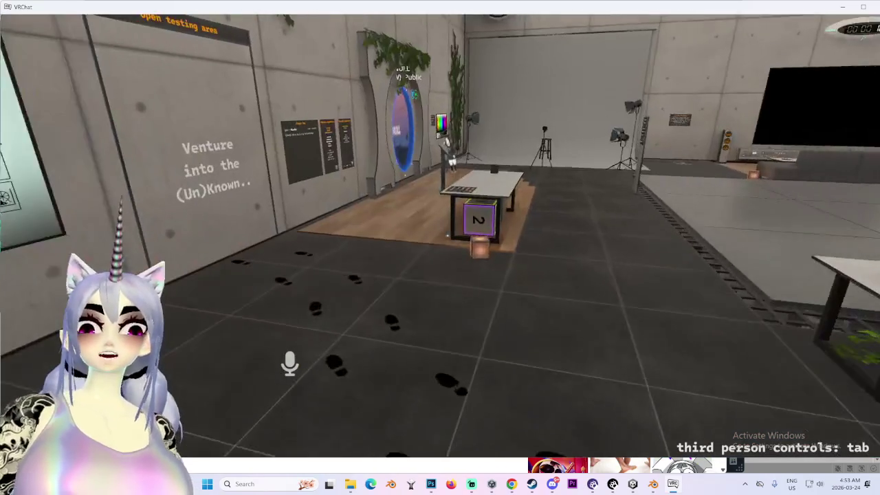
key("w")
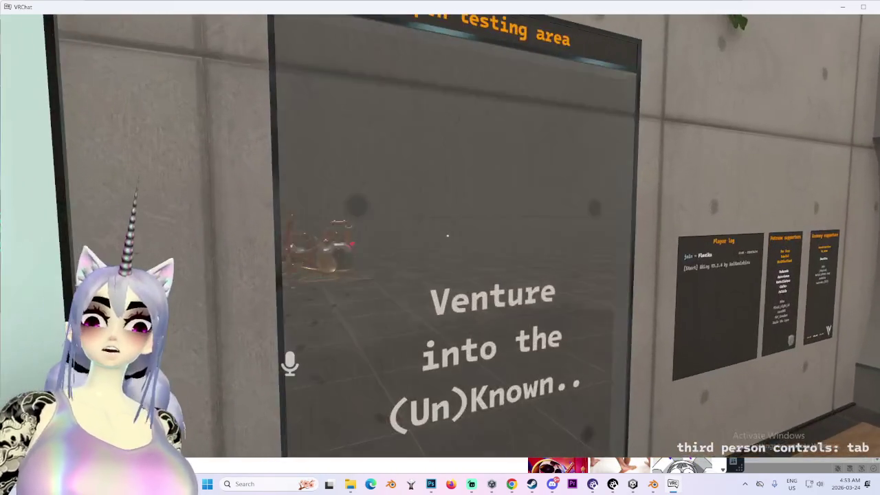
key("w")
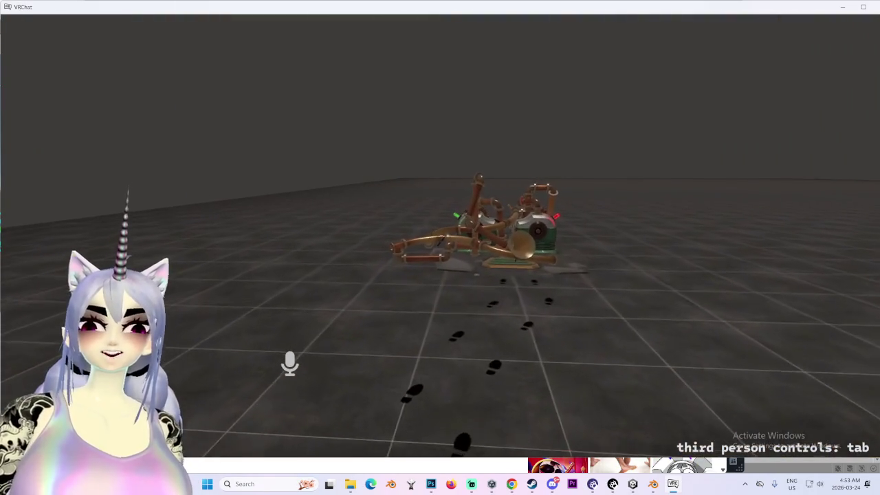
key("w")
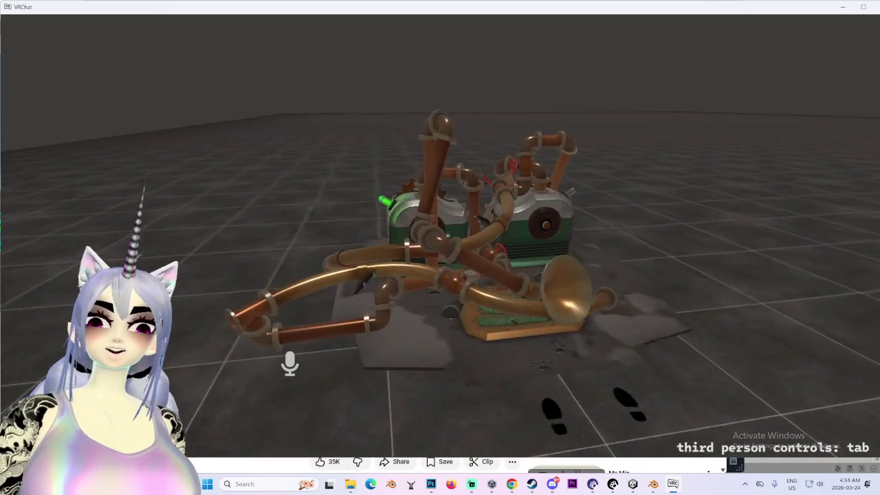
key("w")
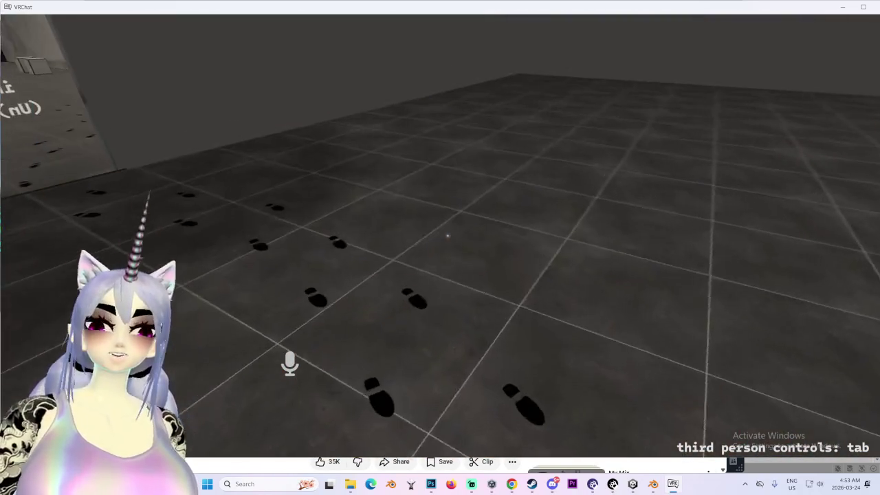
key("w")
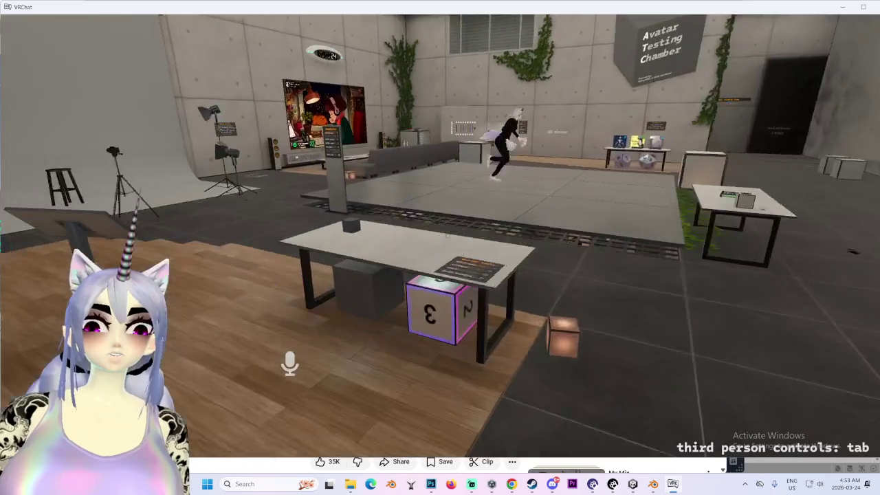
- Briefly bring the YouTube window forward, then return to the VRChat world
key("super")
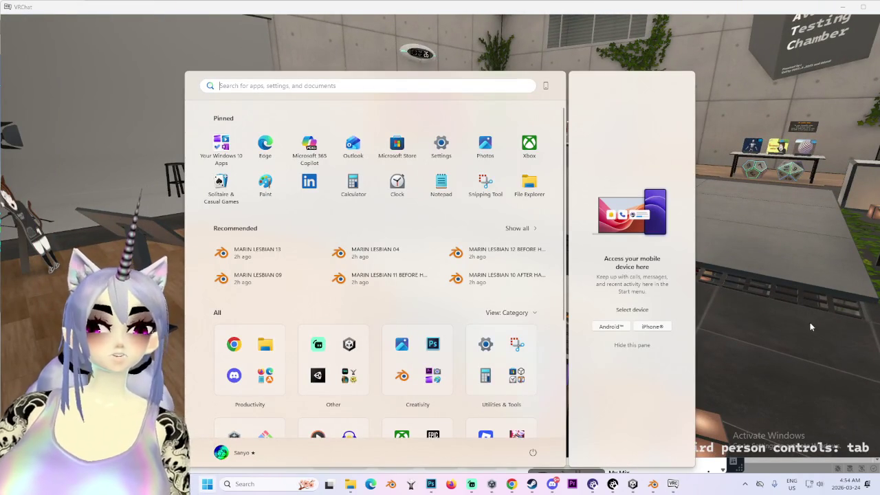
left_click(512, 484)
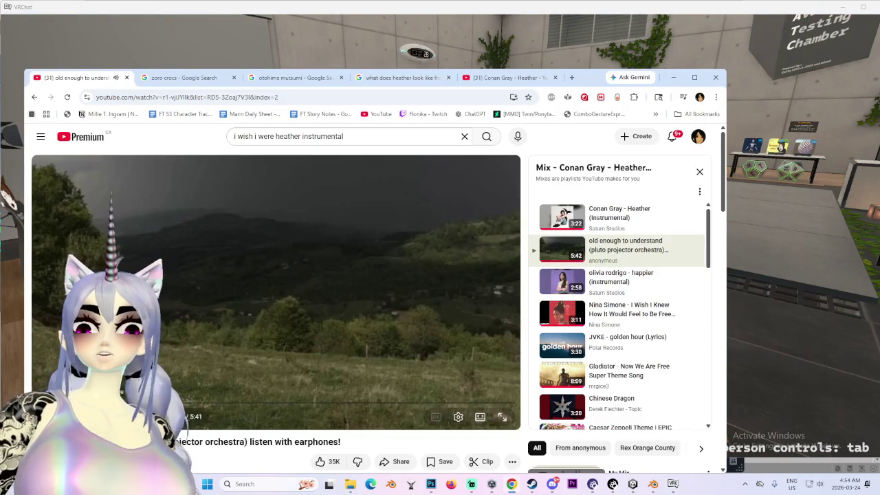
left_click(776, 241)
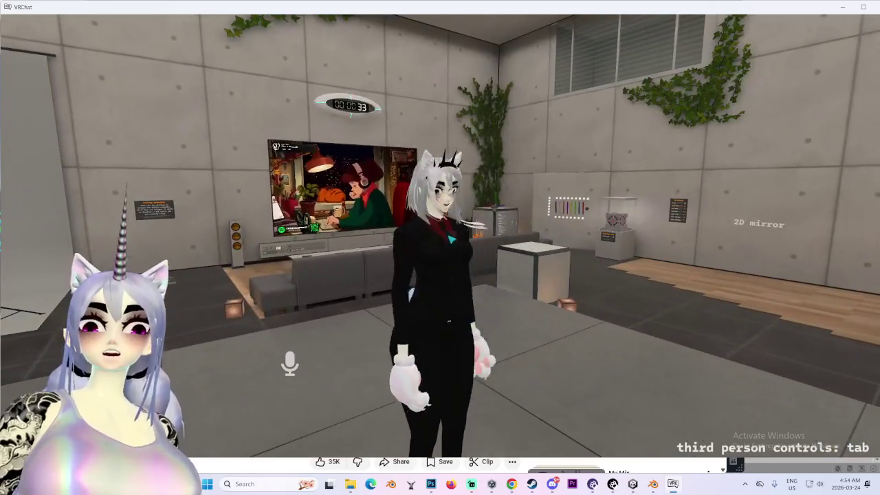
- Wear SDK: MARIN SHORT HAIR 02 from SDK Test Avatars and open its expression toggles
key("Escape")
left_click(387, 395)
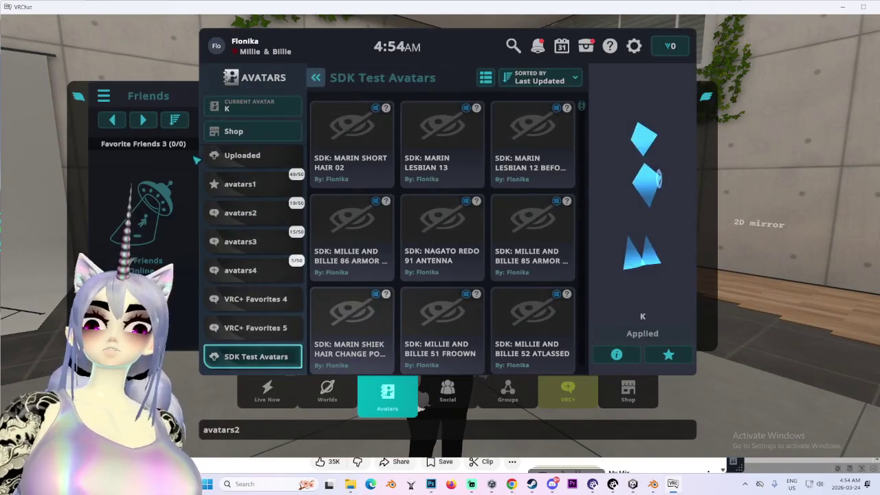
left_click(653, 335)
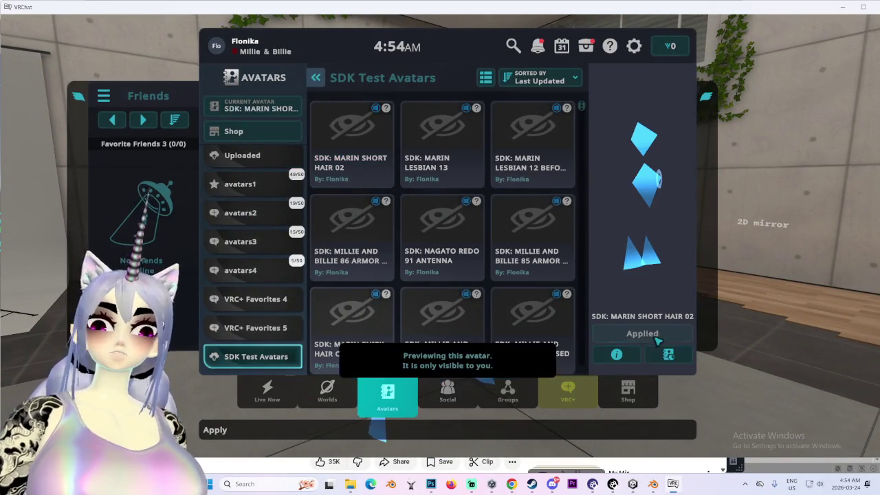
key("Escape")
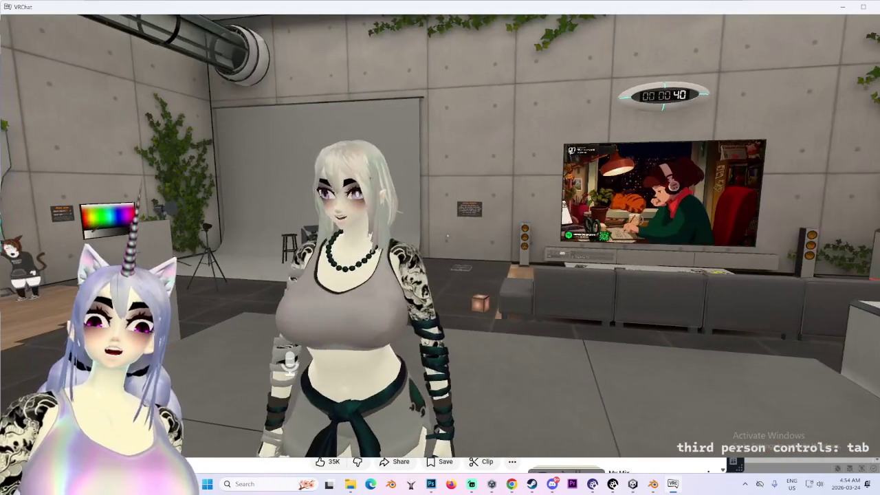
key("Escape")
key("Escape")
key("r")
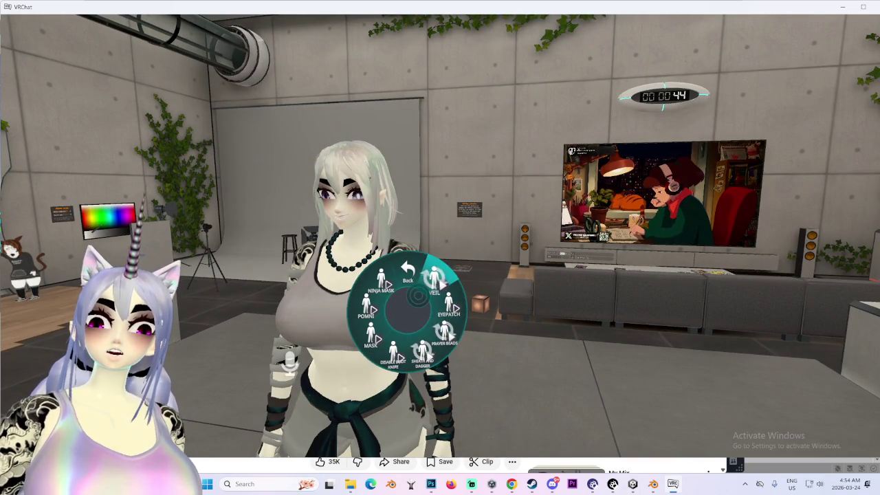
- Switch to a third-person view to inspect the new avatar's veil toggles
key("ctrl+t")
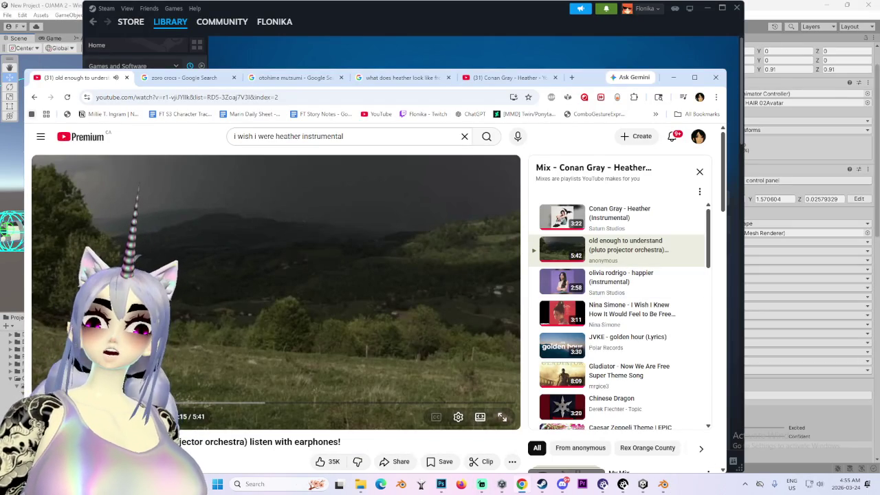
- In Unity, expand the Body mesh's BlendShapes sliders
left_click(50, 4)
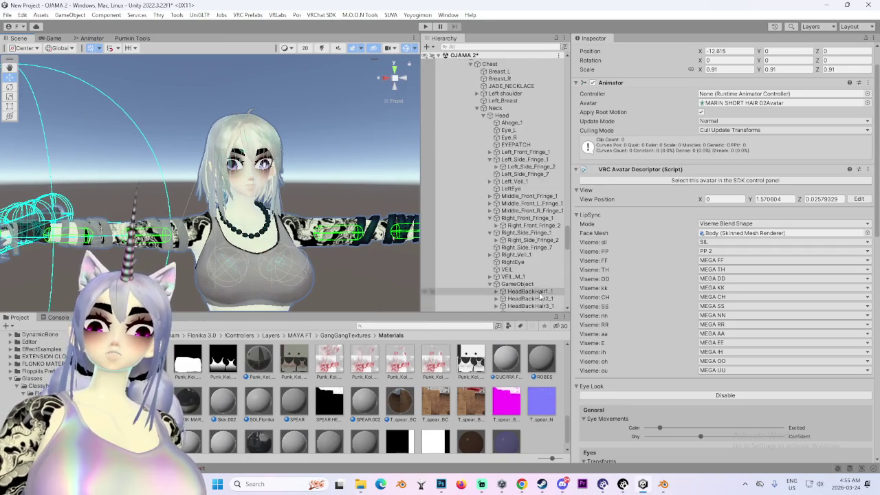
scroll(517, 294, "down", 10)
scroll(517, 293, "down", 5)
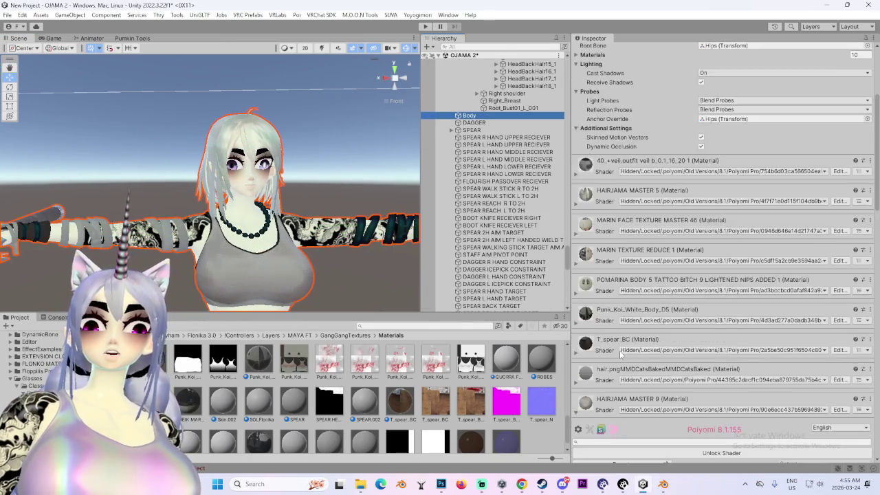
scroll(622, 354, "up", 3)
scroll(605, 309, "up", 2)
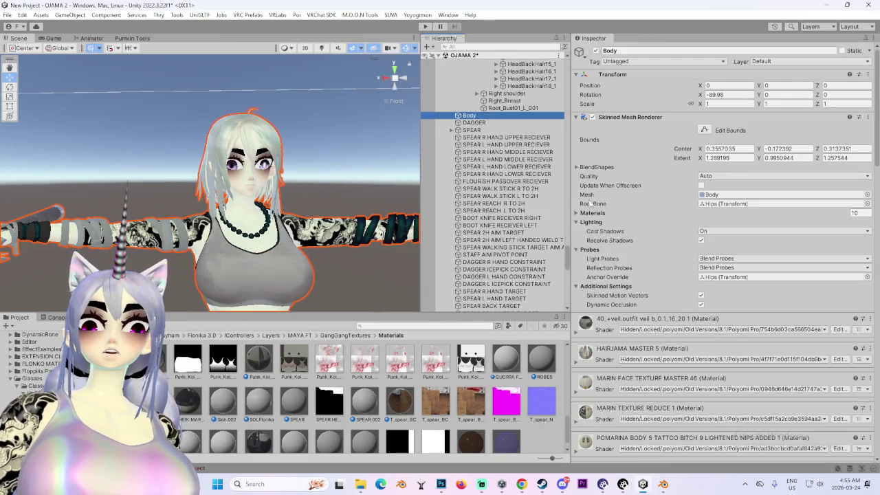
left_click(597, 168)
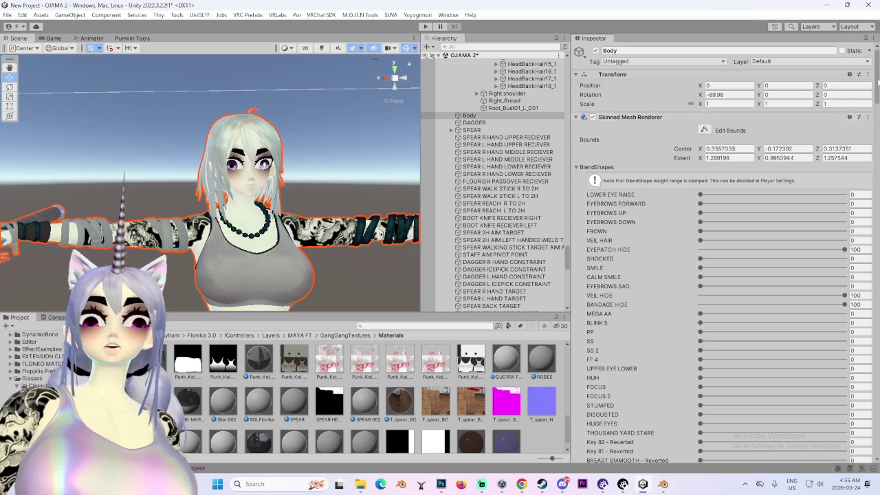
- Set VEIL HIDE to 0, orbit to view the avatar from behind, then return to Blender
scroll(878, 86, "down", 3)
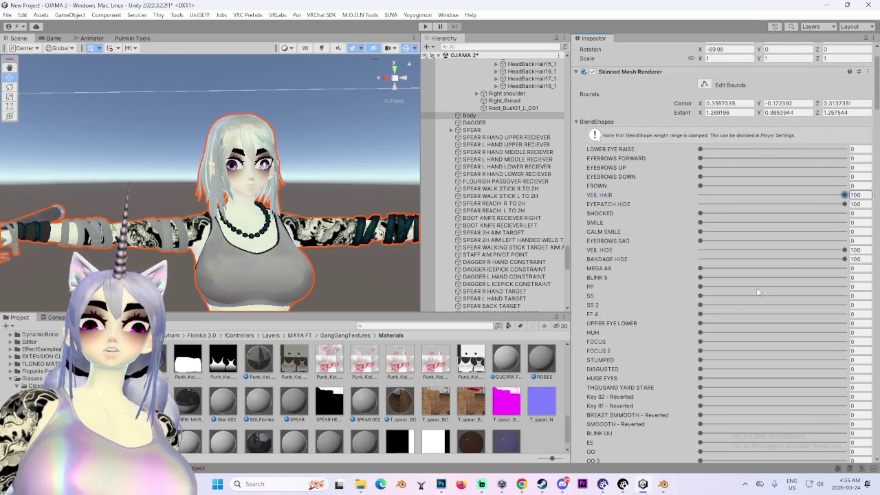
scroll(653, 282, "down", 5)
scroll(632, 293, "down", 5)
scroll(630, 326, "down", 5)
scroll(629, 330, "down", 5)
scroll(628, 332, "down", 5)
scroll(624, 334, "down", 5)
scroll(619, 336, "down", 5)
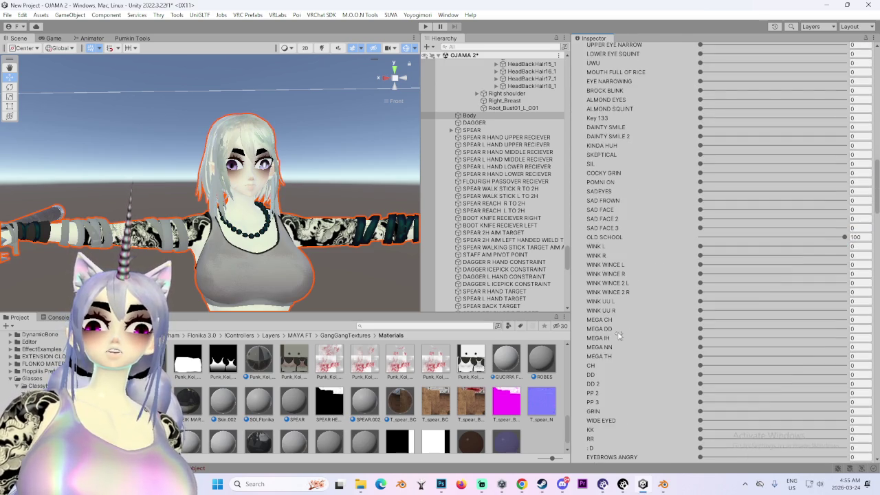
scroll(619, 334, "up", 10)
scroll(623, 329, "up", 10)
scroll(625, 325, "up", 15)
scroll(623, 320, "up", 3)
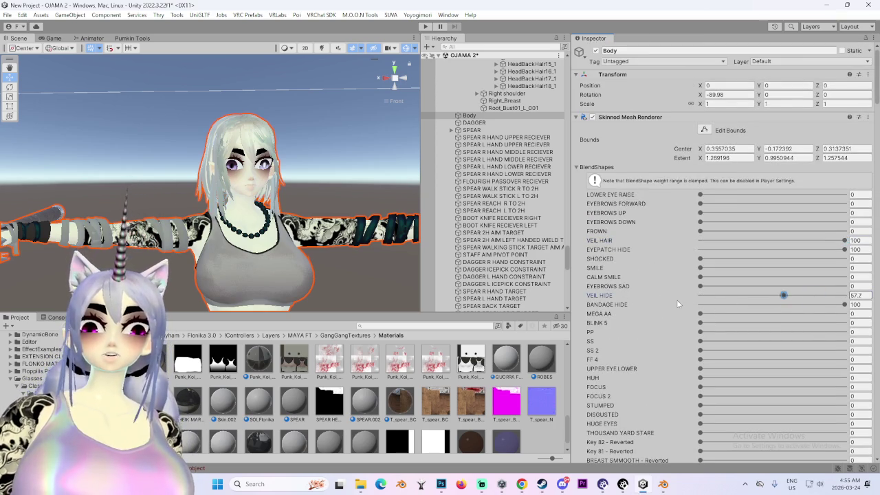
left_click_drag(689, 303, 647, 304)
mouse_move(194, 217)
left_mouse_down("alt")
mouse_move(271, 218)
mouse_move(296, 206)
mouse_move(312, 222)
mouse_move(204, 223)
mouse_move(371, 222)
mouse_move(269, 298)
left_mouse_up("alt")
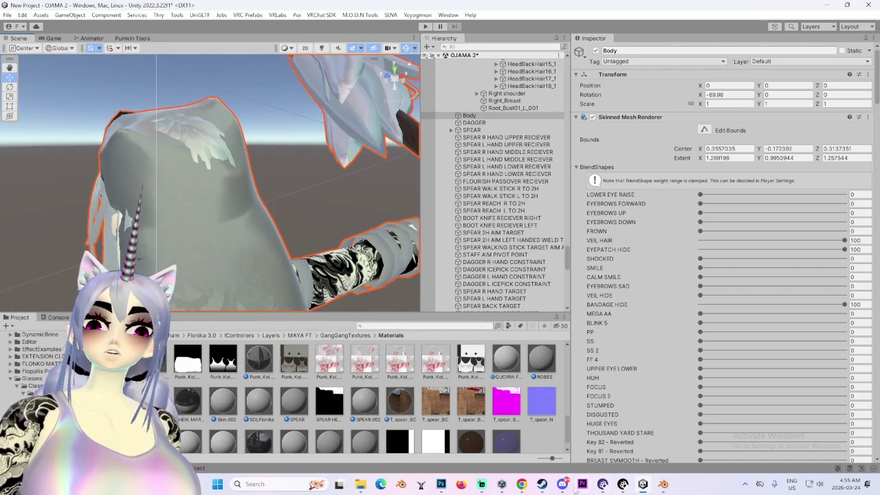
left_click(663, 484)
- Switch to Object Mode and separate the Body mesh into objects by material
middle_click_drag(412, 275, 261, 275)
left_click(44, 28)
left_click(49, 38)
mouse_move(385, 227)
middle_mouse_down()
mouse_move(449, 221)
mouse_move(495, 238)
middle_mouse_up()
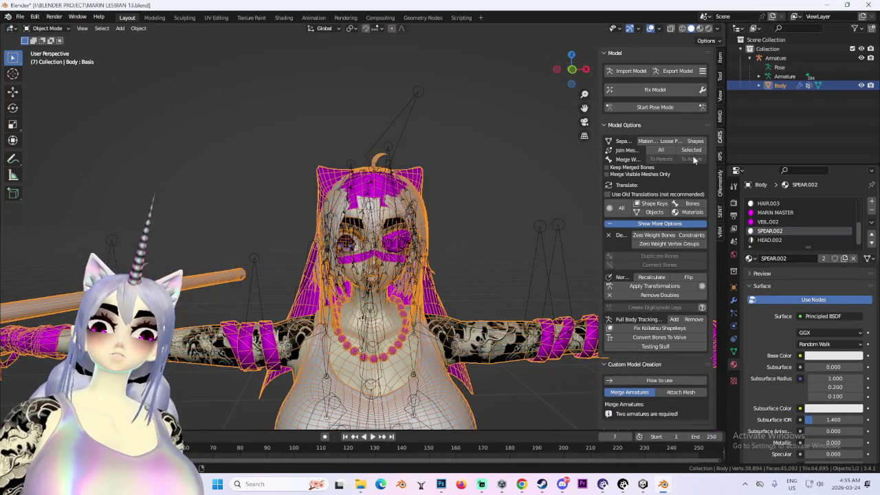
middle_click_drag(481, 199, 398, 199)
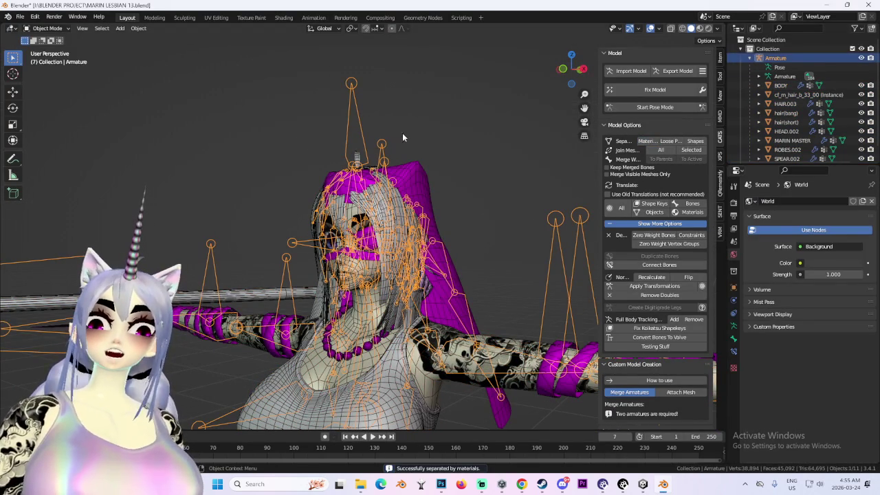
- Hide the armature and the HAIR.003 object
left_click(862, 58)
scroll(386, 207, "up", 3)
left_click(499, 241)
mouse_move(413, 227)
middle_mouse_down()
mouse_move(500, 240)
mouse_move(480, 215)
middle_mouse_up()
left_click(862, 104)
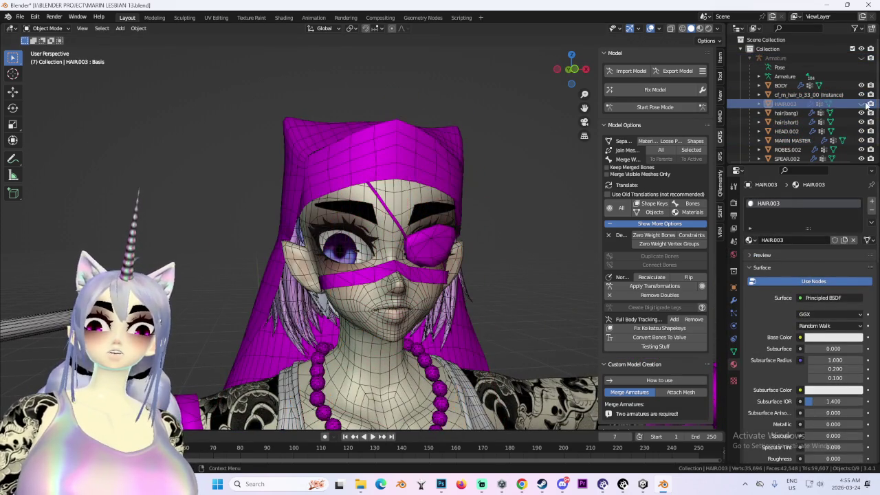
middle_click_drag(468, 296, 428, 294)
- Hide the MARIN MASTER object and select VEIL.002 before switching to YouTube
left_click(428, 295)
left_click(402, 238)
mouse_move(531, 290)
middle_mouse_down()
mouse_move(481, 288)
mouse_move(507, 255)
mouse_move(399, 358)
mouse_move(387, 158)
mouse_move(487, 205)
mouse_move(384, 229)
mouse_move(413, 248)
mouse_move(373, 364)
middle_mouse_up()
left_click(862, 140)
left_click(440, 275)
left_click(388, 152)
left_click(522, 485)
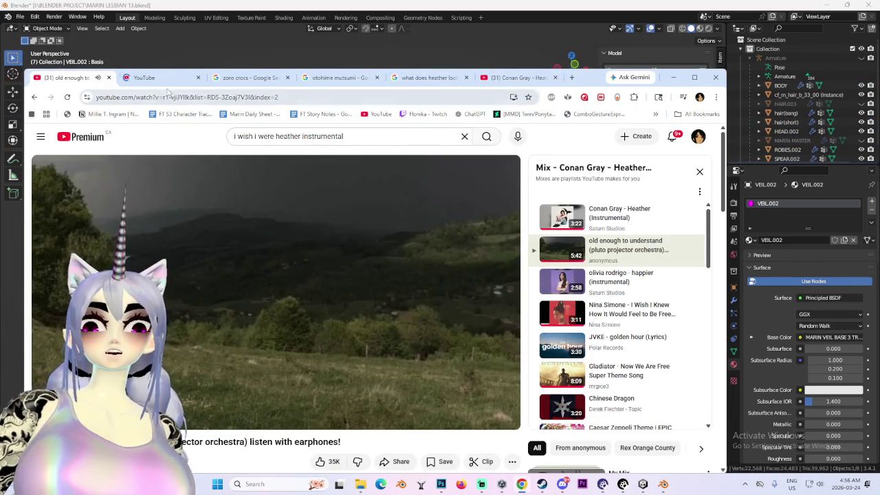
- Search YouTube for 'old enoughtgi' on the home page tab
key("ctrl+Tab")
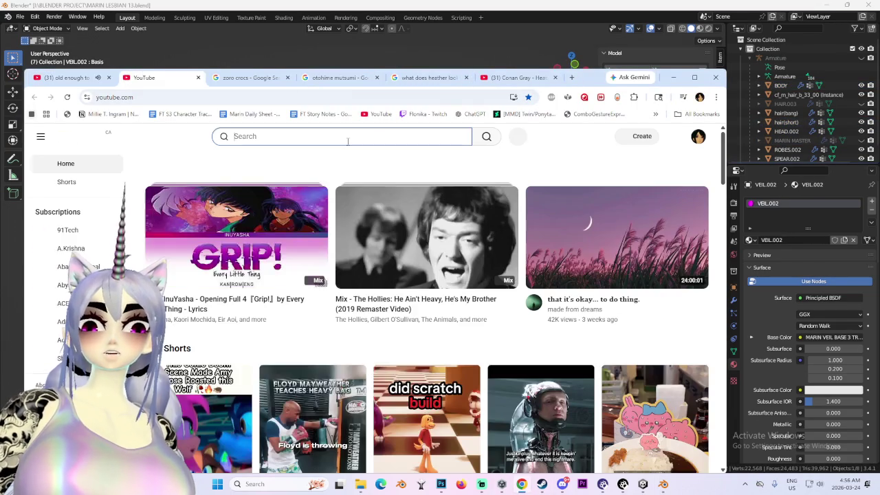
left_click(348, 137)
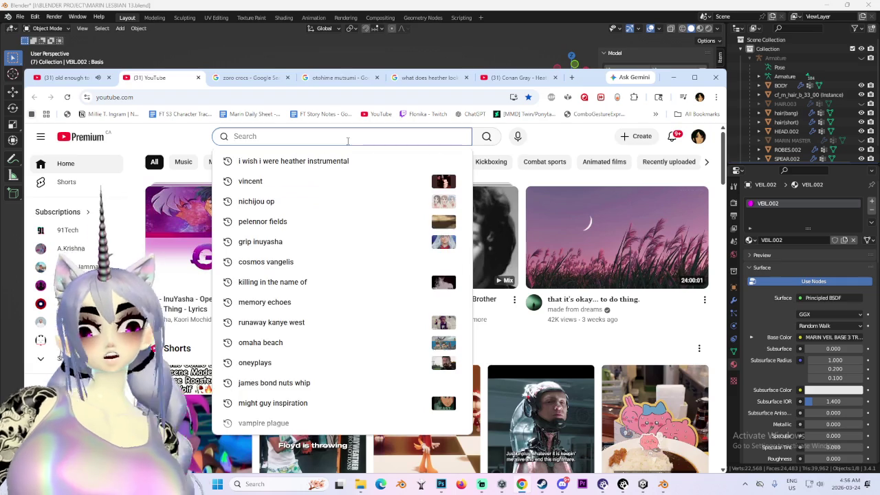
type("old enought")
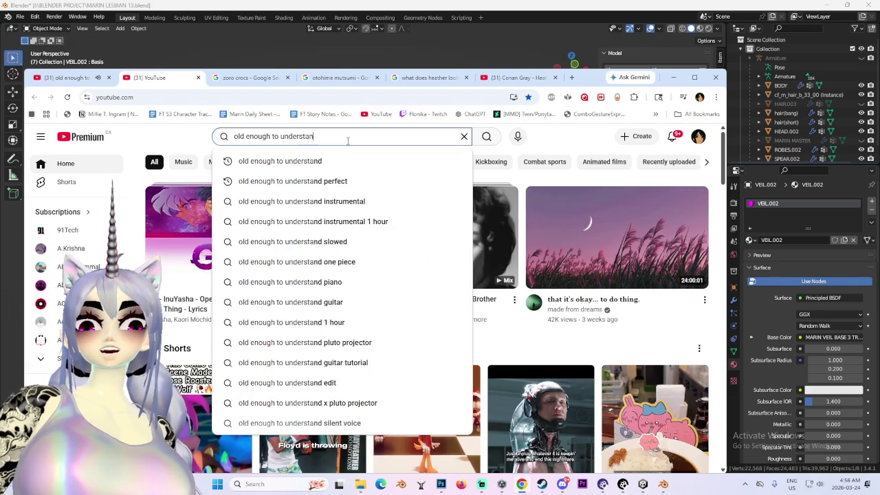
type("gi")
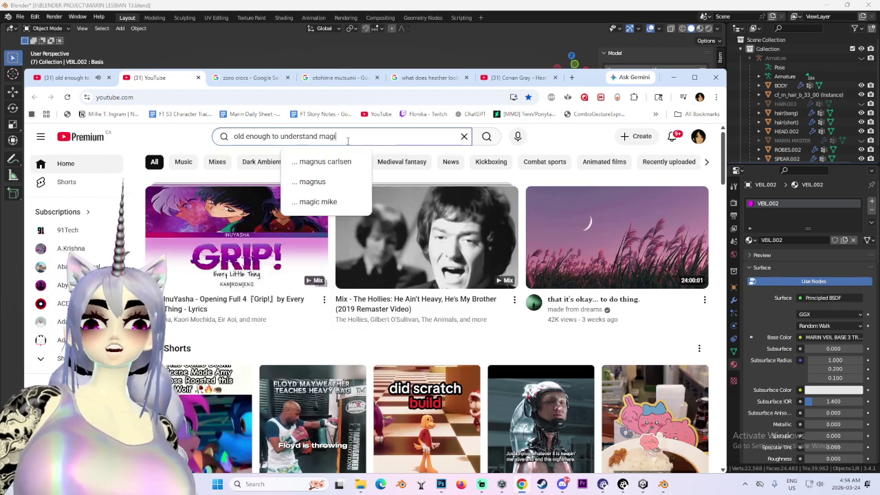
key("Return")
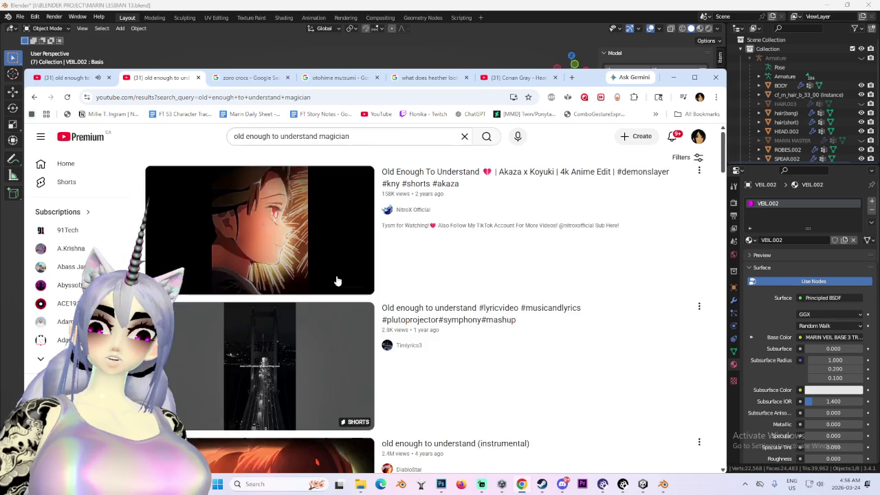
- Browse the search results, switch to the music mix tab, and minimize the browser
scroll(337, 254, "down", 5)
scroll(323, 331, "down", 4)
scroll(324, 333, "down", 4)
scroll(324, 337, "down", 3)
scroll(324, 342, "down", 2)
scroll(323, 344, "down", 2)
scroll(322, 348, "down", 2)
scroll(321, 352, "down", 2)
scroll(322, 354, "down", 3)
scroll(481, 359, "down", 2)
scroll(603, 353, "down", 3)
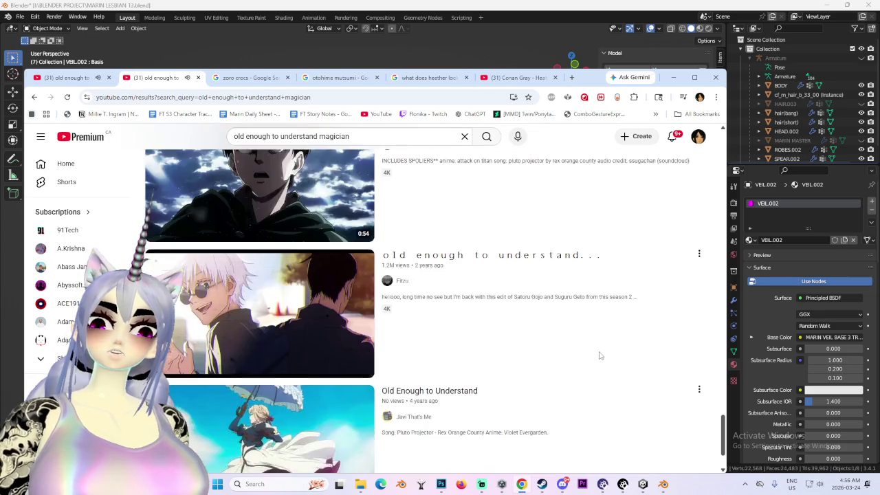
scroll(592, 357, "down", 2)
scroll(587, 359, "down", 2)
scroll(583, 360, "down", 3)
scroll(581, 361, "down", 4)
scroll(575, 360, "down", 3)
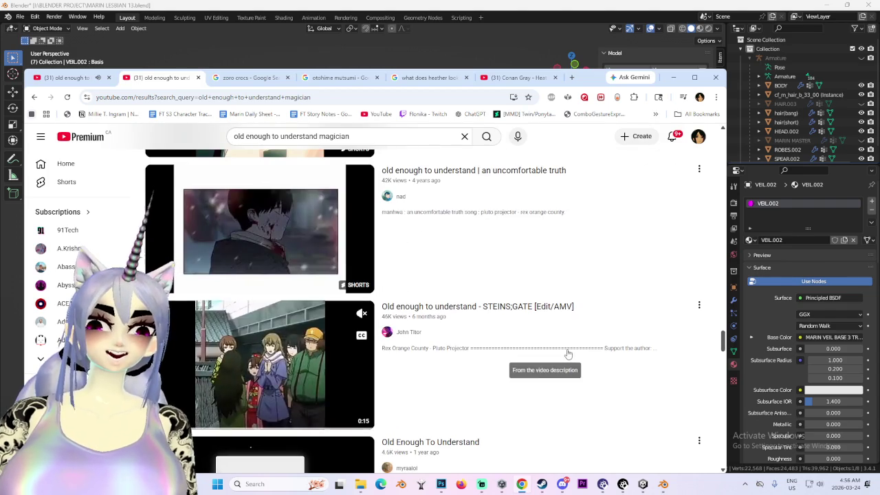
scroll(564, 355, "down", 3)
scroll(544, 359, "down", 3)
scroll(523, 365, "down", 3)
scroll(516, 365, "down", 2)
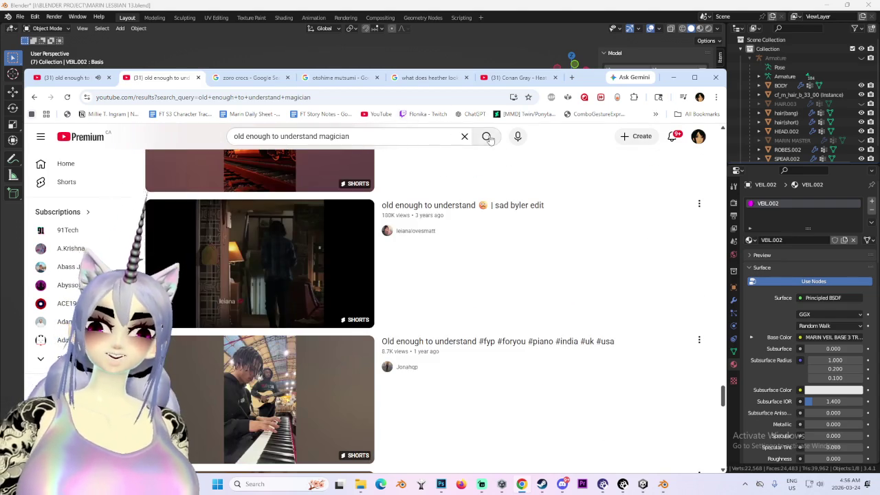
left_click(69, 77)
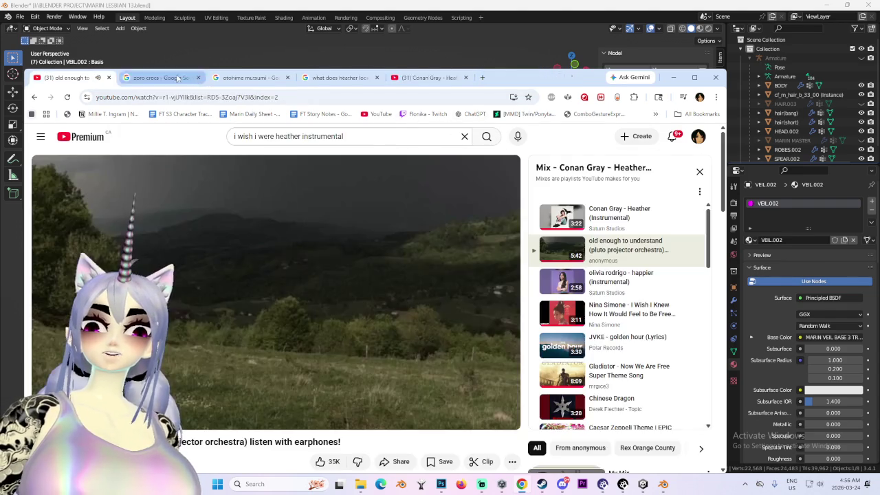
left_click(663, 485)
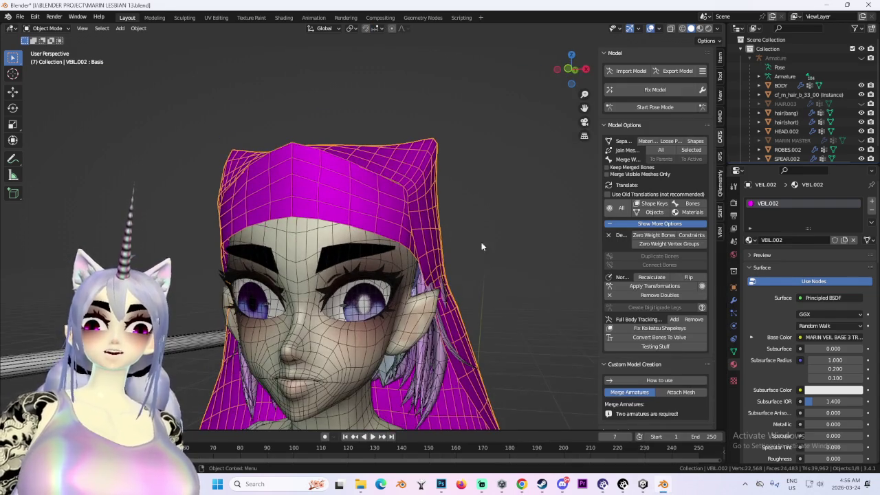
- Select the front band of VEIL.002 faces in Edit Mode, then return to Object Mode
left_click(47, 49)
left_click_drag(307, 178, 350, 196)
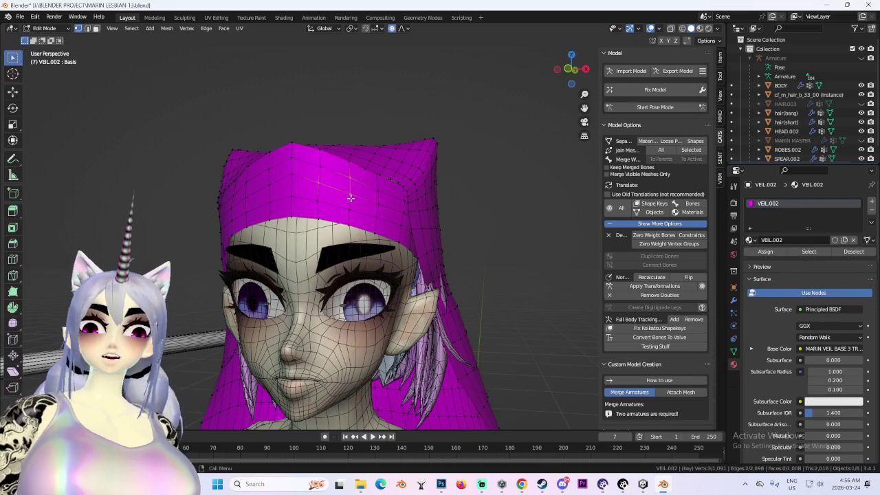
mouse_move(206, 112)
middle_mouse_down()
mouse_move(389, 272)
mouse_move(450, 234)
middle_mouse_up()
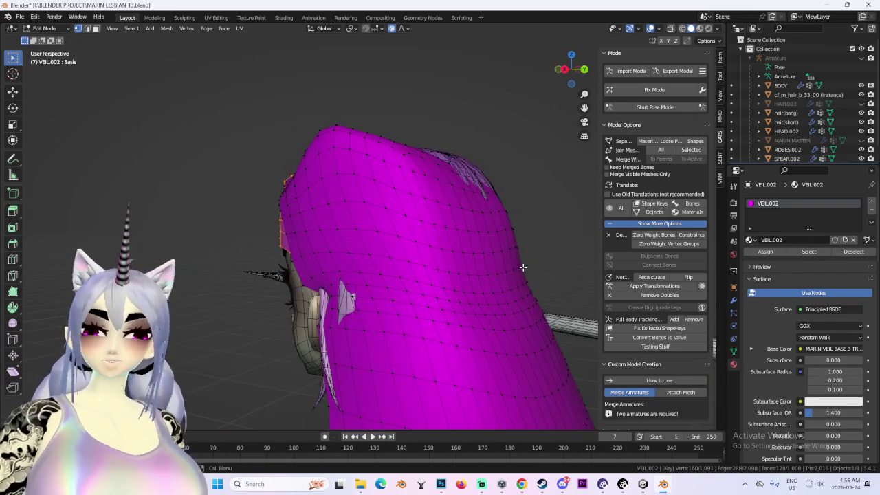
left_click(44, 28)
left_click(41, 43)
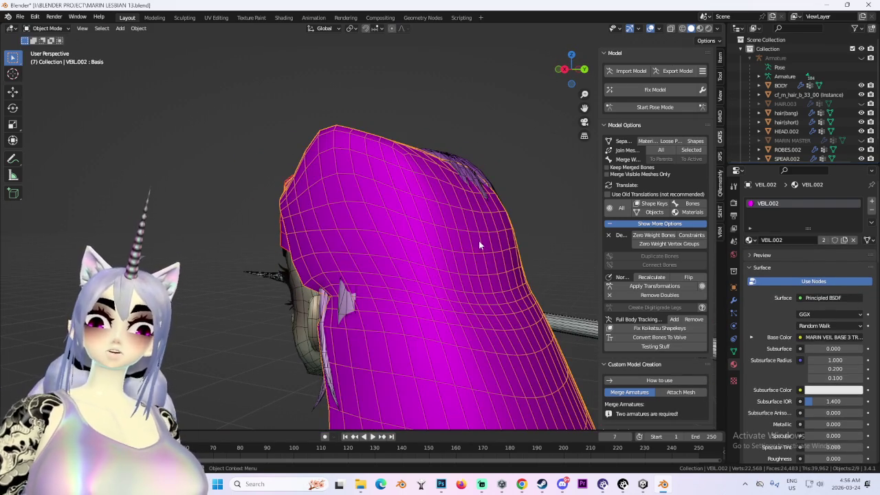
- Hide VEIL.002, unhide HAIR.003 and set its VEIL HAIR shape key to 1.000
scroll(872, 146, "down", 2)
left_click(871, 152)
left_click(440, 229)
mouse_move(440, 229)
middle_mouse_down()
mouse_move(502, 236)
mouse_move(480, 219)
middle_mouse_up()
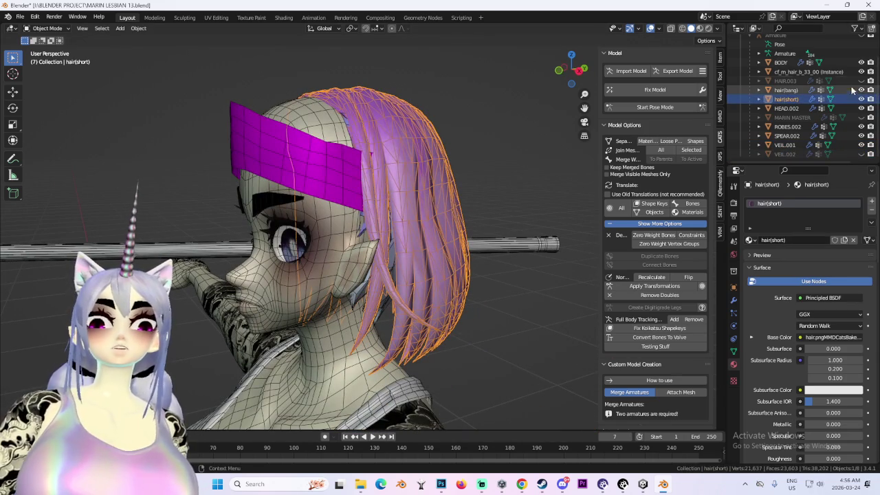
left_click(861, 80)
left_click(344, 163)
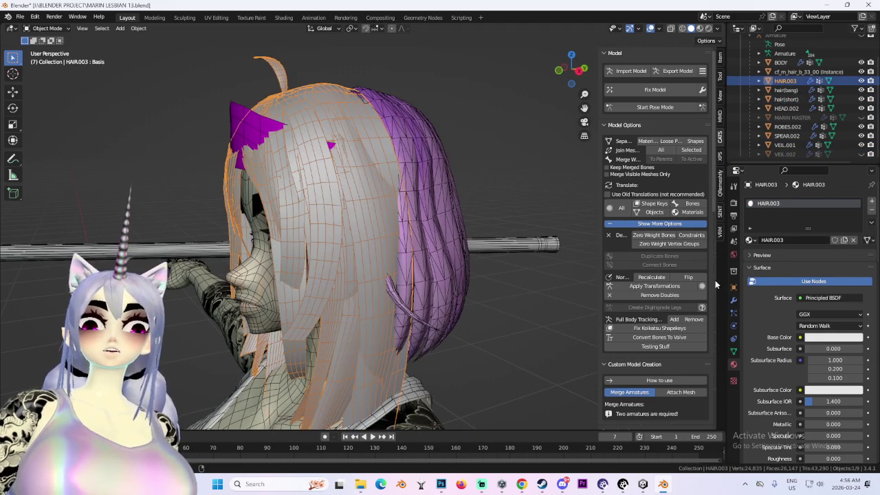
left_click(733, 351)
left_click_drag(823, 321, 853, 320)
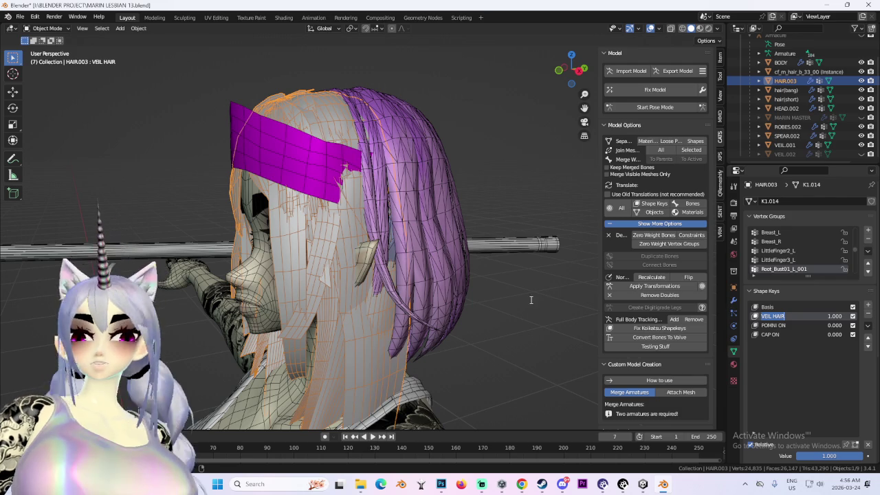
- Hide HAIR.003 again and select the hair(short) object
mouse_move(452, 186)
middle_mouse_down()
mouse_move(524, 263)
mouse_move(246, 156)
mouse_move(428, 160)
mouse_move(386, 188)
middle_mouse_up()
left_click(385, 188)
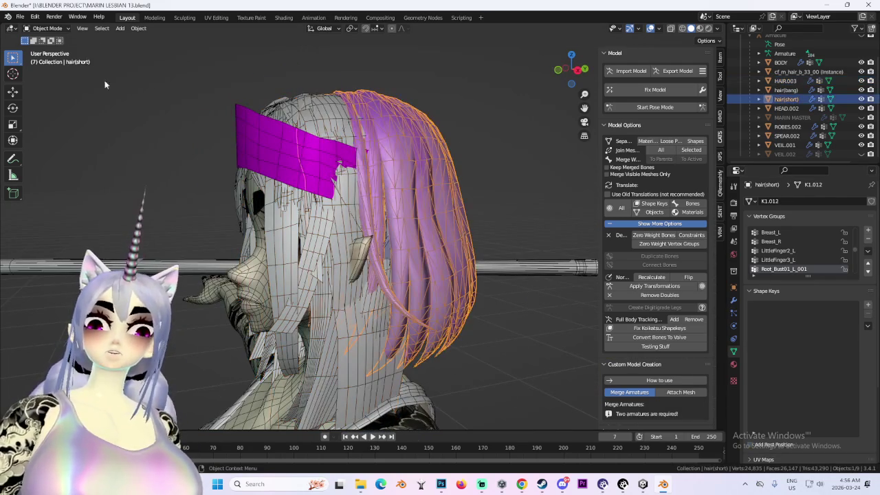
left_click(347, 216)
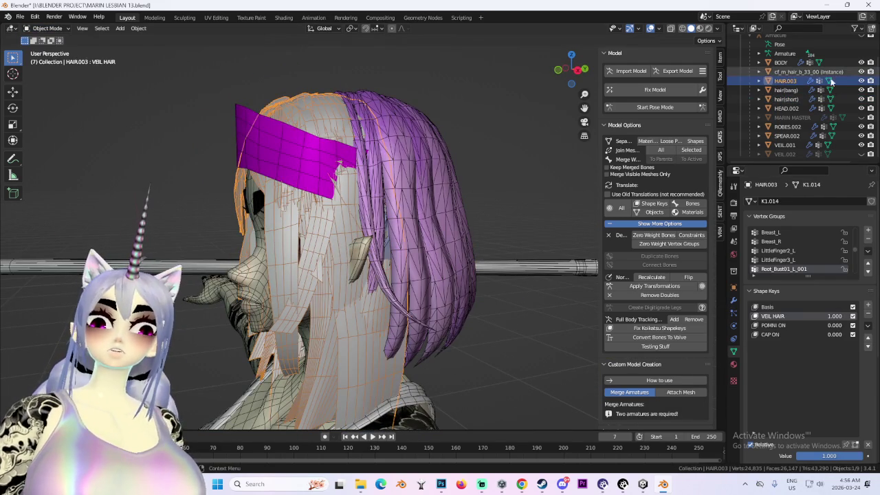
left_click(860, 81)
left_click(429, 178)
mouse_move(429, 177)
middle_mouse_down()
mouse_move(311, 255)
mouse_move(206, 138)
middle_mouse_up()
- In Edit Mode, move a row of hair(short) vertices along X with proportional editing
left_click(46, 49)
middle_click_drag(357, 179, 448, 202)
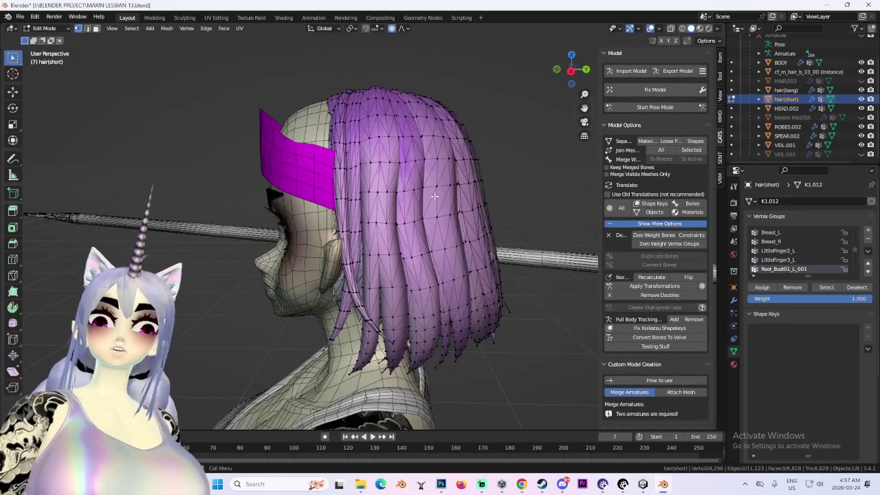
left_click_drag(447, 203, 447, 203)
mouse_move(447, 203)
middle_mouse_down()
mouse_move(456, 192)
mouse_move(355, 196)
middle_mouse_up()
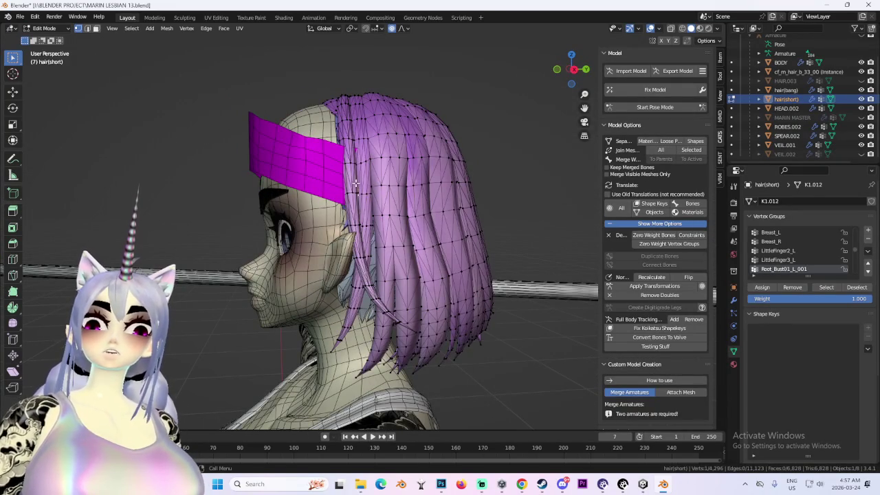
middle_click_drag(420, 196, 372, 178)
middle_click_drag(474, 177, 417, 196)
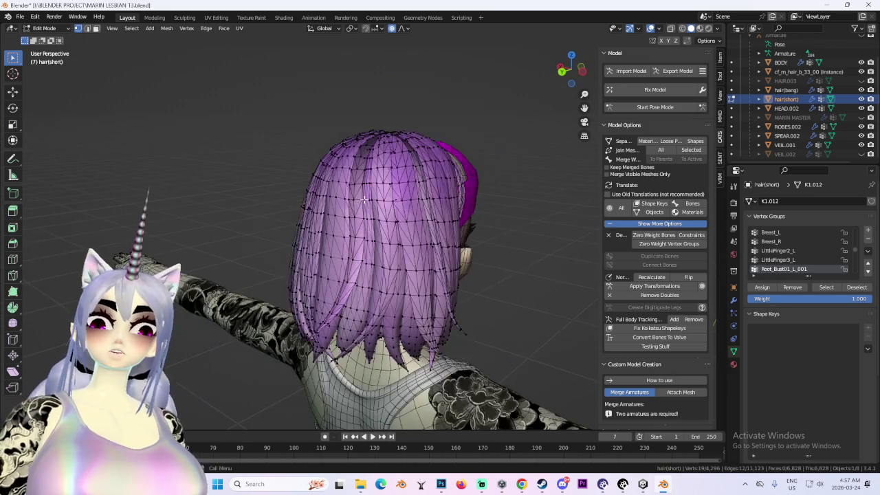
key("g")
key("x")
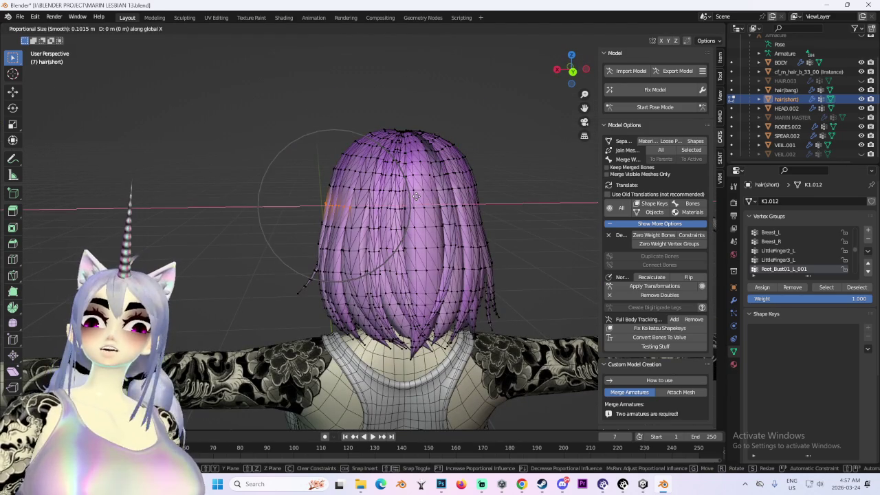
left_click(426, 197)
- Hide hair(bang) and hair(short), return to Object Mode, and select cf_m_hair_b_33_00
middle_click_drag(426, 197, 799, 85)
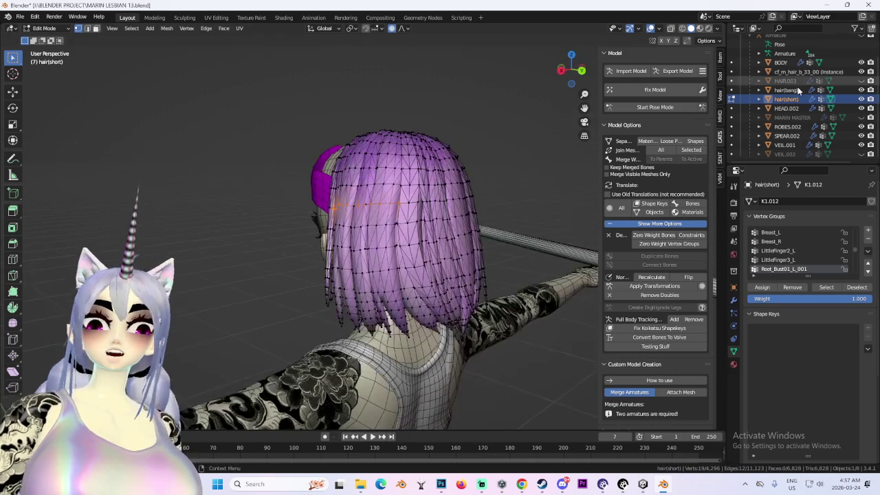
left_click(861, 99)
left_click(861, 90)
middle_click_drag(440, 200, 491, 190)
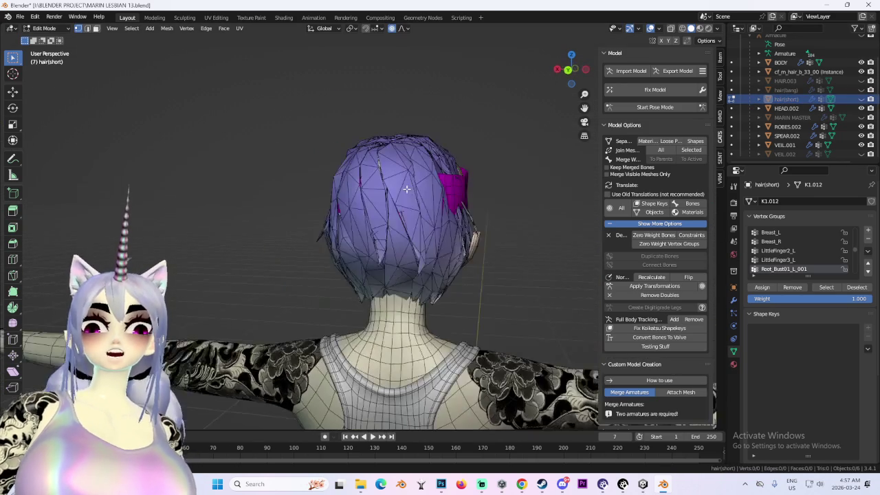
left_click(58, 24)
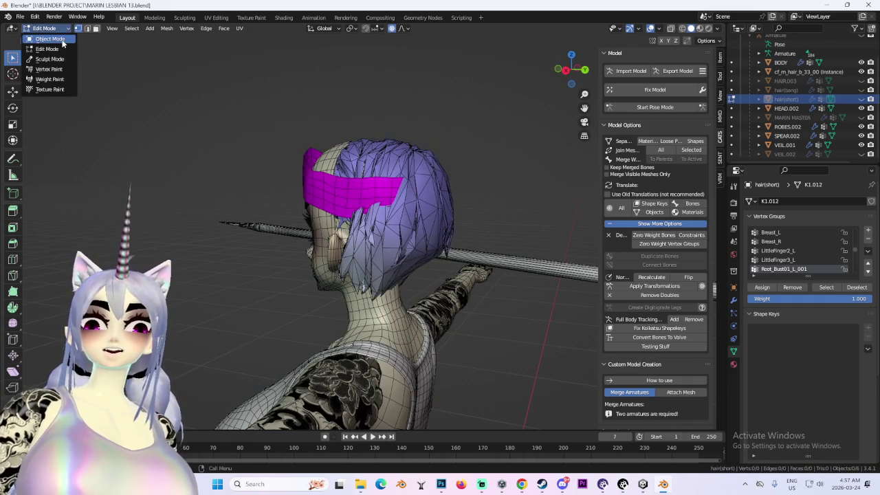
left_click(41, 30)
left_click(413, 154)
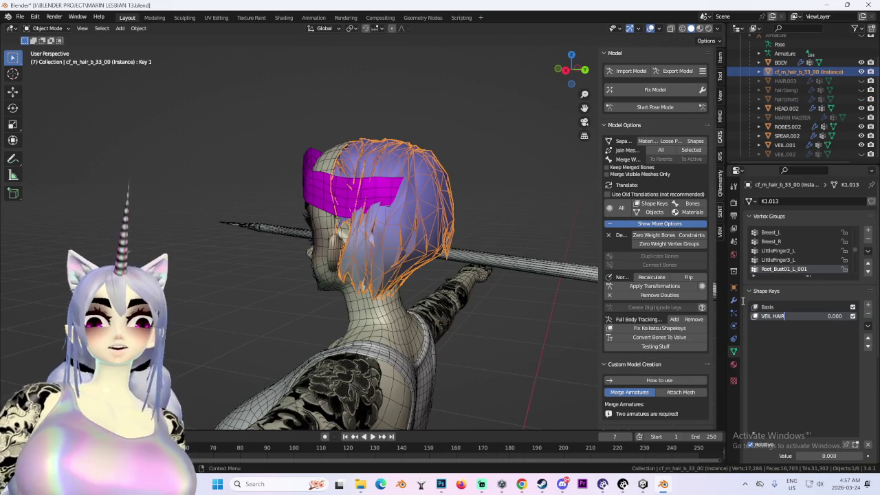
- Check the hair from Back and Left ortho views, then enter Edit Mode on its vertices
middle_click_drag(418, 110, 433, 155)
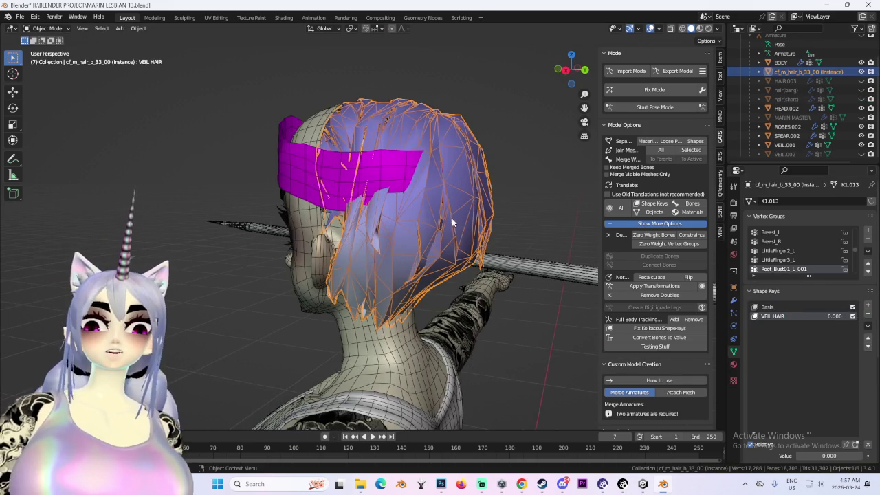
scroll(440, 158, "up", 1)
left_click(585, 70)
left_click(585, 70)
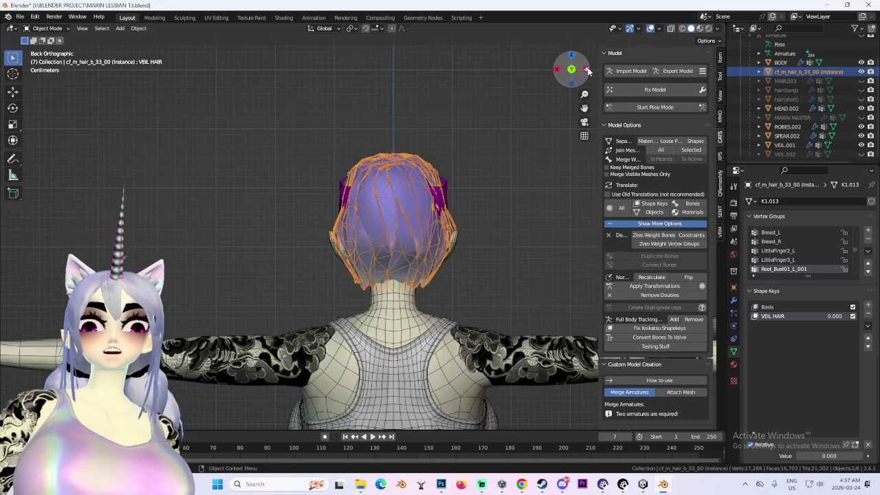
left_click(47, 29)
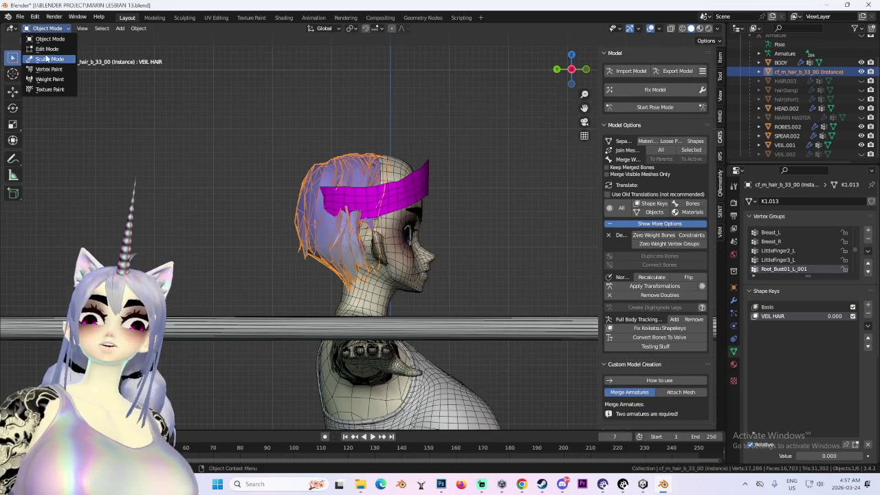
left_click(45, 50)
- From behind, nudge the selected hair vertices along Y, then along X toward the band
mouse_move(358, 179)
middle_mouse_down()
mouse_move(392, 196)
mouse_move(497, 208)
middle_mouse_up()
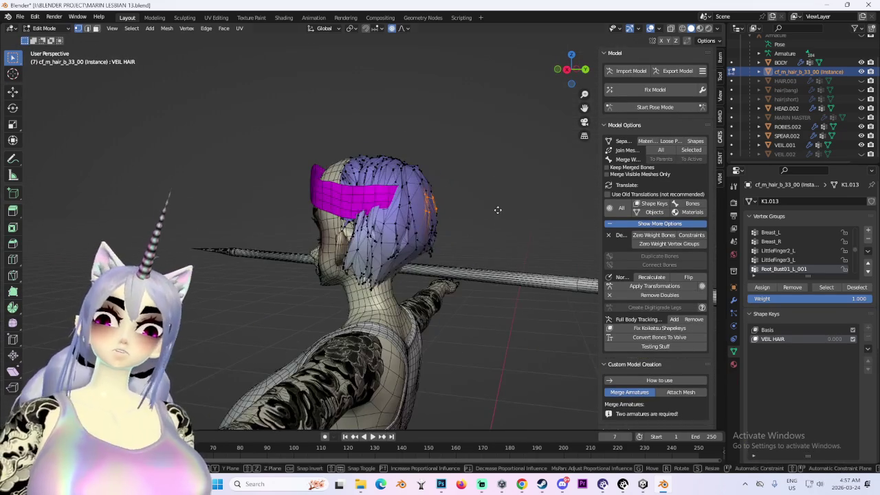
key("g")
key("y")
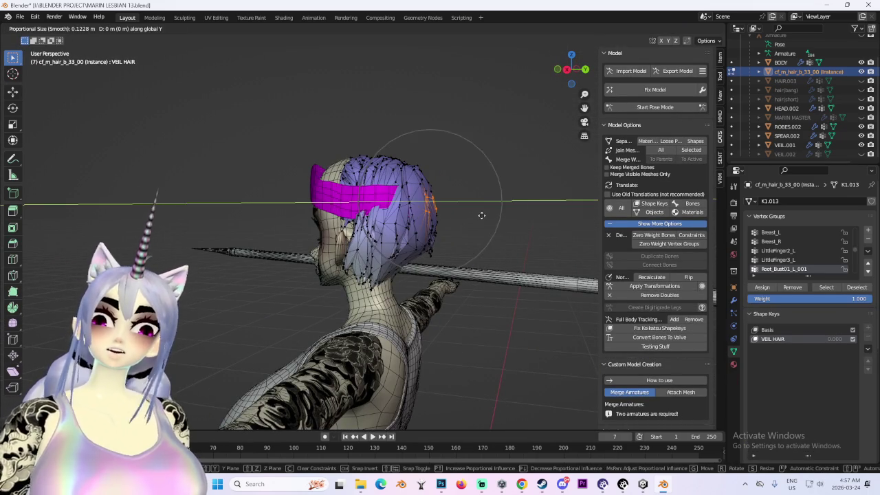
scroll(475, 217, "up", 1)
left_click(467, 217)
mouse_move(497, 211)
middle_mouse_down()
mouse_move(454, 231)
mouse_move(342, 249)
mouse_move(444, 209)
mouse_move(402, 236)
middle_mouse_up()
key("g")
key("x")
left_click(342, 225)
- Shift hair vertices along X from the front, then try side-strand X moves and cancel them
middle_click_drag(388, 237, 420, 196)
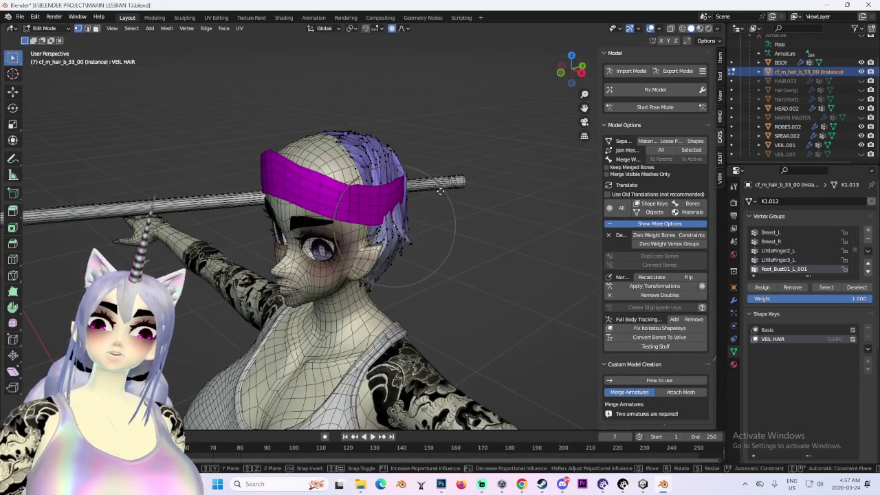
key("g")
key("x")
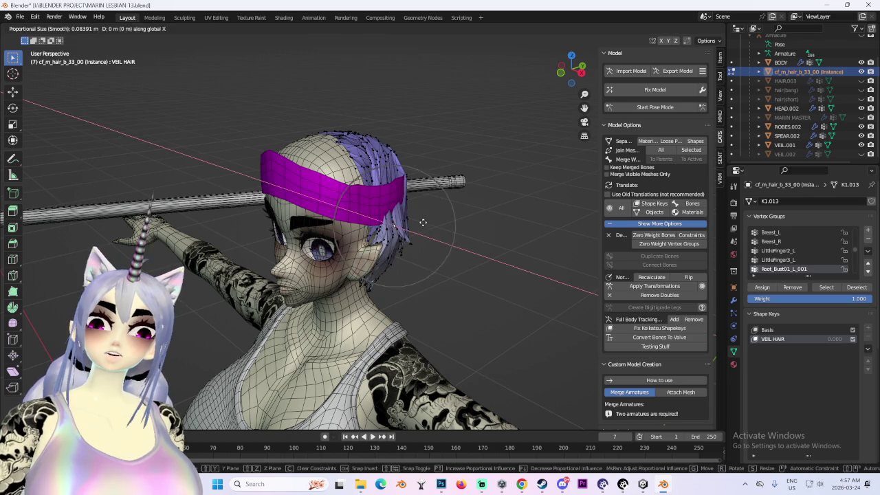
left_click(419, 222)
mouse_move(418, 222)
middle_mouse_down()
mouse_move(353, 218)
mouse_move(364, 201)
mouse_move(427, 208)
mouse_move(345, 245)
middle_mouse_up()
key("g")
key("x")
key("x")
right_click(427, 208)
scroll(345, 245, "up", 4)
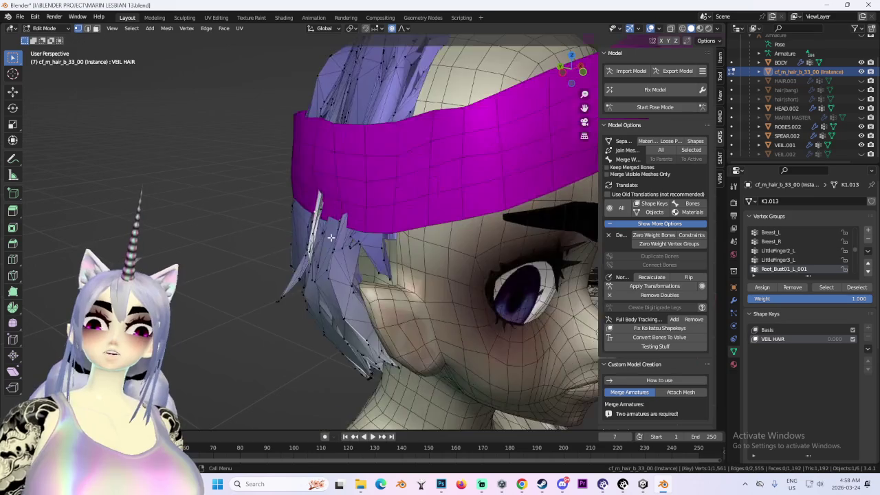
scroll(294, 193, "up", 2)
key("g")
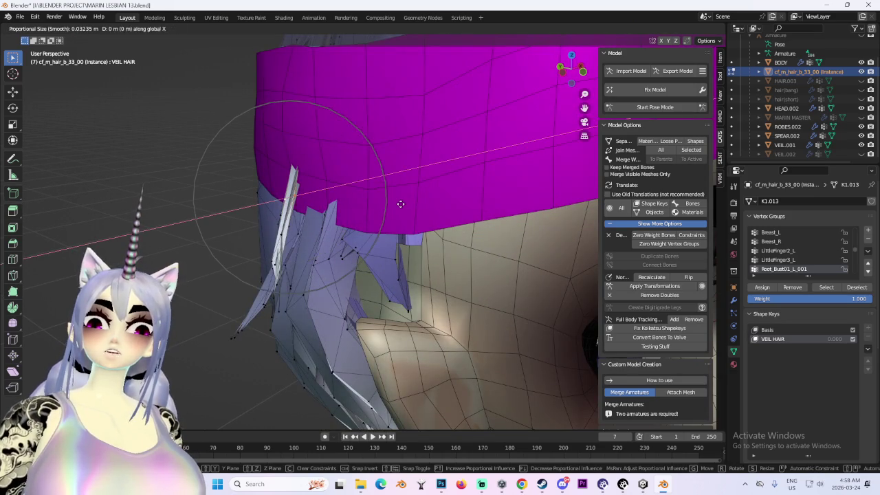
key("x")
right_click(454, 202)
- Choose a proportional falloff shape and softly push the hair vertices inward along X
mouse_move(462, 200)
middle_mouse_down()
mouse_move(364, 196)
mouse_move(358, 212)
middle_mouse_up()
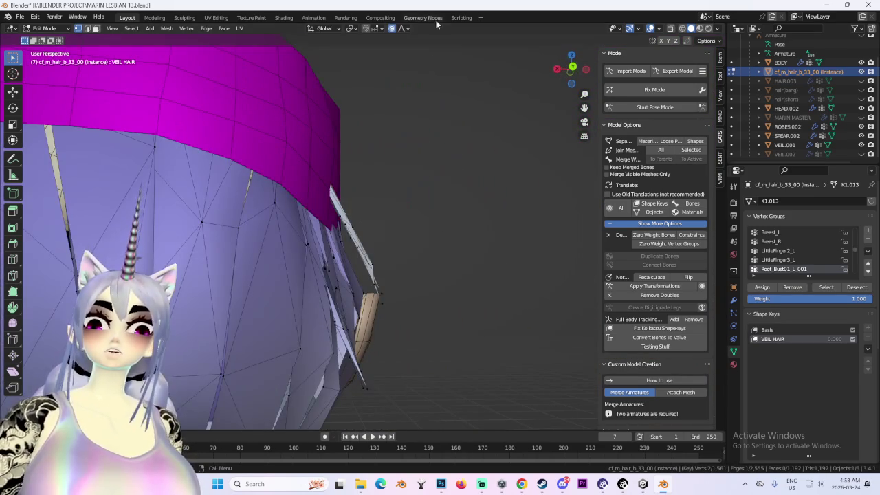
left_click(403, 28)
key("g")
key("x")
middle_click_drag(392, 249, 289, 258)
scroll(281, 258, "down", 3)
left_click(282, 259)
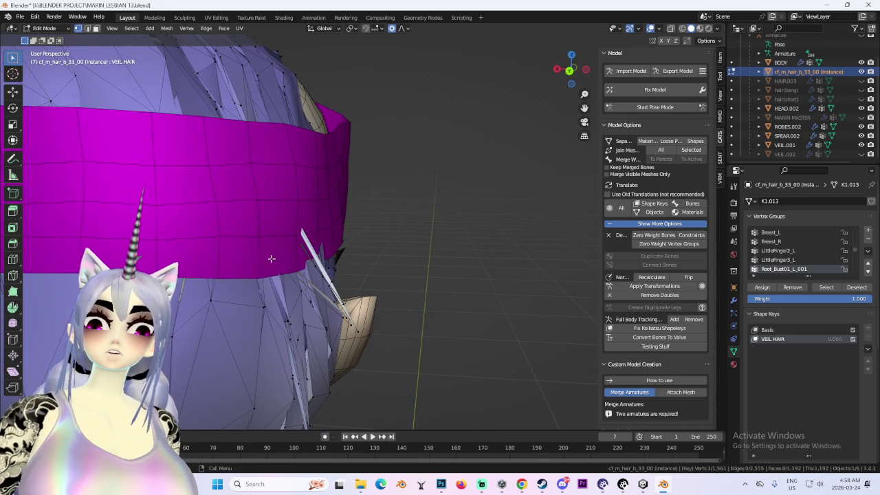
- Make two more X-axis moves to tuck the hair vertices under the veil band
key("g")
key("x")
mouse_move(354, 264)
middle_mouse_down()
mouse_move(360, 262)
mouse_move(359, 279)
middle_mouse_up()
left_click(341, 265)
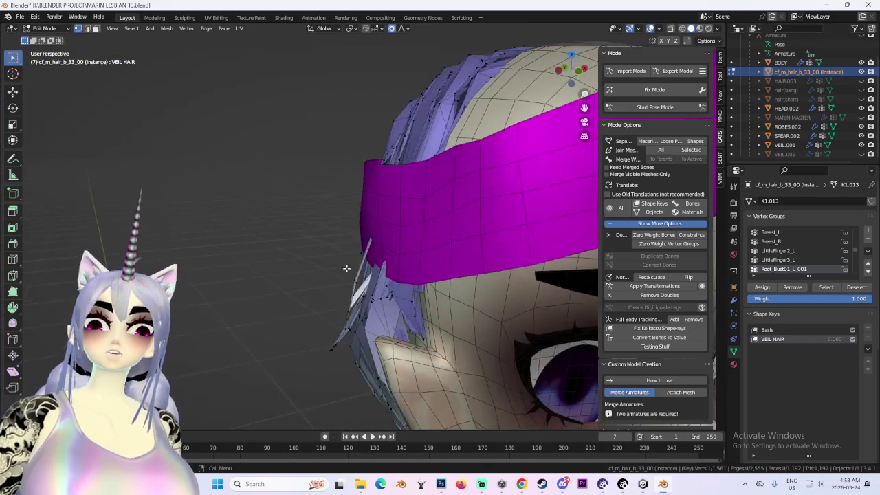
key("g")
key("x")
left_click(408, 273)
- From behind the head, make two further X-axis moves of the hair vertices
mouse_move(409, 273)
middle_mouse_down()
mouse_move(391, 254)
mouse_move(313, 286)
mouse_move(395, 215)
mouse_move(424, 209)
mouse_move(309, 258)
mouse_move(378, 245)
mouse_move(308, 280)
mouse_move(266, 259)
mouse_move(266, 241)
mouse_move(324, 256)
mouse_move(456, 211)
mouse_move(463, 235)
mouse_move(481, 230)
mouse_move(449, 231)
middle_mouse_up()
key("g")
key("x")
left_click(310, 289)
key("g")
key("x")
left_click(395, 215)
- Inspect the reshaped hair from rear, Back and Left views, then switch to Chrome's new tab
mouse_move(576, 72)
left_mouse_down()
mouse_move(367, 202)
mouse_move(307, 295)
mouse_move(300, 264)
left_mouse_up()
middle_click_drag(299, 264, 305, 246)
mouse_move(413, 275)
middle_mouse_down()
mouse_move(366, 269)
mouse_move(420, 254)
middle_mouse_up()
left_click(353, 270)
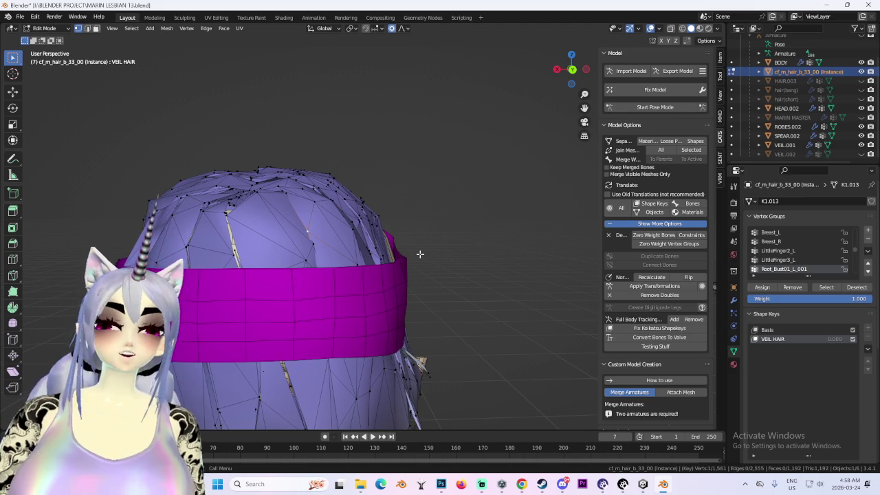
left_click(574, 70)
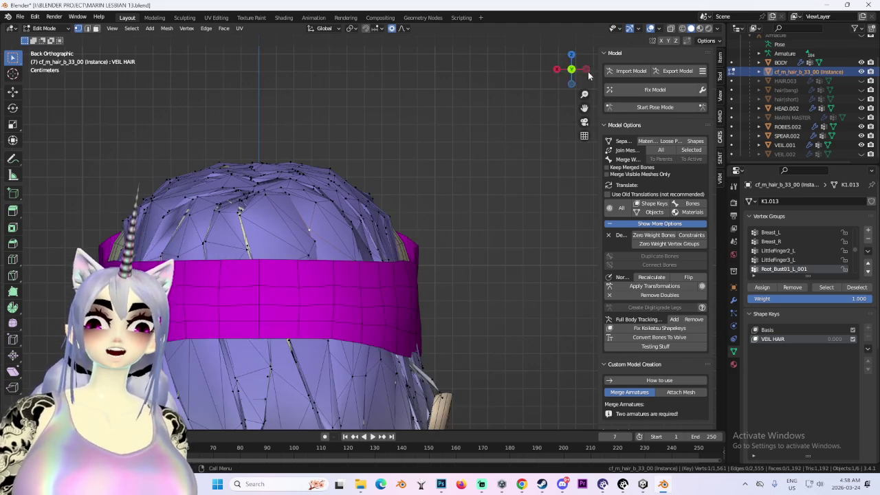
left_click(586, 70)
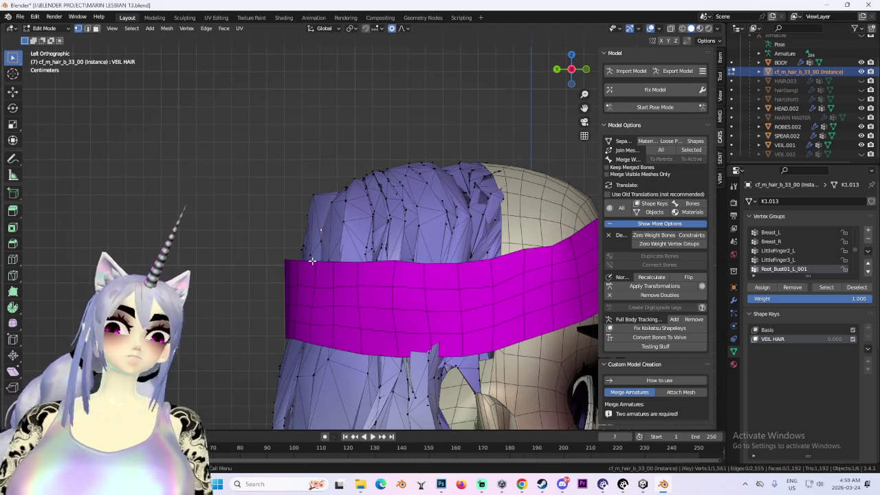
middle_click_drag(262, 251, 316, 254)
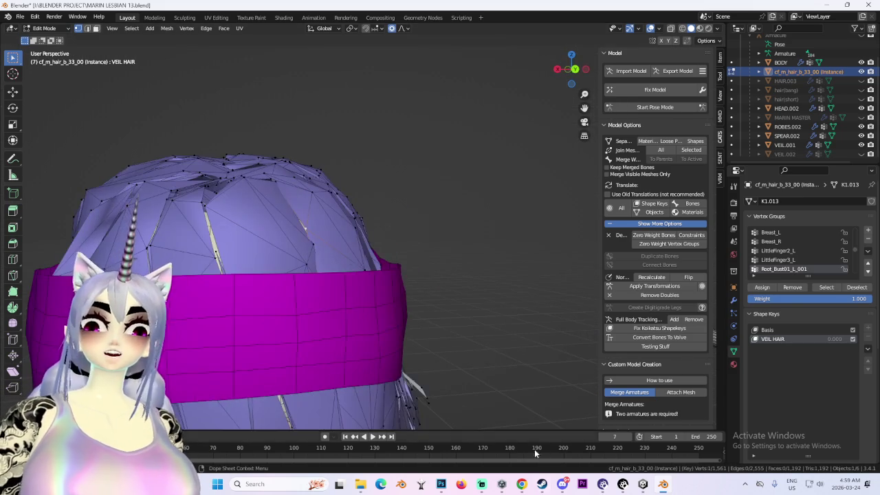
left_click(528, 487)
left_click(572, 77)
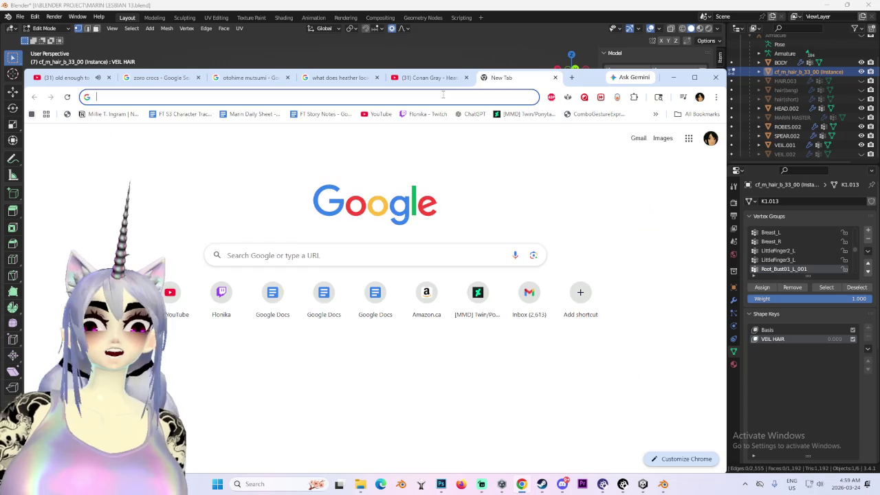
- Search Google for 'tylenol child lock' and scroll through the Shopping results
type("ty")
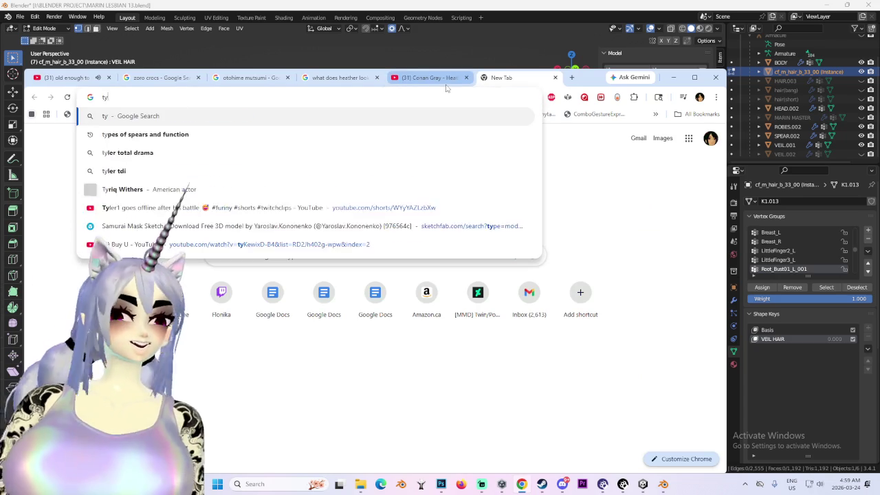
type("lenol ")
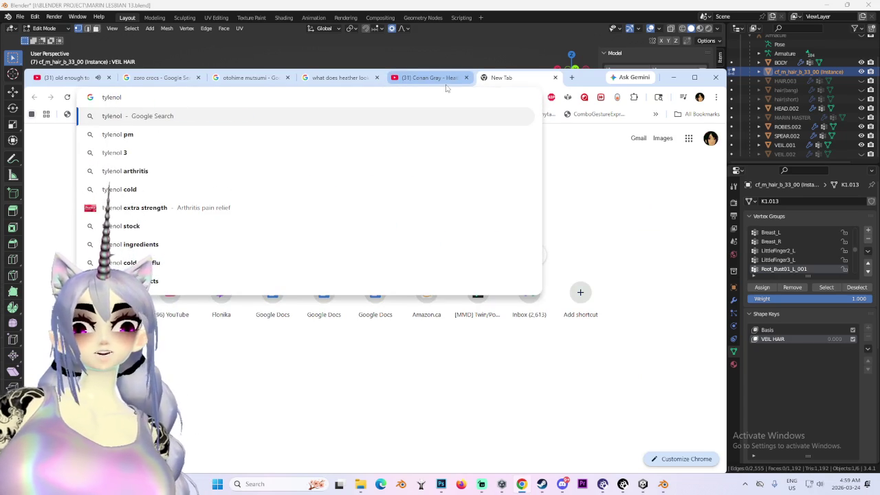
type("child lock")
key("Return")
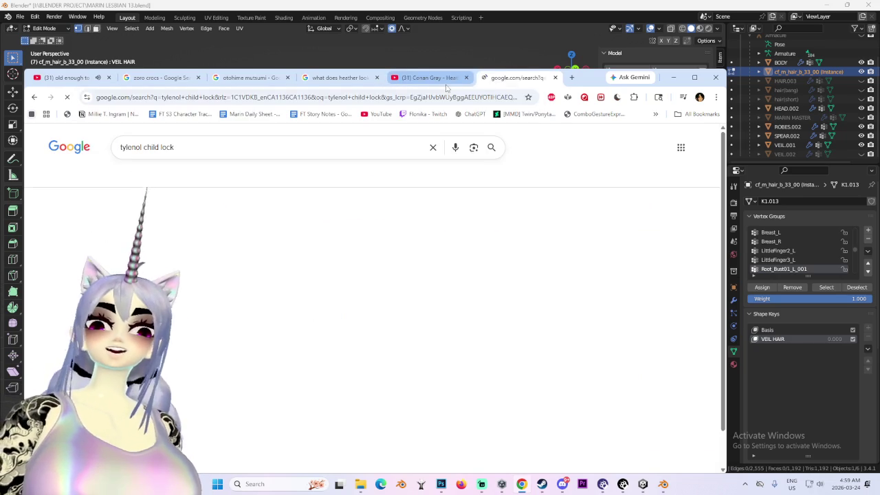
left_click(158, 178)
mouse_move(158, 261)
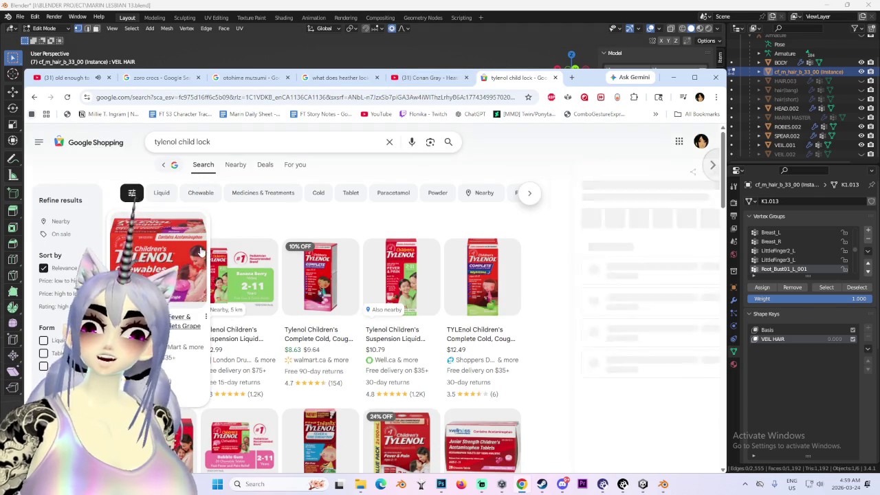
scroll(372, 330, "down", 3)
scroll(387, 375, "down", 3)
scroll(344, 399, "down", 3)
scroll(289, 419, "down", 3)
scroll(242, 436, "down", 3)
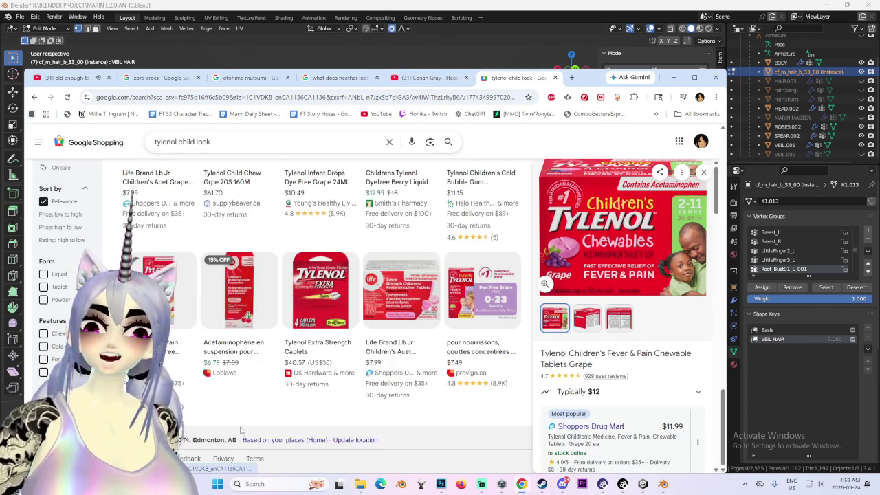
scroll(238, 385, "up", 3)
scroll(230, 337, "up", 3)
scroll(221, 288, "up", 3)
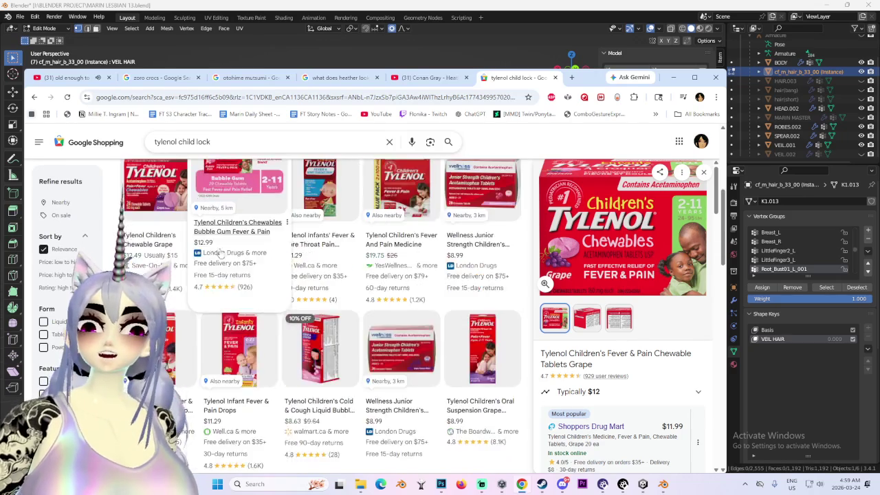
scroll(214, 238, "up", 2)
scroll(213, 237, "up", 2)
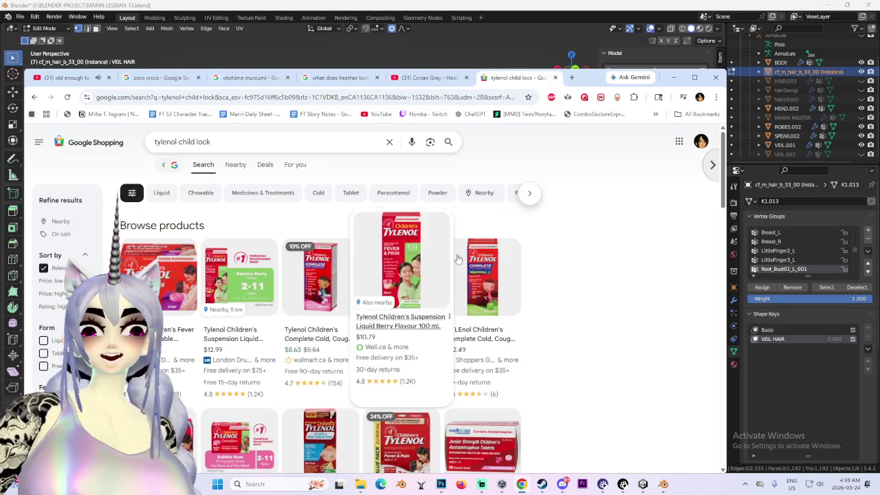
scroll(553, 277, "down", 2)
mouse_move(483, 296)
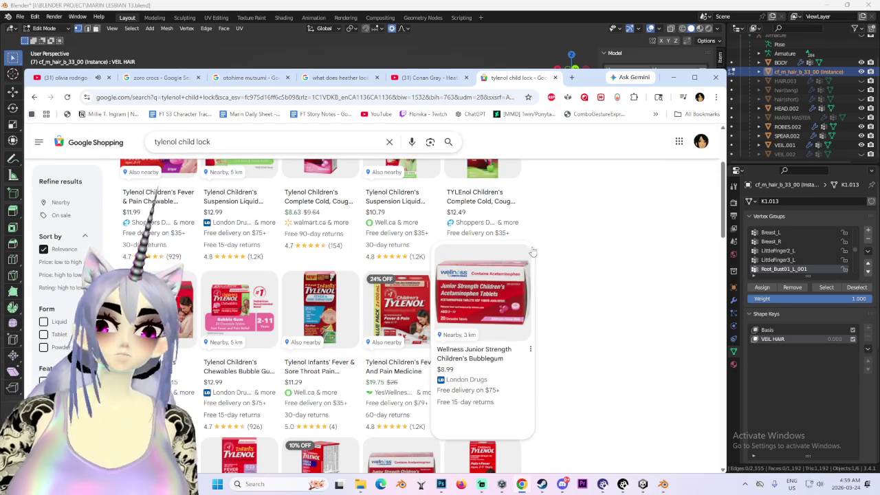
- Switch between the Conan Gray, Tylenol and Olivia Rodrigo tabs, then return to Blender
left_click(412, 77)
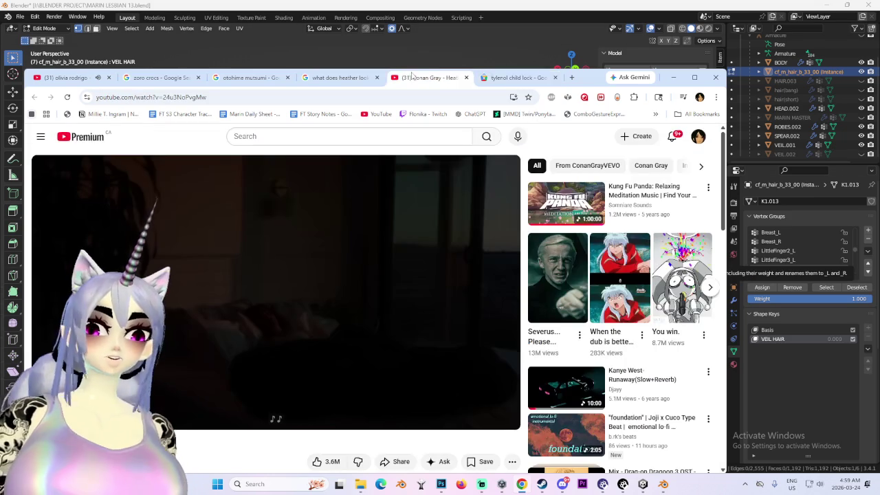
left_click(522, 77)
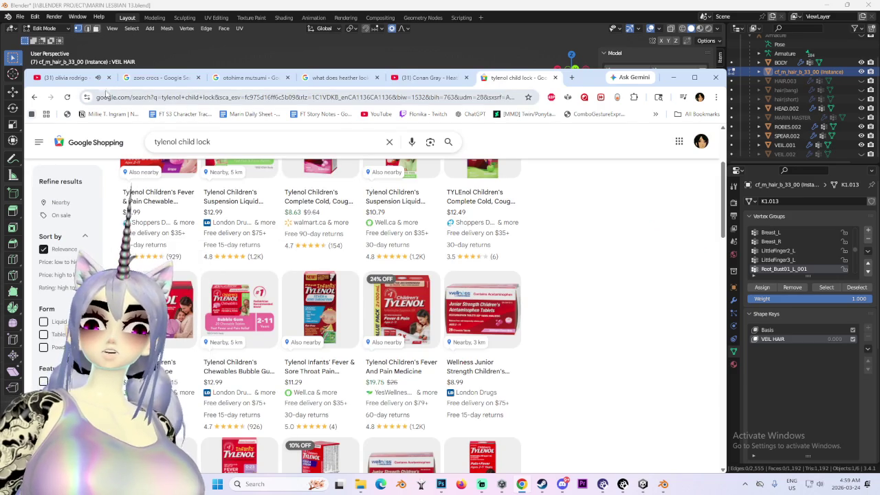
left_click(69, 79)
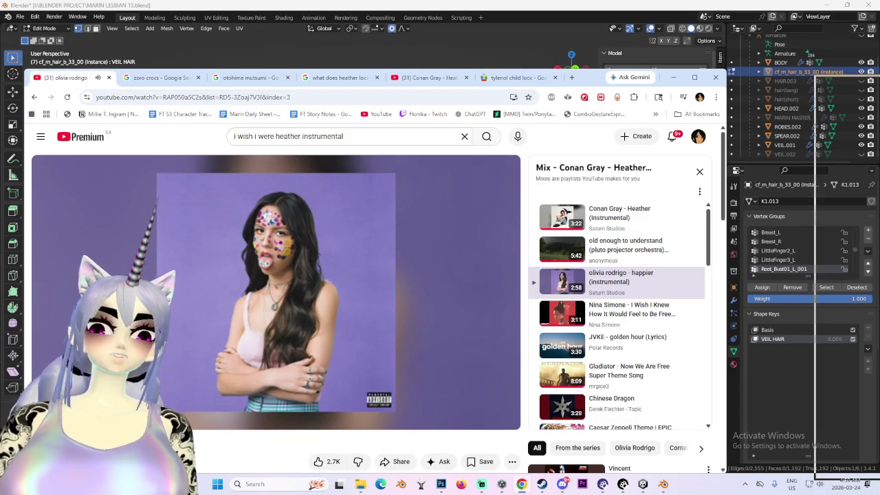
key("alt+Tab")
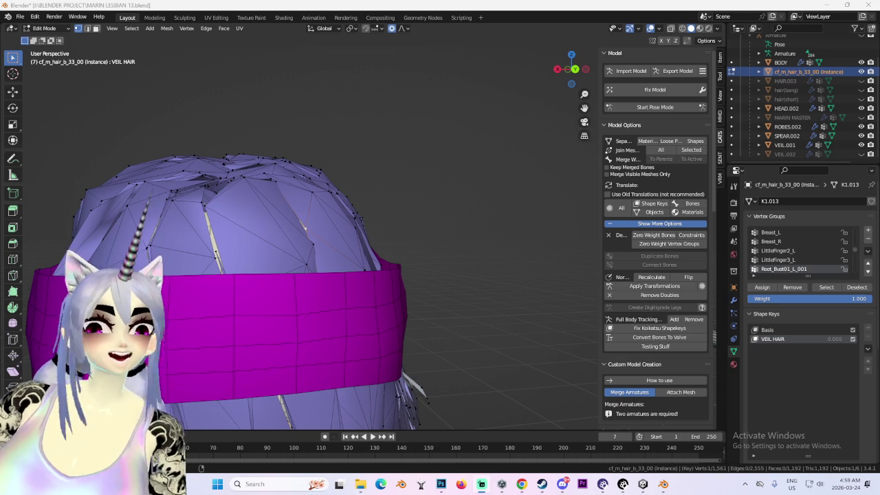
- View the hair from behind with viewport overlays hidden, then restore the overlays
mouse_move(415, 133)
middle_mouse_down()
mouse_move(510, 232)
mouse_move(401, 246)
mouse_move(440, 185)
mouse_move(479, 227)
mouse_move(627, 44)
mouse_move(366, 200)
mouse_move(426, 207)
middle_mouse_up()
left_click(644, 29)
scroll(365, 200, "up", 3)
left_click(650, 28)
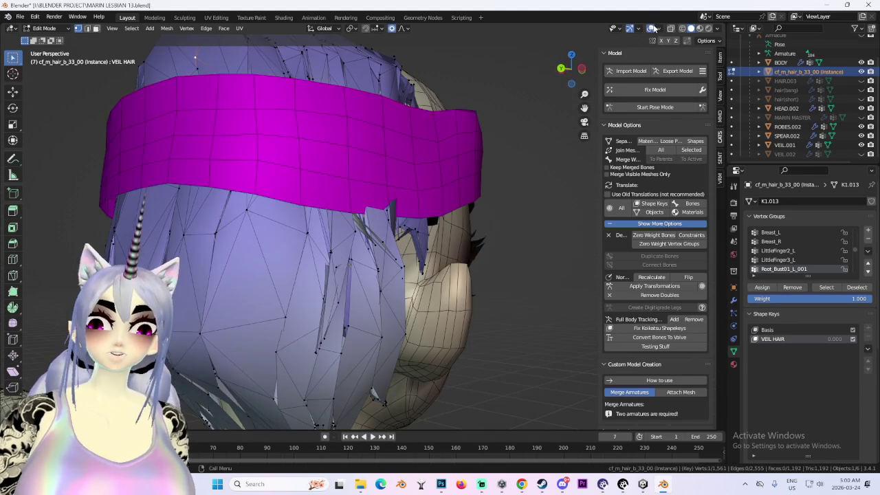
scroll(428, 206, "up", 2)
- Move the selected side hair vertex along X under the band, cancelling an extra move
key("g")
key("x")
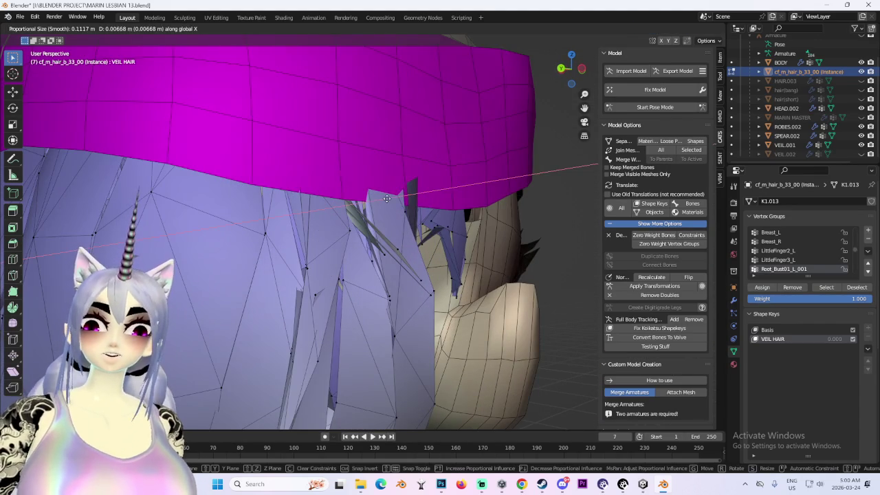
left_click(415, 199)
scroll(414, 199, "up", 3)
key("g")
key("Escape")
- Reposition the hair vertex by the ear along X, trying an edge slide first
mouse_move(241, 279)
middle_mouse_down()
mouse_move(257, 238)
mouse_move(182, 195)
middle_mouse_up()
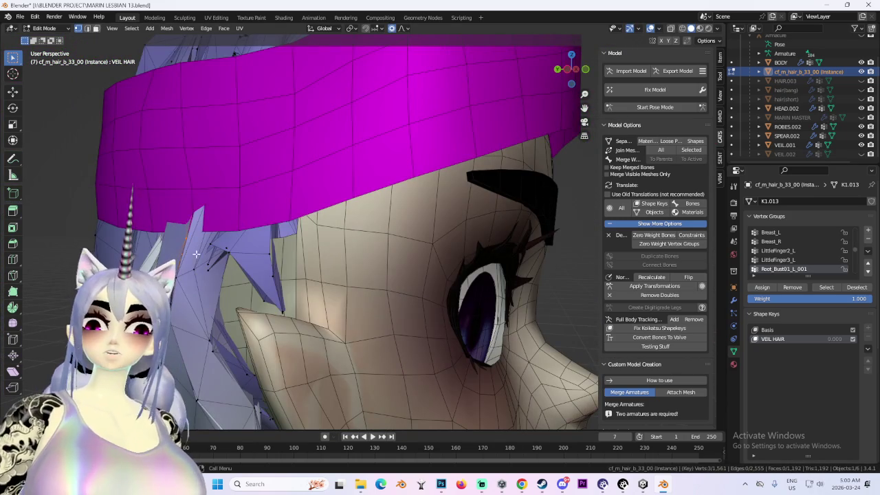
key("g")
key("x")
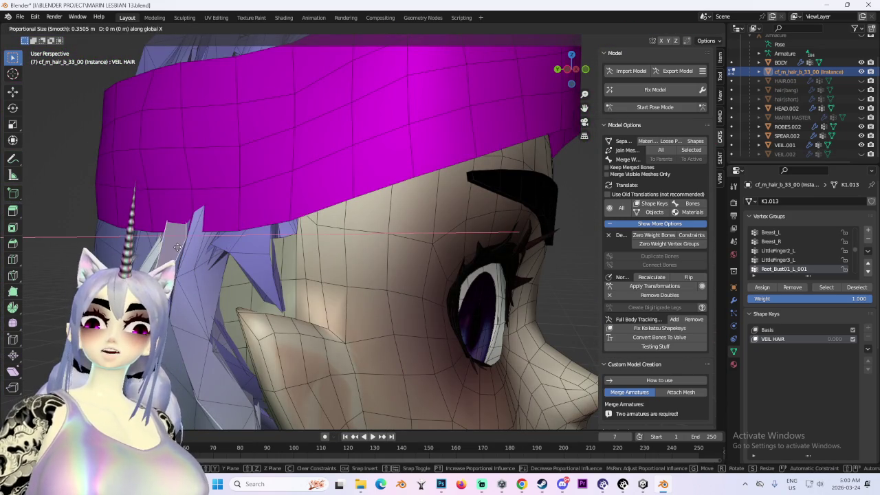
scroll(189, 241, "up", 1)
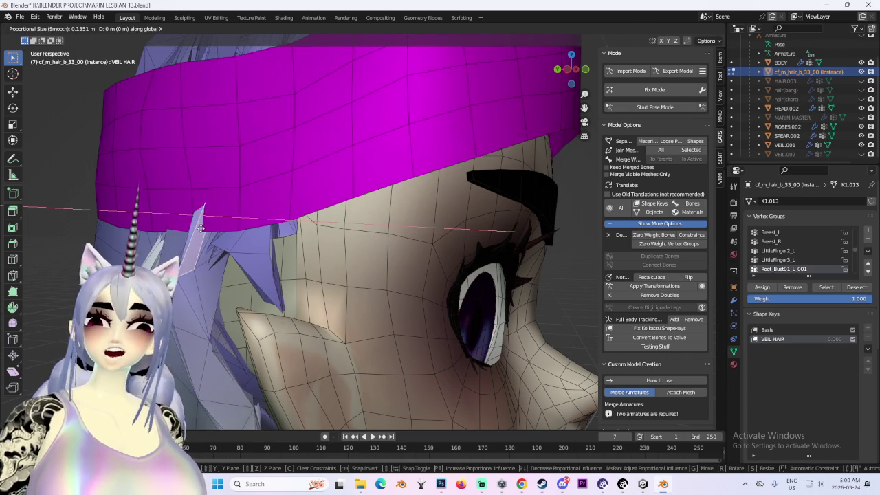
key("g")
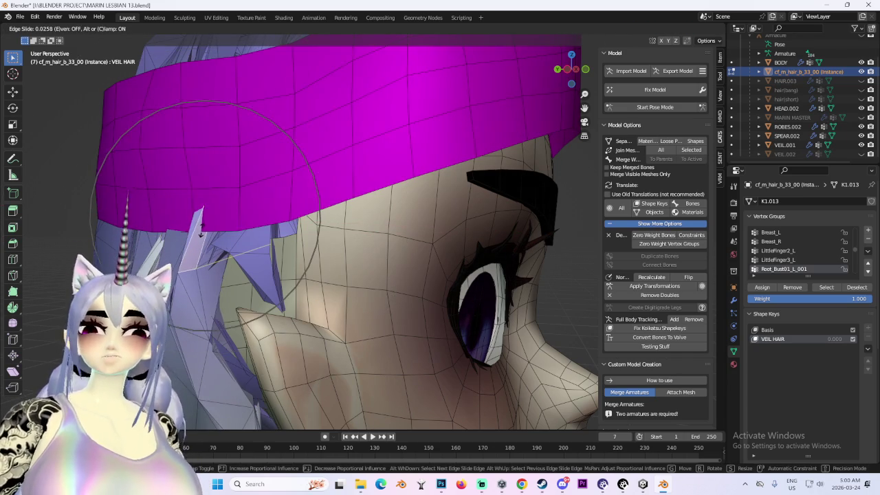
key("g")
left_click(198, 228)
- Reveal the hidden white hair with Alt+H, then hide the HAIR.003 long hair
mouse_move(198, 228)
middle_mouse_down()
mouse_move(359, 285)
mouse_move(376, 250)
middle_mouse_up()
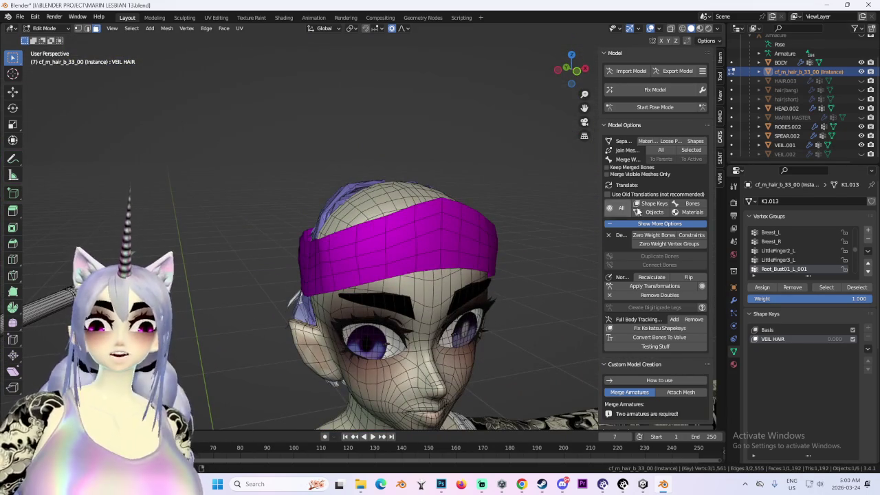
key("alt+h")
mouse_move(413, 248)
middle_mouse_down()
mouse_move(533, 247)
mouse_move(385, 220)
mouse_move(447, 227)
middle_mouse_up()
left_click(862, 81)
- Show HAIR.003 and hair(short) again and return to Object Mode
left_click(862, 80)
left_click(862, 99)
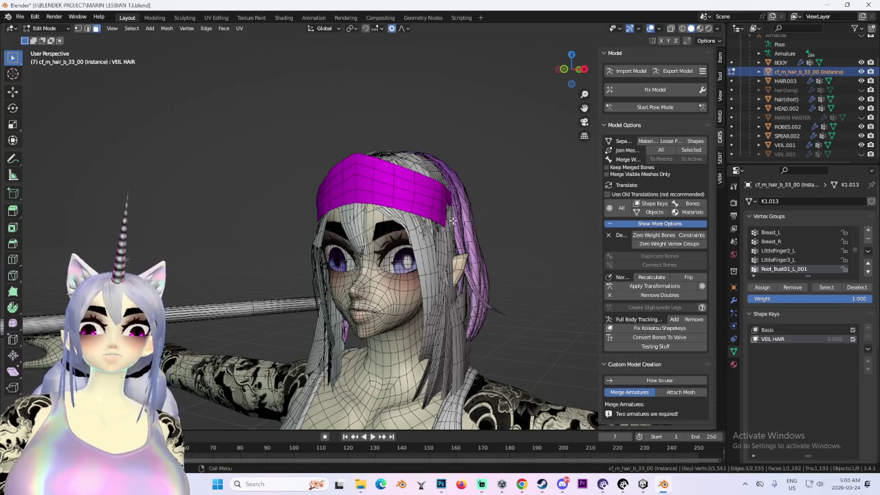
middle_click_drag(480, 223, 443, 212)
left_click(44, 28)
left_click(45, 36)
left_click(471, 248)
mouse_move(472, 248)
middle_mouse_down()
mouse_move(379, 238)
mouse_move(413, 251)
middle_mouse_up()
- Hide hair(short) and cf_m_hair_b_33_00, then toggle HAIR.003 until it is hidden
left_click(862, 99)
left_click(368, 261)
left_click(862, 71)
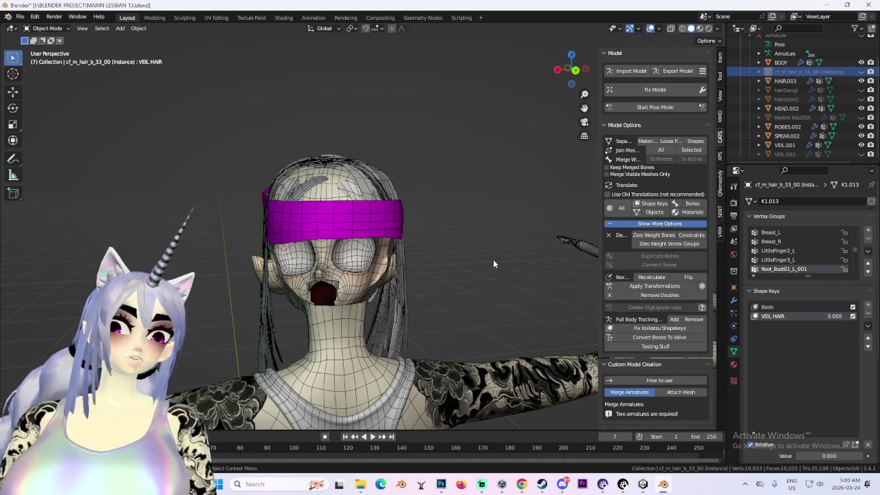
middle_click_drag(493, 263, 483, 233)
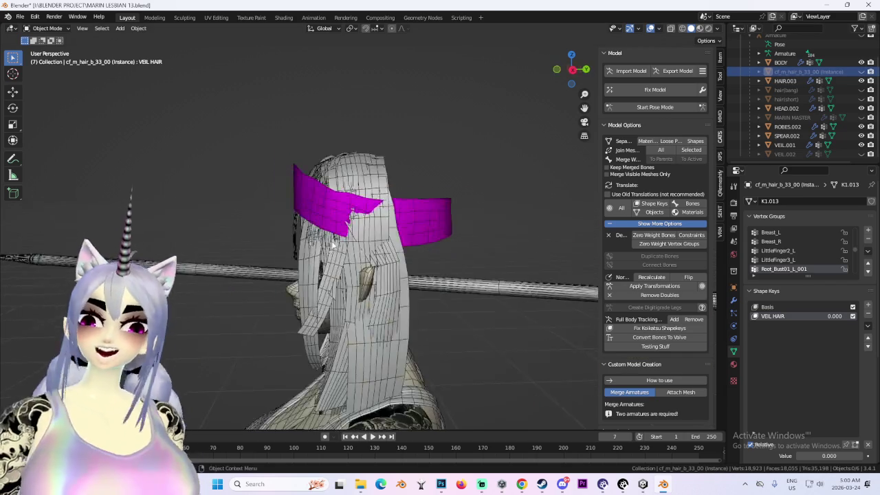
left_click(786, 80)
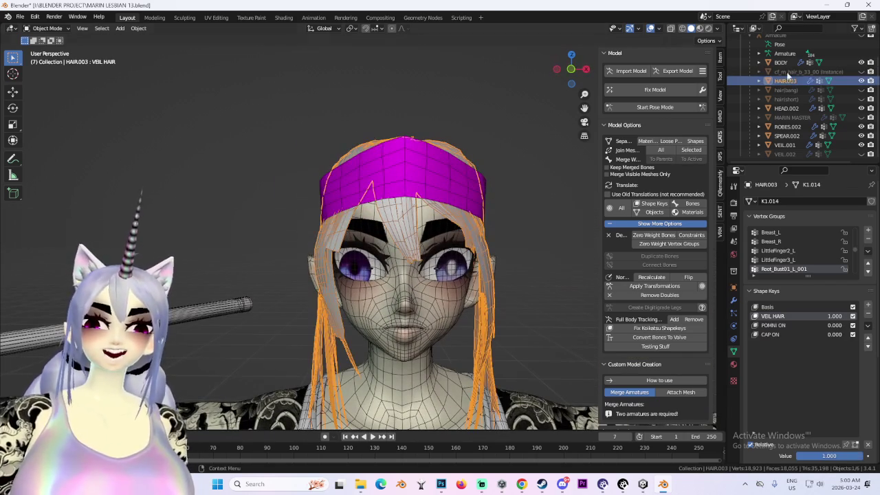
left_click(862, 81)
middle_click_drag(412, 275, 481, 261)
left_click(862, 81)
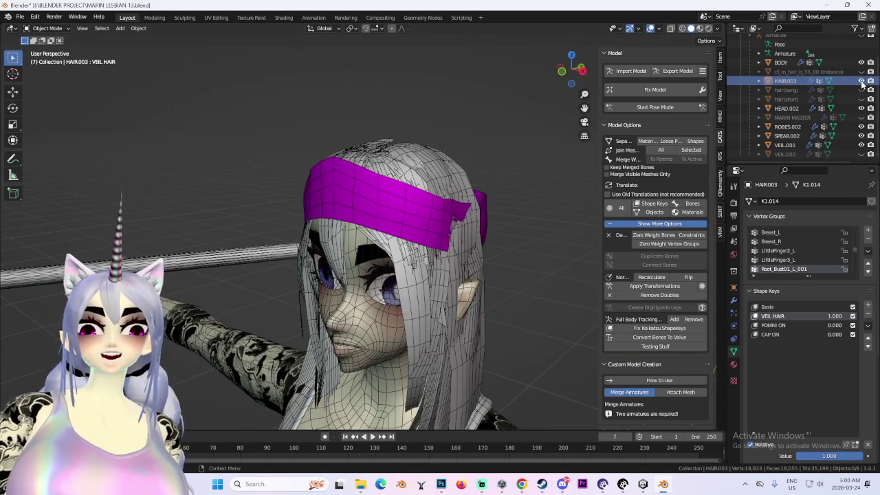
middle_click_drag(412, 275, 503, 202)
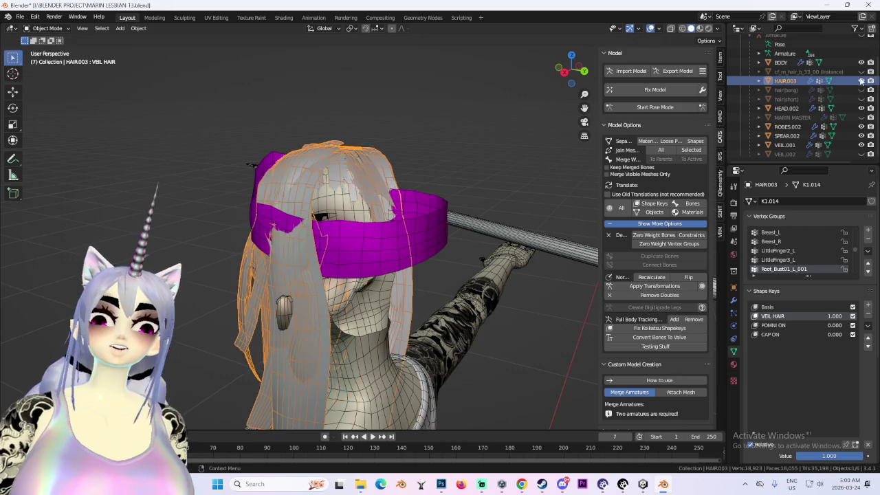
left_click(862, 80)
mouse_move(329, 227)
middle_mouse_down()
mouse_move(356, 207)
mouse_move(390, 205)
mouse_move(388, 198)
middle_mouse_up()
- Unhide and select hair(short), then add a Key 1 shape key below Basis
left_click(365, 207)
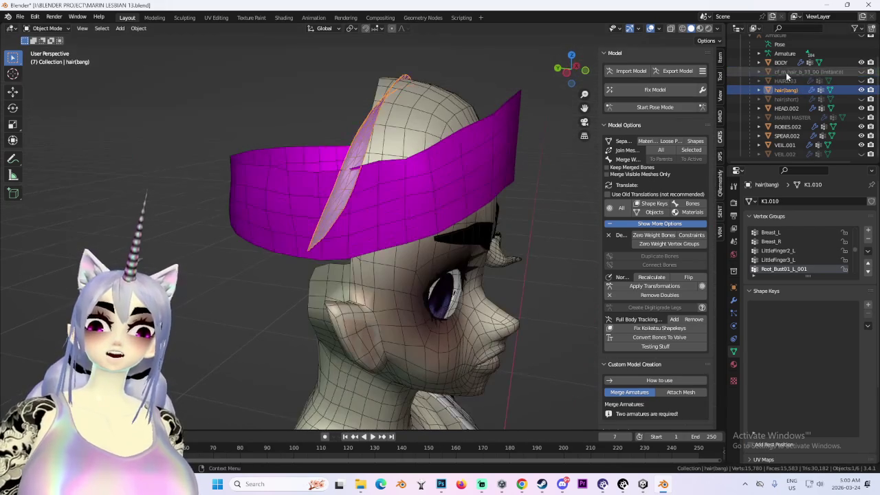
left_click(862, 99)
left_click(309, 211)
mouse_move(309, 210)
middle_mouse_down()
mouse_move(309, 155)
mouse_move(488, 255)
middle_mouse_up()
left_click(870, 307)
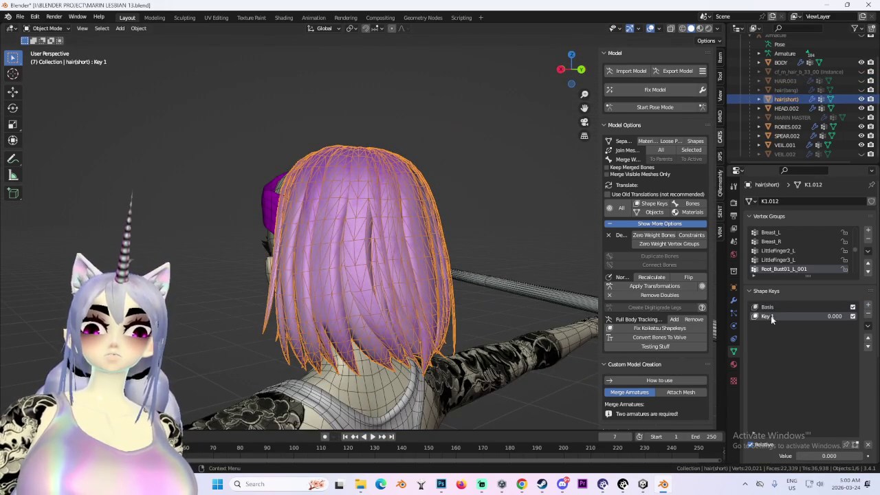
- Rename the new shape key to 'VEIL HAIR' and switch hair(short) into Edit Mode
double_click(773, 316)
type("VEIL HAIR")
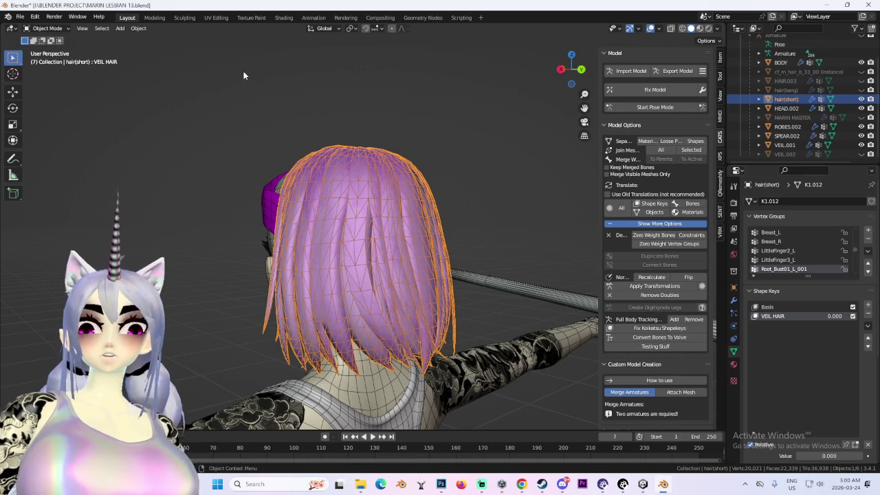
left_click(46, 28)
left_click(47, 54)
- Check the proportional falloff options and select the back hair vertices near the veil band
middle_click_drag(302, 227, 340, 232)
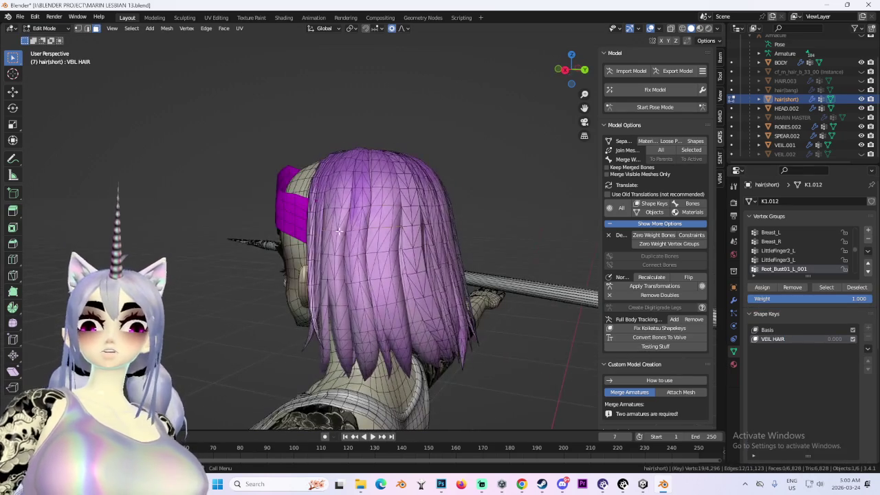
mouse_move(424, 223)
middle_mouse_down()
mouse_move(390, 234)
mouse_move(518, 166)
middle_mouse_up()
key("g")
key("Escape")
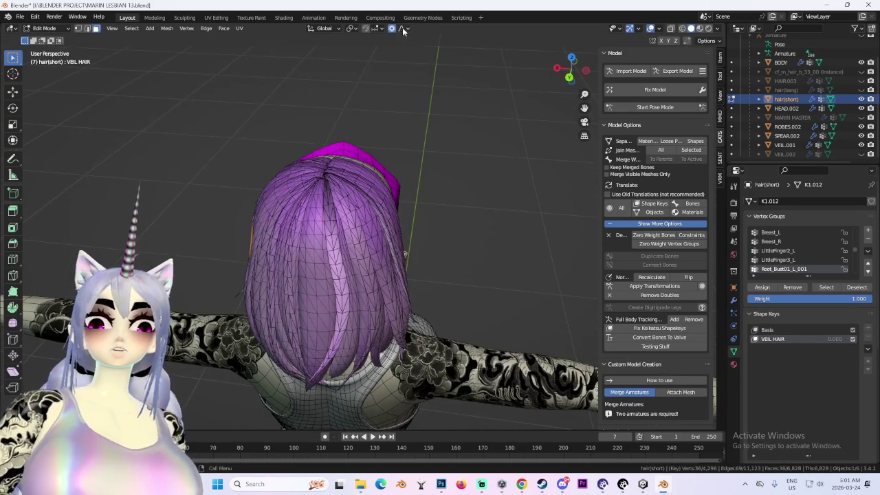
left_click(403, 28)
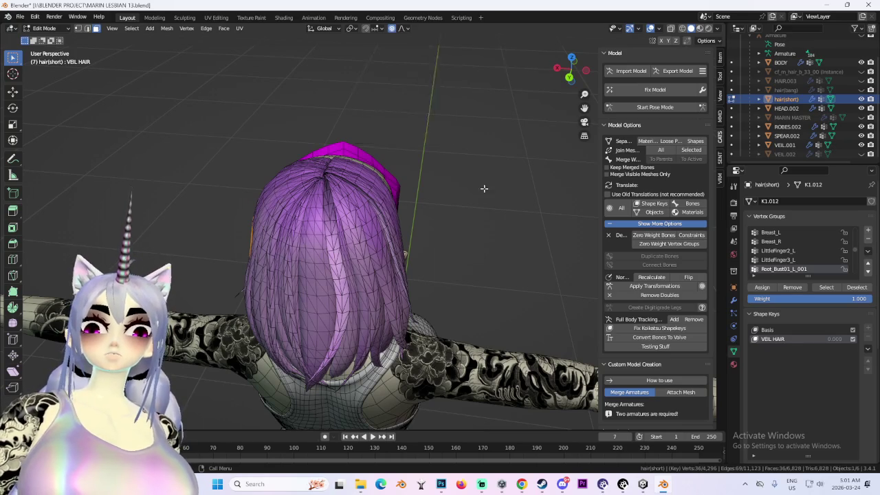
middle_click_drag(485, 186, 407, 240)
left_click_drag(376, 250, 376, 251)
middle_click_drag(376, 250, 442, 243)
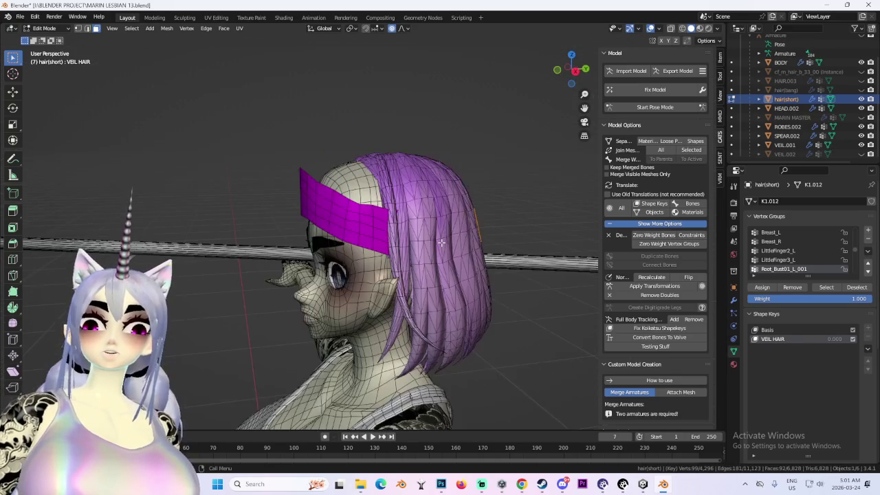
middle_click_drag(491, 204, 377, 270)
- Push the back hair along Y with proportional falloff, then move a strand inward
key("g")
scroll(382, 267, "up", 1)
scroll(389, 262, "up", 1)
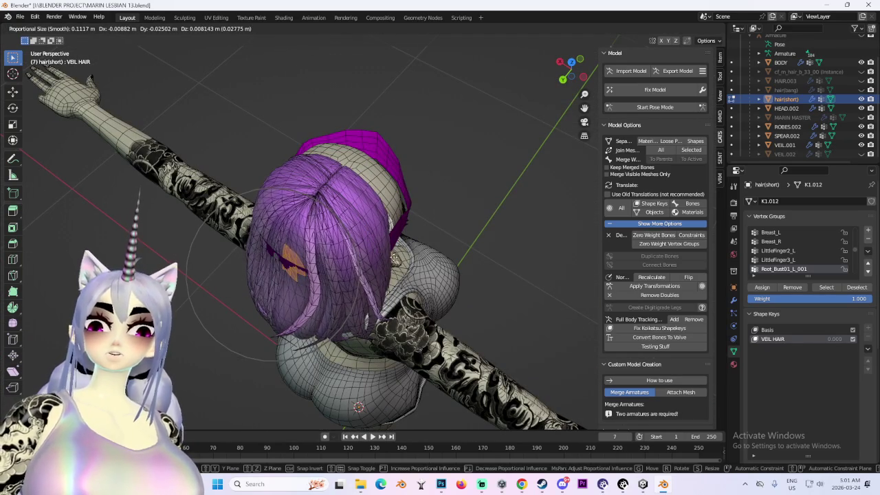
scroll(399, 256, "up", 4)
key("y")
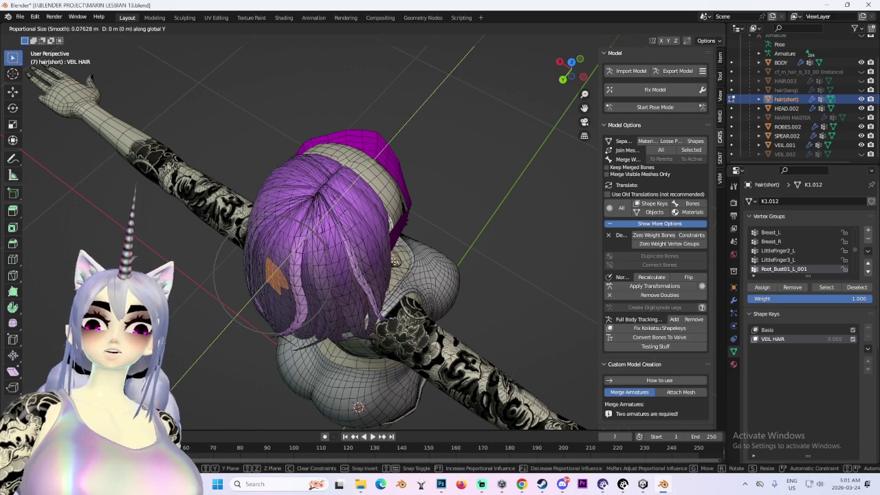
left_click(408, 252)
mouse_move(409, 252)
middle_mouse_down()
mouse_move(390, 266)
mouse_move(408, 248)
mouse_move(447, 272)
middle_mouse_up()
key("g")
left_click(443, 277)
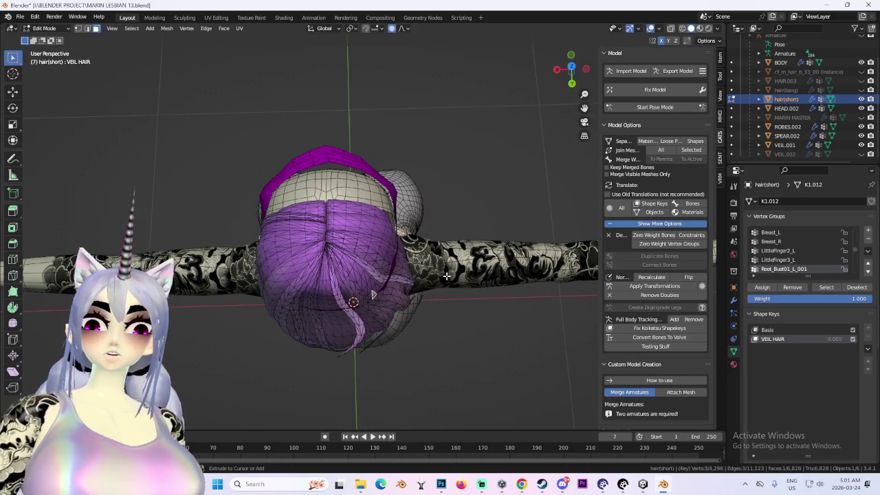
- Pull rear hair vertices toward the underside of the magenta band from a tilted rear view
mouse_move(429, 285)
middle_mouse_down()
mouse_move(334, 328)
mouse_move(297, 320)
middle_mouse_up()
key("g")
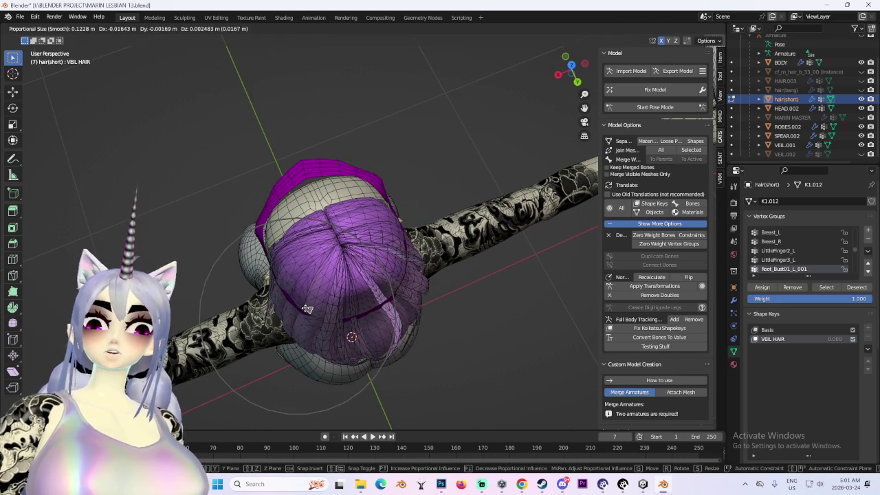
left_click(307, 308)
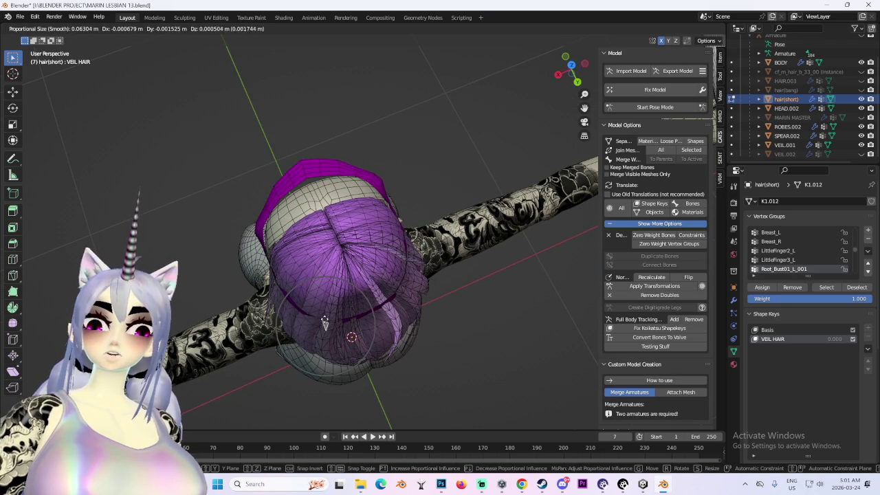
left_click(325, 321)
mouse_move(326, 322)
middle_mouse_down()
mouse_move(336, 295)
mouse_move(263, 190)
middle_mouse_up()
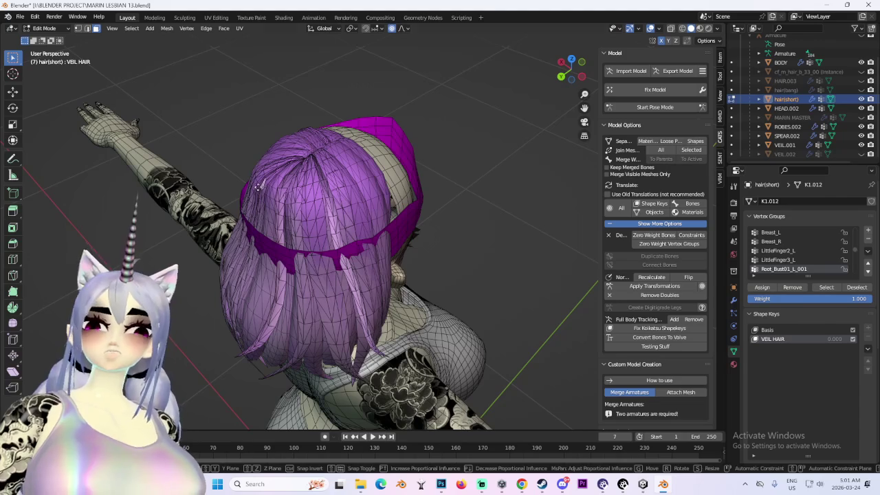
key("Escape")
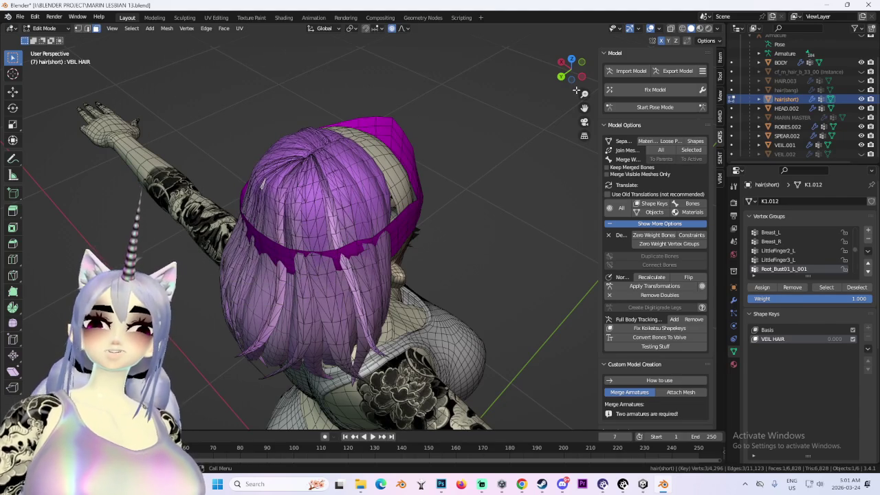
middle_click_drag(576, 93, 408, 209)
mouse_move(367, 191)
middle_mouse_down()
mouse_move(342, 182)
mouse_move(385, 215)
middle_mouse_up()
key("g")
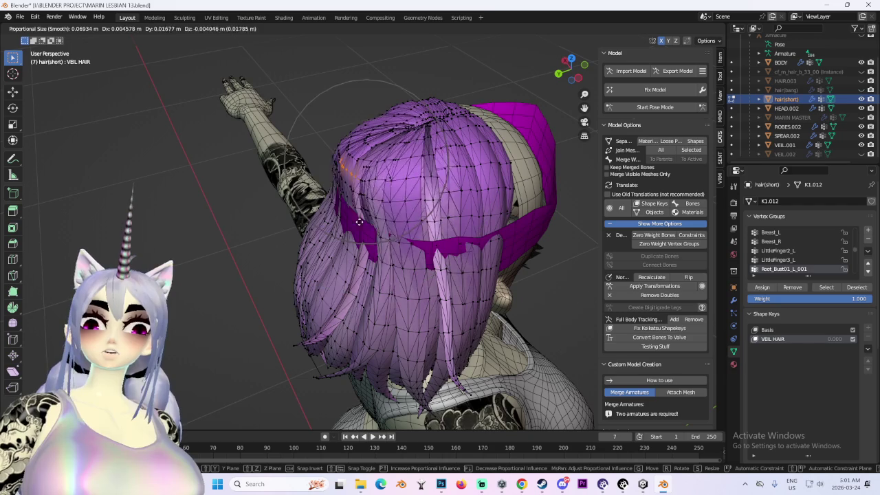
right_click(432, 225)
- Pull the back hair inward along Y, checking it from the left orthographic side view
key("g")
key("y")
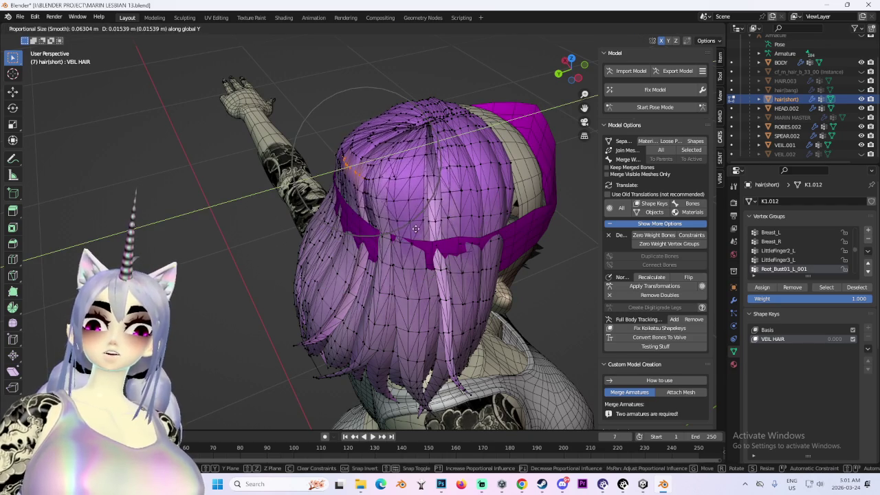
left_click(414, 231)
middle_click_drag(414, 230, 481, 172)
left_click(572, 77)
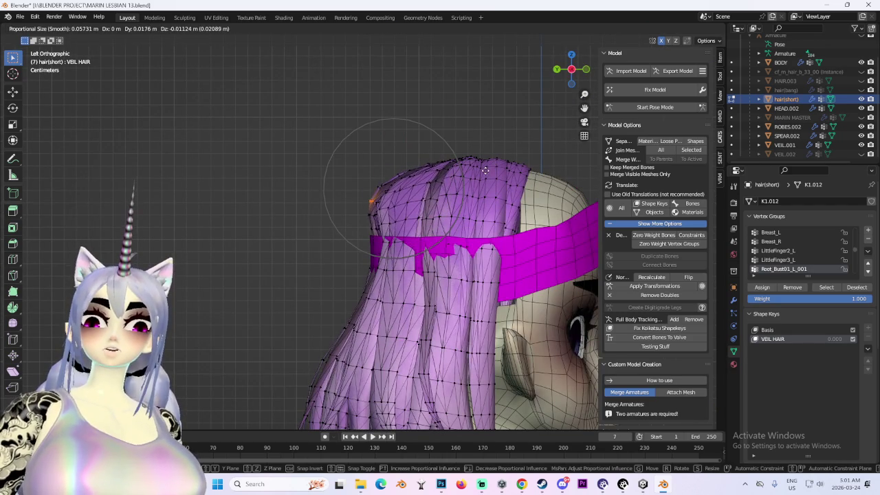
left_click(487, 171)
middle_click_drag(487, 171, 403, 263)
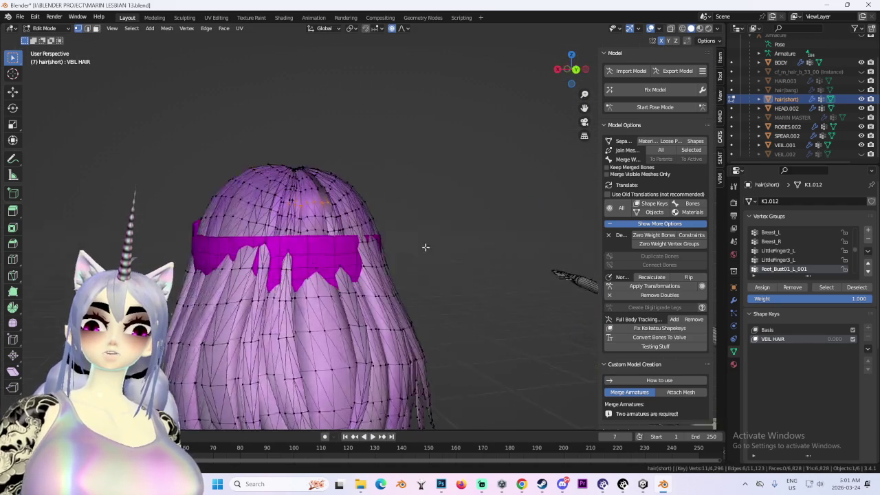
- Shift hair along X and tuck it further under the band
key("g")
key("x")
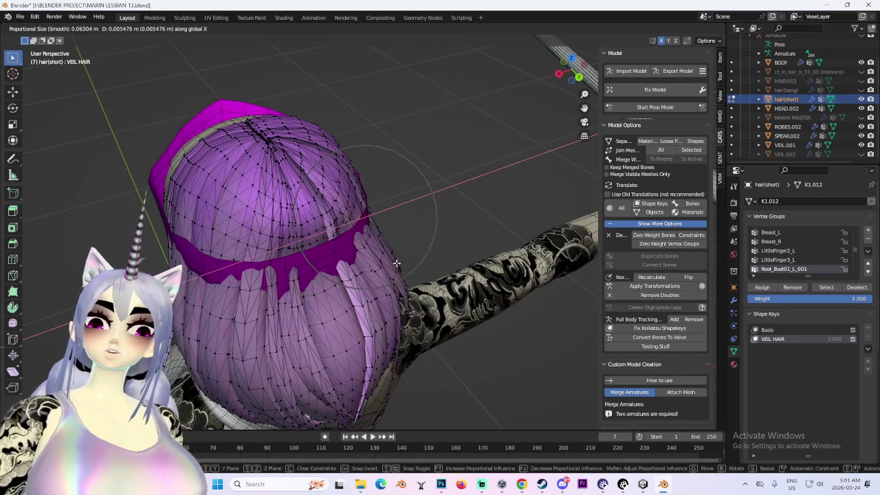
left_click(275, 255)
mouse_move(276, 255)
middle_mouse_down()
mouse_move(249, 265)
mouse_move(247, 257)
middle_mouse_up()
key("g")
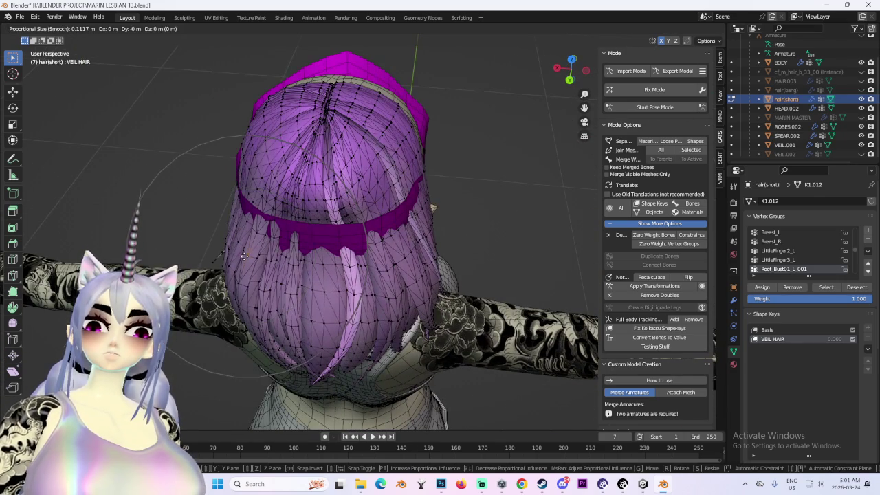
left_click(268, 262)
mouse_move(268, 262)
middle_mouse_down()
mouse_move(328, 231)
mouse_move(377, 233)
middle_mouse_up()
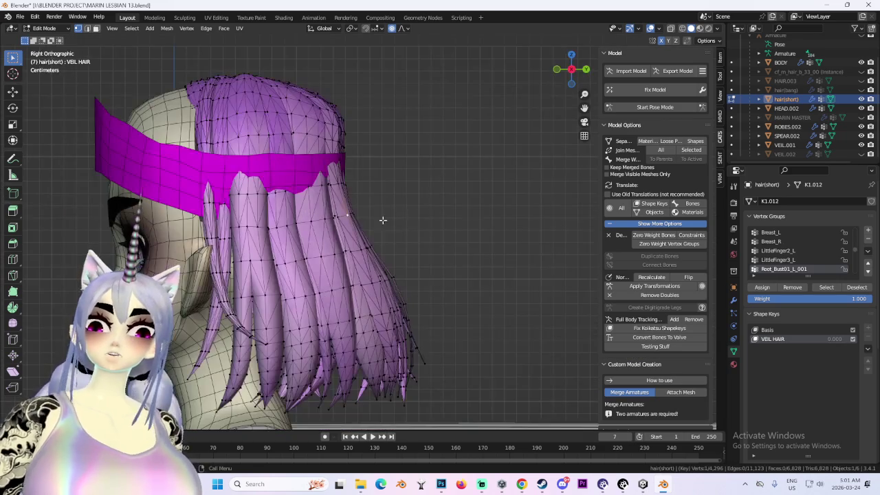
- Move two more sets of hair strands inward along the X axis
left_click_drag(576, 78, 543, 96)
key("g")
key("x")
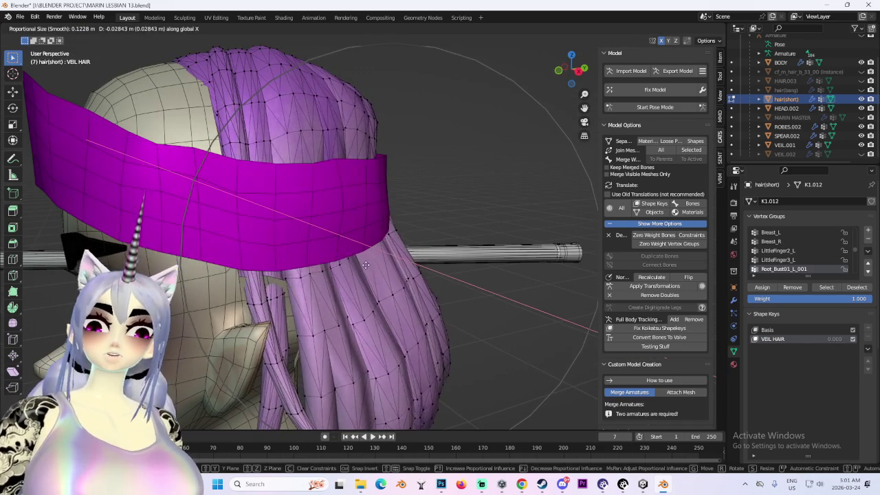
left_click(371, 244)
mouse_move(371, 244)
middle_mouse_down()
mouse_move(376, 238)
mouse_move(297, 222)
middle_mouse_up()
key("g")
key("x")
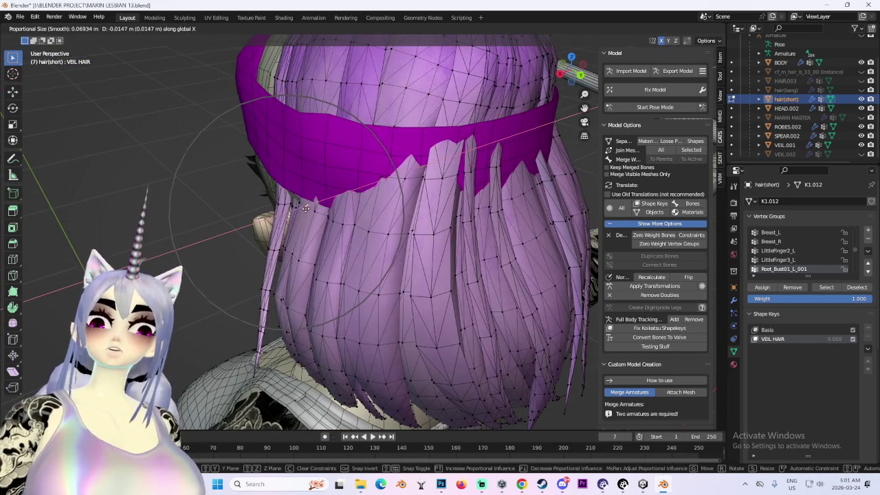
scroll(308, 208, "up", 2)
left_click(311, 207)
middle_click_drag(311, 207, 379, 186)
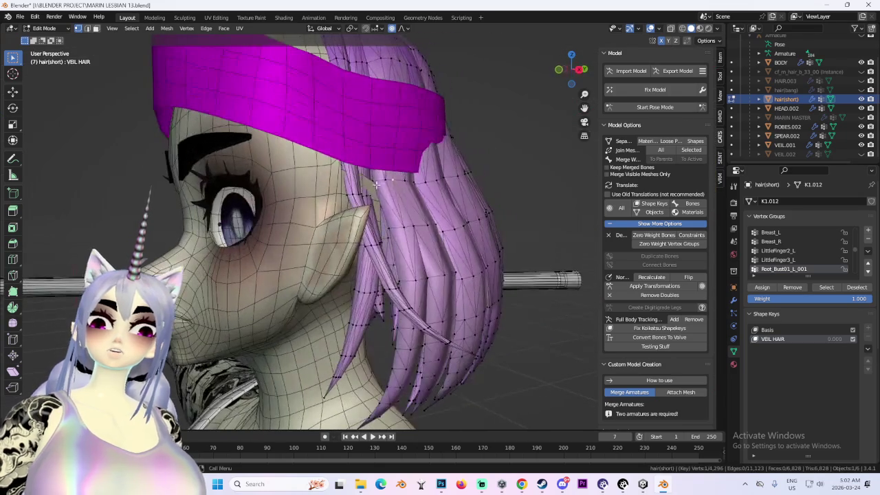
- Pull the side strands, then the back strands, inward along the X axis
key("g")
key("x")
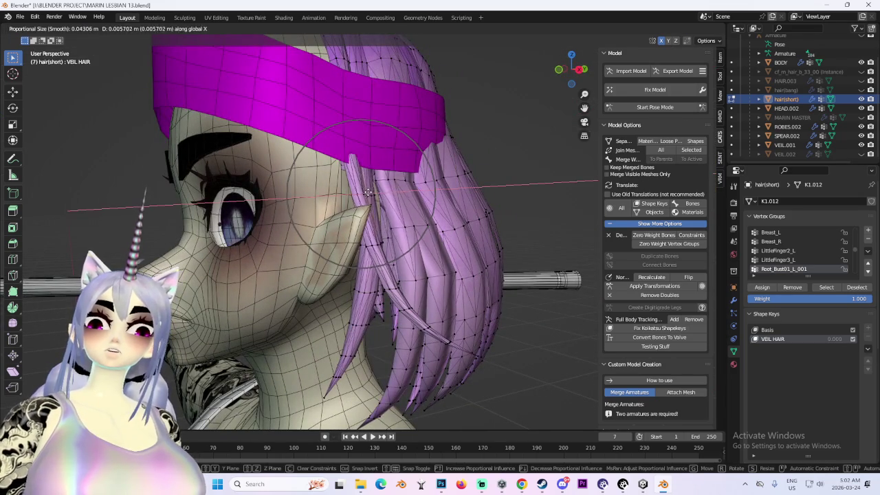
left_click(369, 192)
mouse_move(369, 193)
middle_mouse_down()
mouse_move(383, 205)
mouse_move(380, 180)
mouse_move(479, 178)
middle_mouse_up()
key("g")
key("x")
scroll(448, 179, "down", 5)
left_click(450, 179)
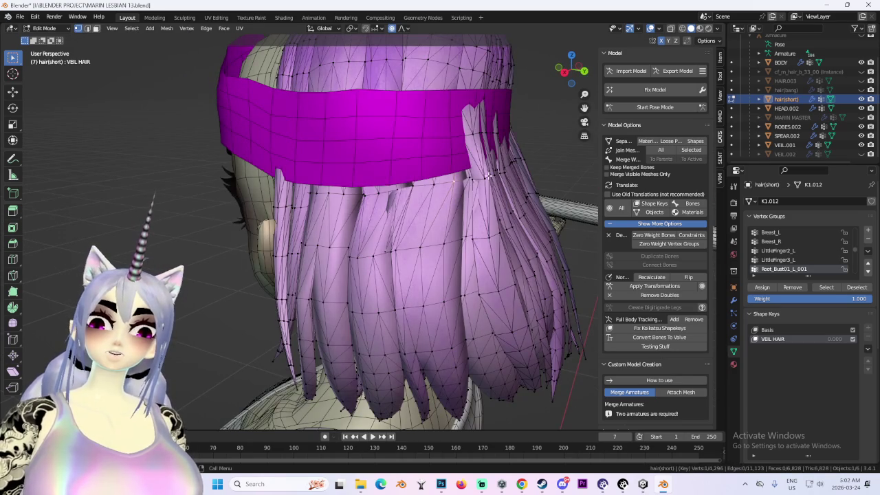
- Nudge three neighbouring back strands individually toward the band
key("g")
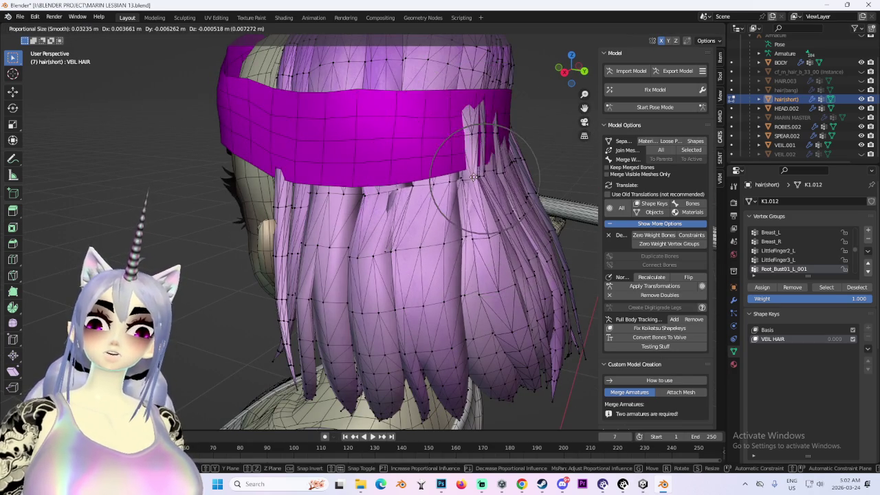
left_click(475, 176)
middle_click_drag(475, 176, 504, 163)
key("g")
left_click(497, 108)
mouse_move(497, 108)
middle_mouse_down()
mouse_move(549, 176)
mouse_move(527, 102)
middle_mouse_up()
key("g")
left_click(544, 172)
- Move hair along Y, then reposition several more individual strands
mouse_move(539, 140)
middle_mouse_down()
mouse_move(390, 173)
mouse_move(378, 217)
mouse_move(421, 214)
mouse_move(364, 222)
mouse_move(440, 172)
middle_mouse_up()
key("g")
key("y")
left_click(437, 162)
key("g")
left_click(373, 158)
key("g")
left_click(358, 218)
left_click(413, 214)
- Toggle X-ray to check the hair against the band, then move the back strands
left_click(671, 28)
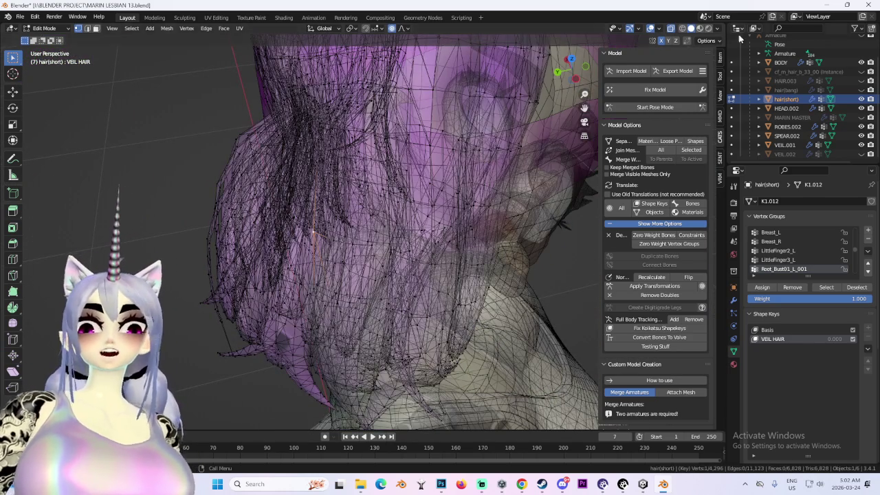
left_click(671, 29)
middle_click_drag(440, 179, 495, 187)
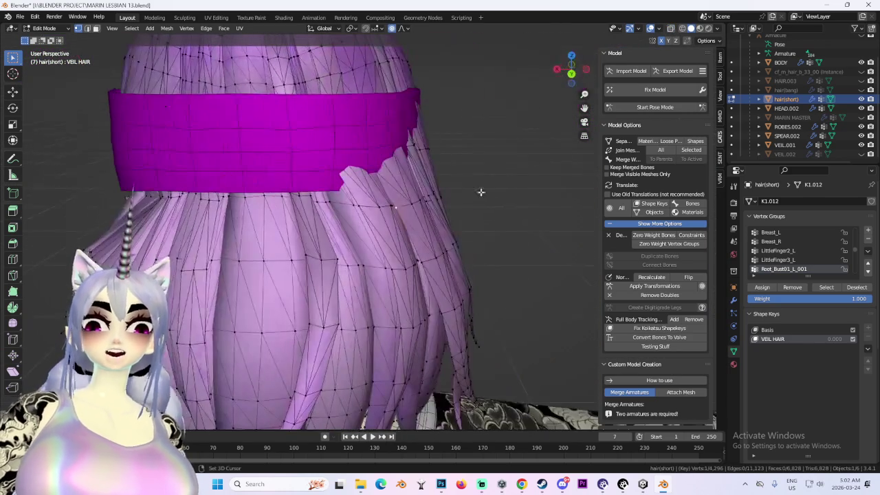
key("g")
mouse_move(481, 141)
middle_mouse_down()
mouse_move(498, 138)
mouse_move(405, 204)
mouse_move(299, 199)
middle_mouse_up()
left_click(406, 204)
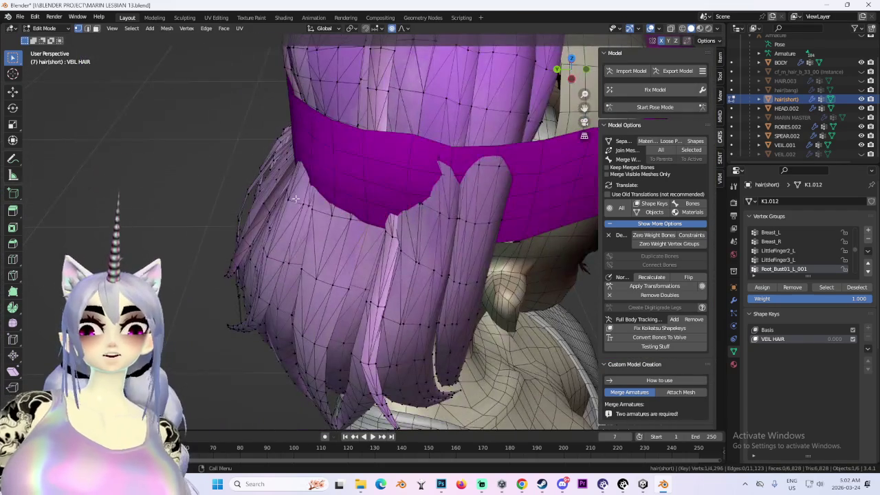
- Move a strand along X with an adjusted soft proportional falloff radius
key("g")
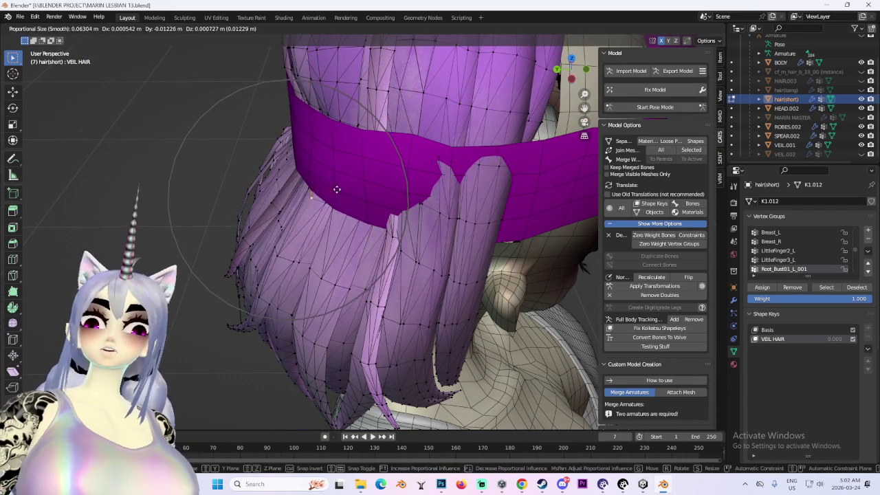
scroll(337, 191, "up", 3)
middle_click_drag(341, 189, 481, 156)
scroll(481, 156, "down", 5)
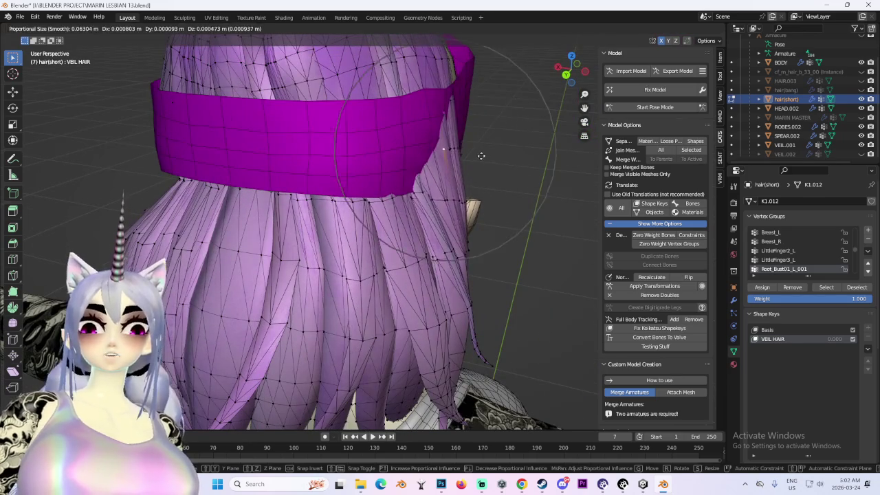
scroll(477, 169, "down", 1)
key("x")
scroll(480, 203, "up", 3)
left_click(461, 202)
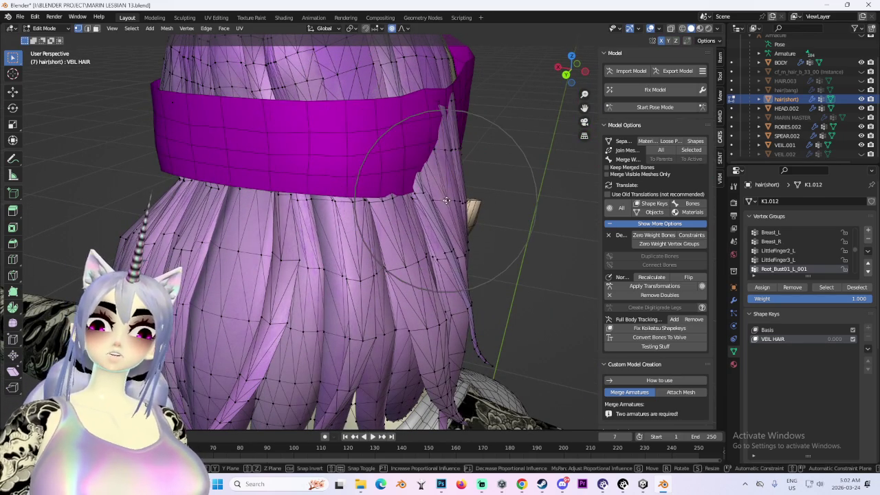
- Tuck a strand under the band along X and reposition the strand near the ear
mouse_move(447, 200)
middle_mouse_down()
mouse_move(454, 165)
mouse_move(454, 244)
middle_mouse_up()
key("x")
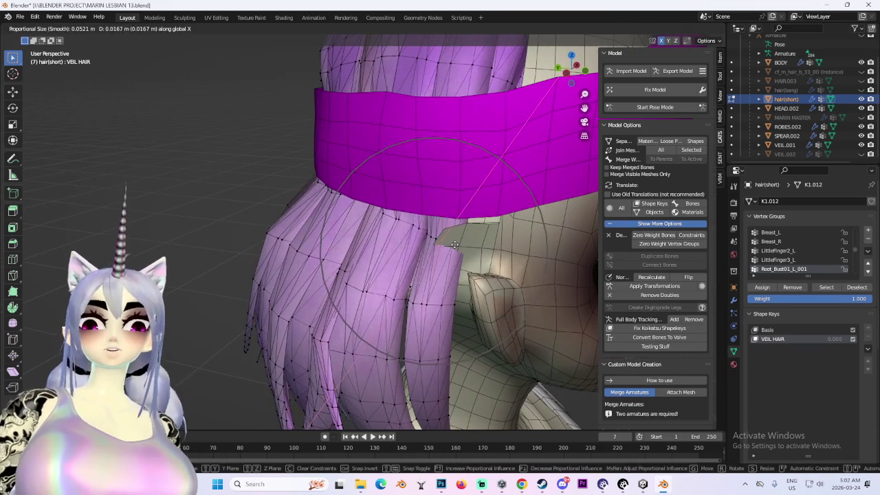
left_click(452, 242)
middle_click_drag(464, 215, 446, 221)
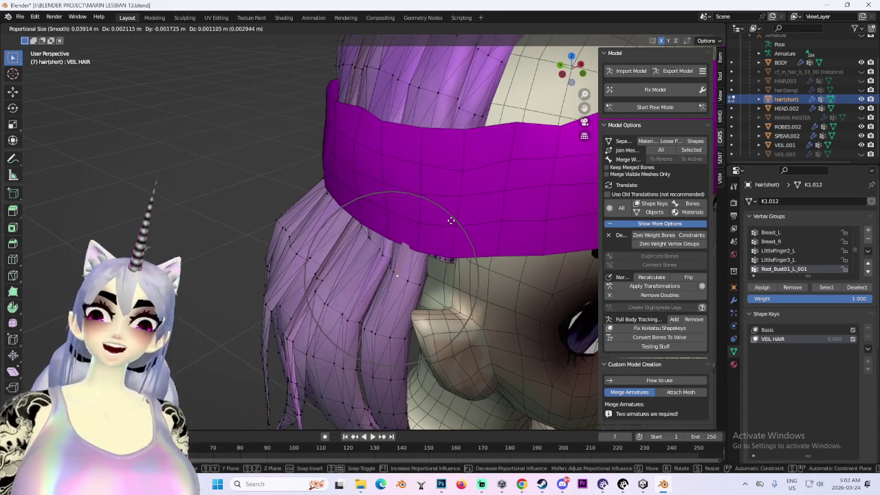
key("g")
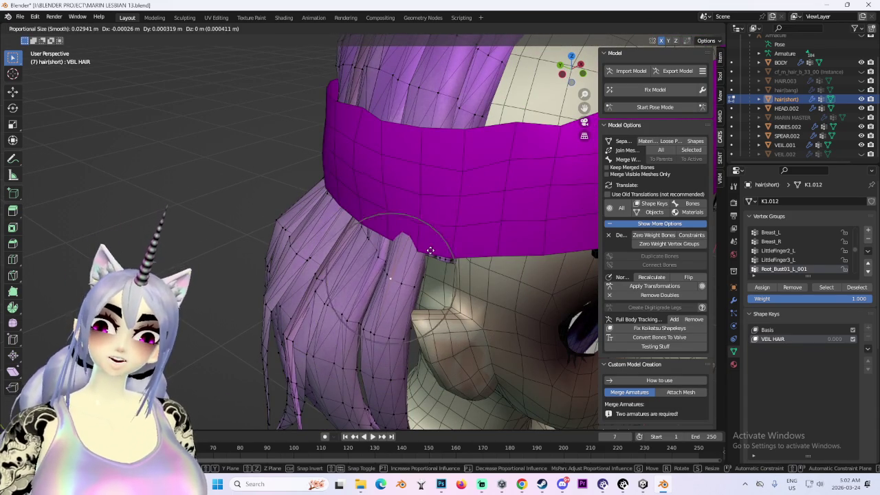
left_click(444, 249)
mouse_move(444, 249)
middle_mouse_down()
mouse_move(456, 244)
mouse_move(509, 284)
mouse_move(619, 66)
middle_mouse_up()
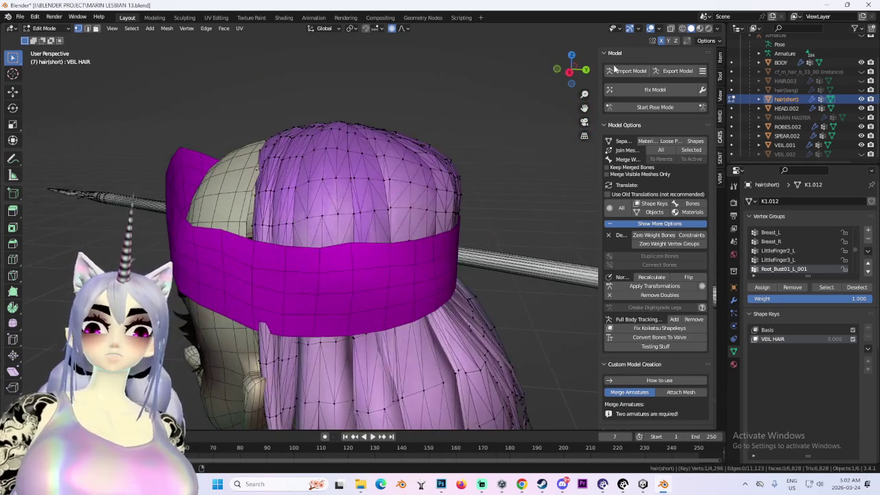
- Inspect the hair in straight side and back orthographic views, trying a back-vertex move
left_click(574, 74)
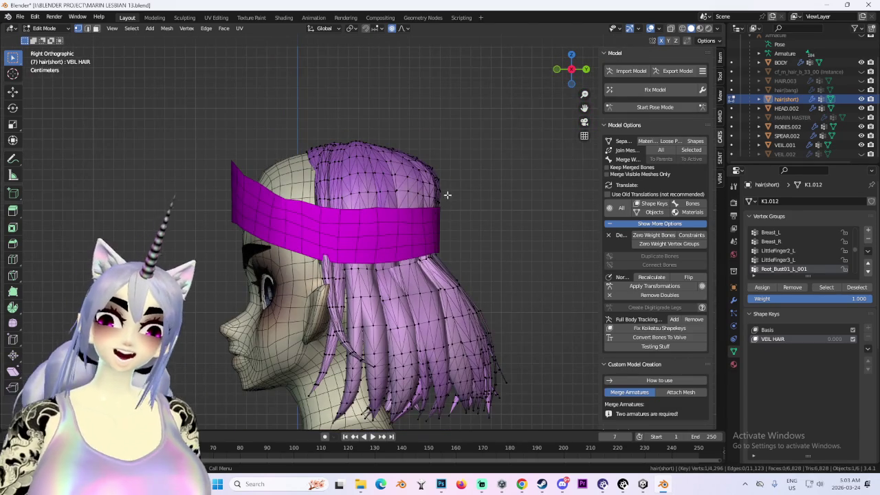
scroll(518, 154, "up", 3)
left_click(587, 69)
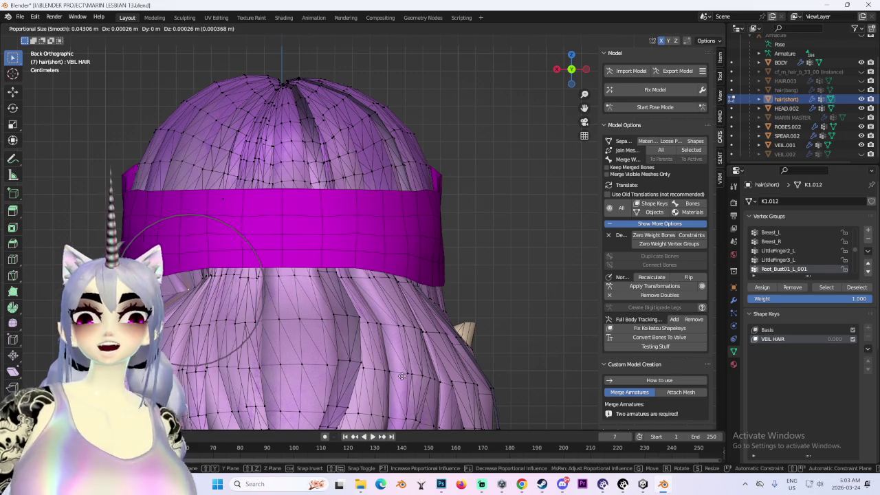
scroll(396, 371, "down", 5)
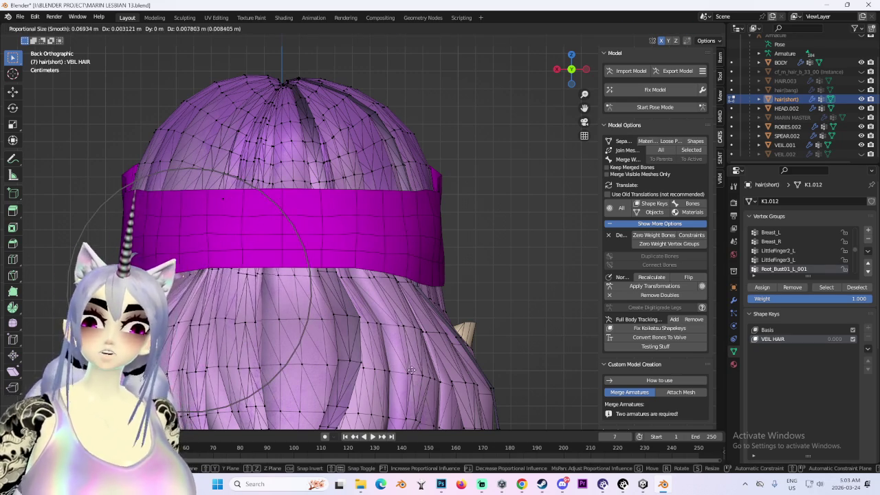
right_click(237, 259)
middle_click_drag(237, 259, 320, 252)
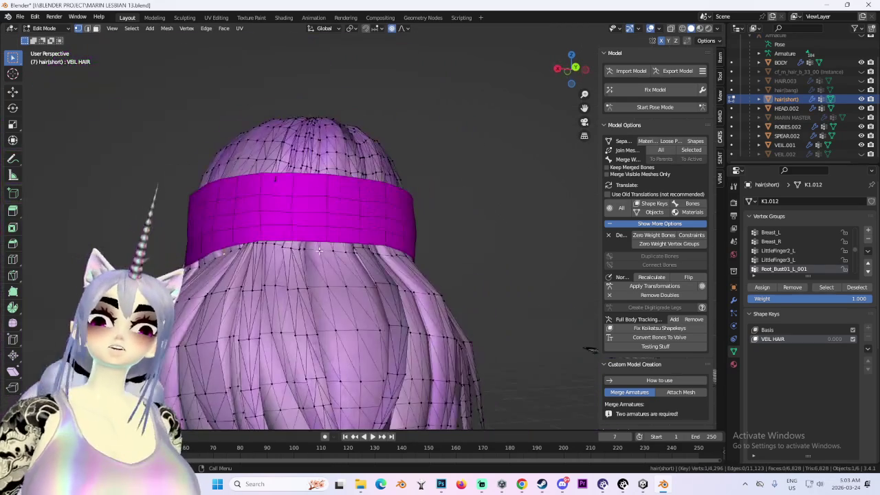
key("g")
right_click(302, 250)
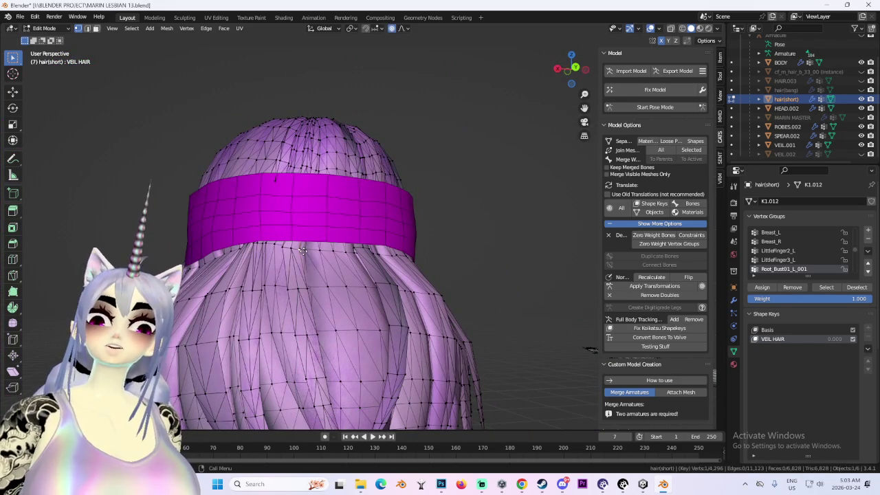
- Select hair vertices under the band edge and test Z- and Y-constrained moves
key("g")
key("z")
right_click(305, 249)
left_click(355, 245)
key("g")
key("z")
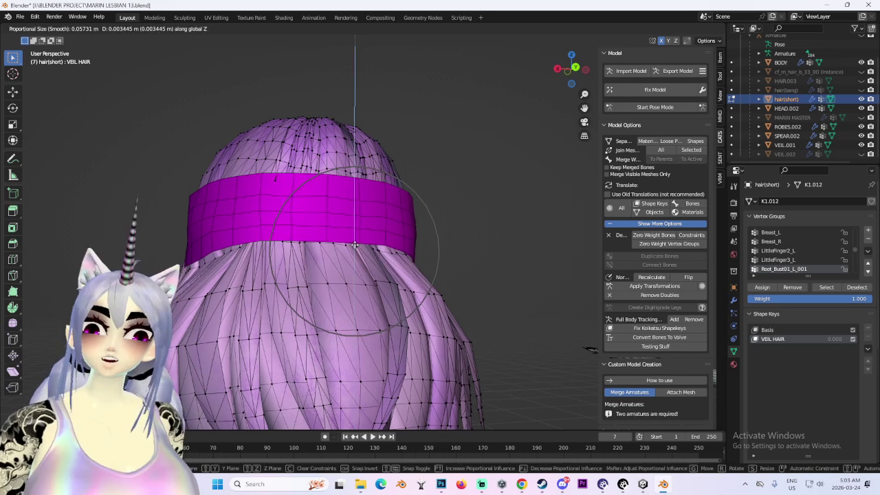
right_click(355, 245)
mouse_move(427, 227)
middle_mouse_down()
mouse_move(333, 251)
mouse_move(324, 274)
mouse_move(434, 278)
mouse_move(463, 243)
middle_mouse_up()
key("g")
key("y")
right_click(344, 275)
- Try X-constrained and free moves on the back hair vertices, cancelling each attempt
key("g")
right_click(523, 274)
key("g")
key("x")
right_click(520, 274)
key("g")
right_click(509, 271)
key("g")
right_click(462, 239)
mouse_move(462, 240)
middle_mouse_down()
mouse_move(469, 258)
mouse_move(236, 284)
mouse_move(422, 279)
mouse_move(474, 268)
mouse_move(497, 285)
mouse_move(455, 265)
middle_mouse_up()
key("g")
key("x")
right_click(234, 283)
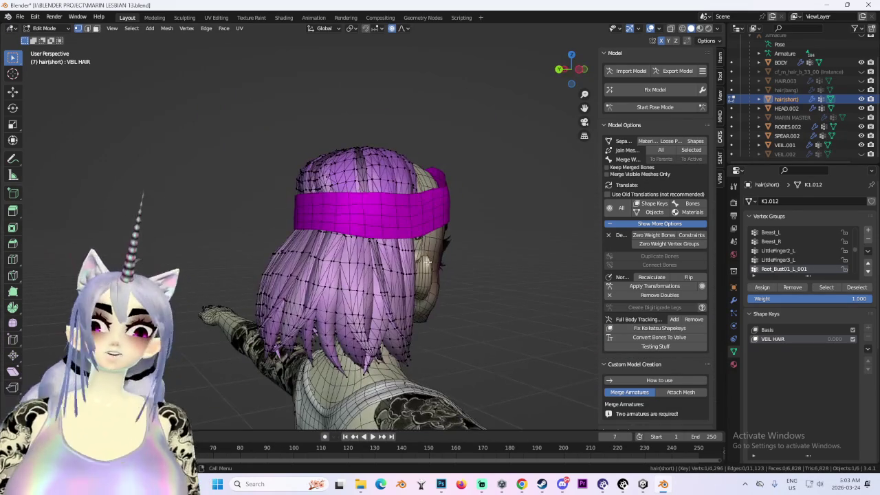
- Review the tucked hair from the left side view and a three-quarter face view
left_click(582, 71)
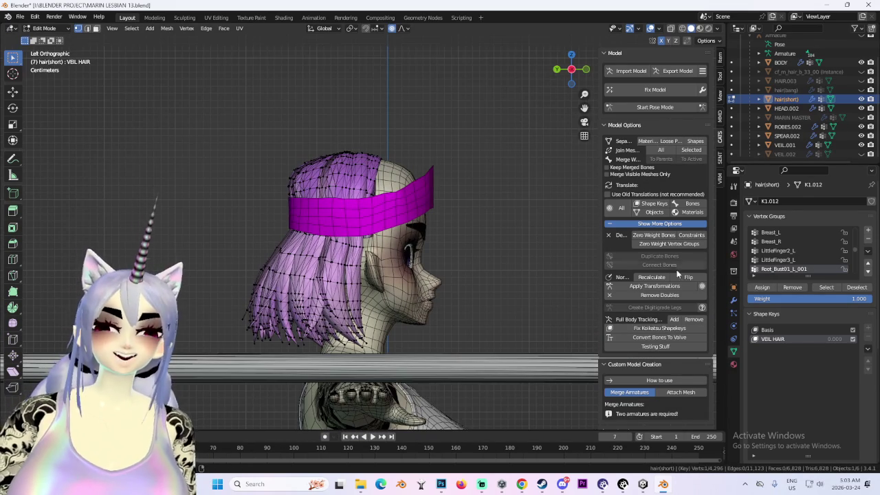
scroll(521, 256, "down", 2)
scroll(520, 255, "down", 2)
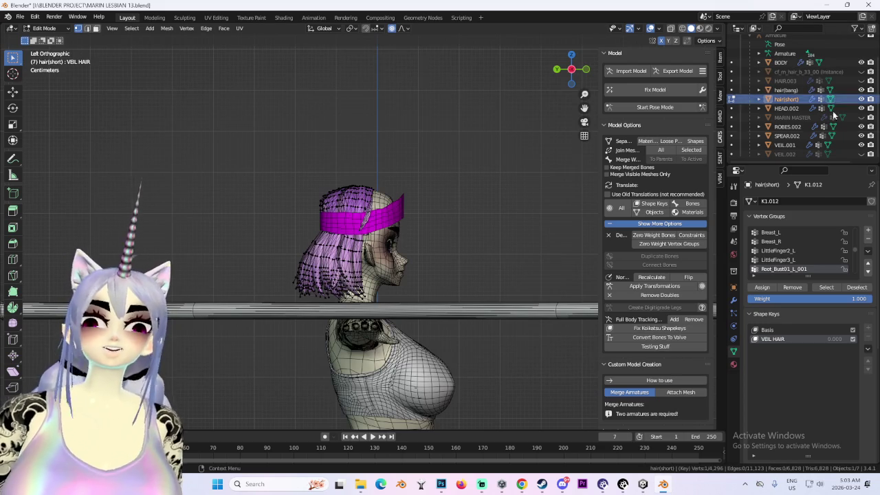
scroll(373, 272, "up", 3)
middle_click_drag(330, 273, 373, 273)
left_click(42, 28)
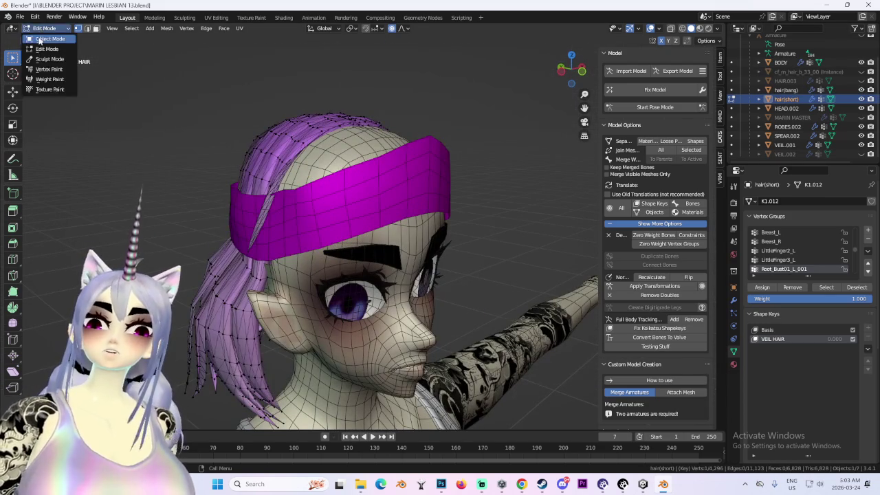
- Back in Object Mode, unhide HAIR.003 and join hair(bang) into it
left_click(41, 33)
left_click(309, 138)
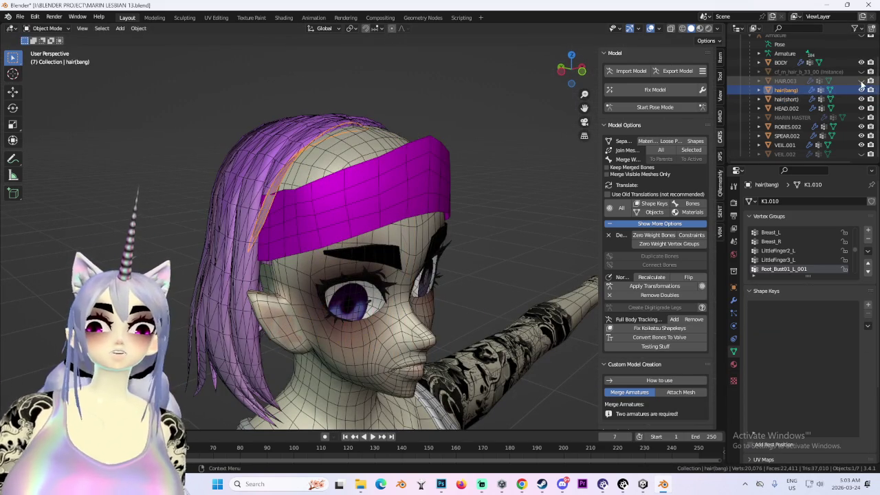
left_click(862, 80)
left_click(786, 81)
left_click(284, 214)
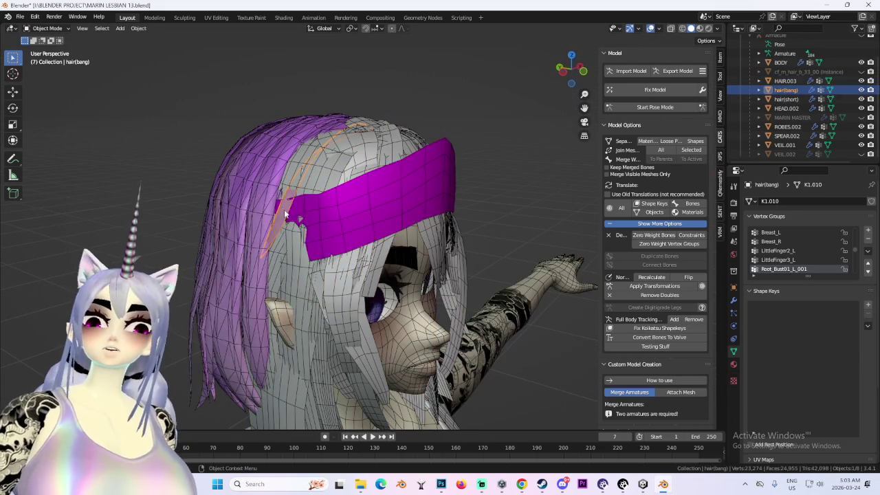
right_click(284, 215)
left_click(277, 365)
- Turn the VEIL HAIR shape key on hair(short) fully up to 1.000
mouse_move(277, 371)
middle_mouse_down()
mouse_move(465, 284)
mouse_move(456, 227)
mouse_move(464, 265)
mouse_move(440, 262)
mouse_move(433, 223)
middle_mouse_up()
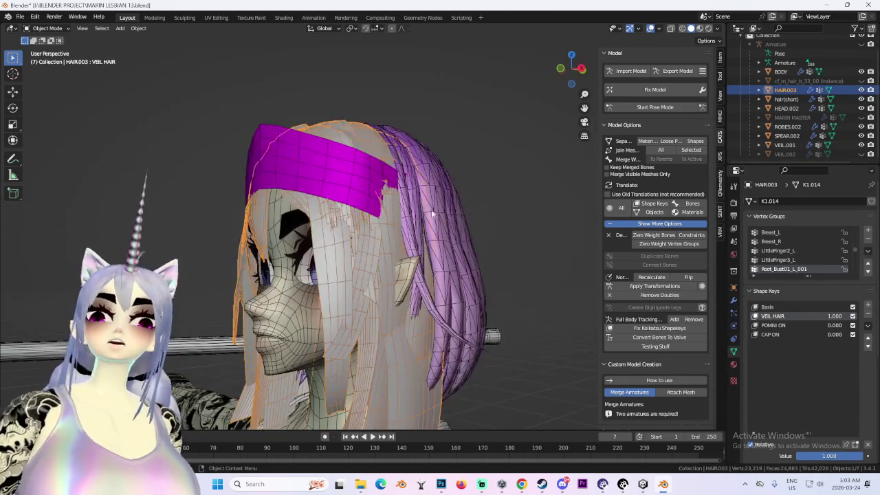
left_click(434, 224)
left_click_drag(831, 316, 867, 317)
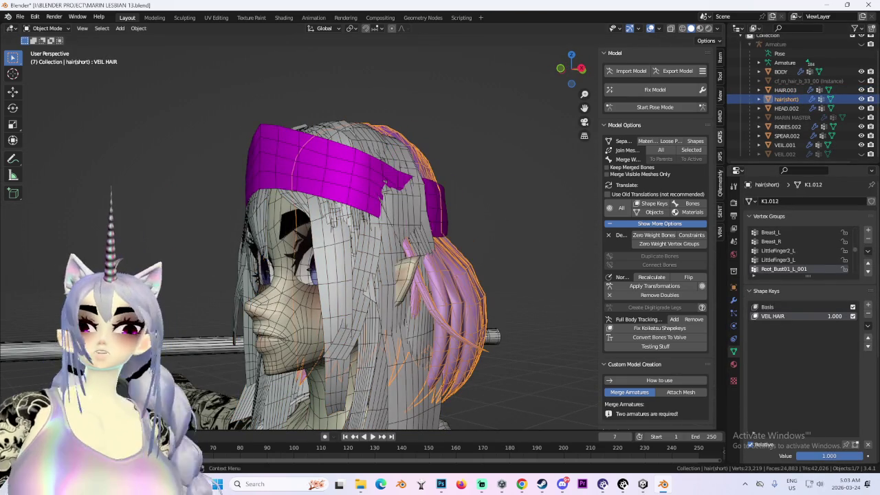
- Unhide the magenta VEIL.002 and check how it covers the head and hair
mouse_move(434, 237)
middle_mouse_down()
mouse_move(304, 228)
mouse_move(416, 278)
mouse_move(481, 276)
middle_mouse_up()
left_click(304, 228)
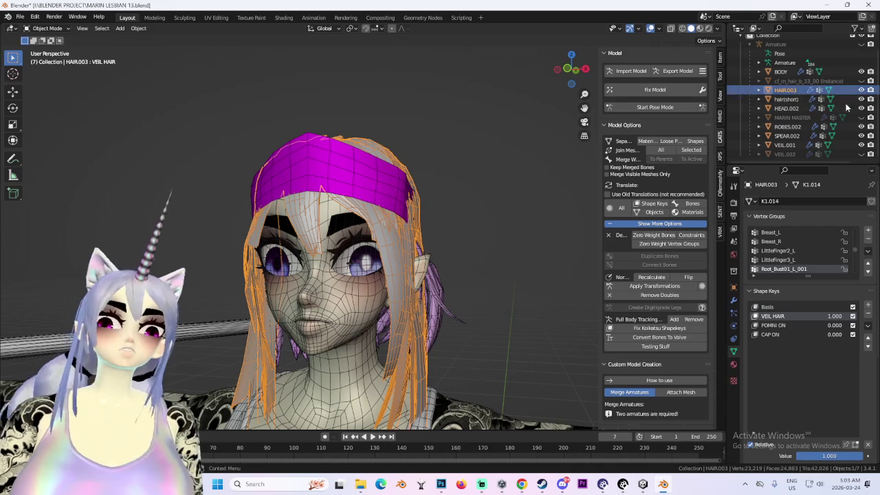
left_click(819, 156)
mouse_move(509, 228)
middle_mouse_down()
mouse_move(531, 231)
mouse_move(468, 232)
mouse_move(523, 240)
mouse_move(322, 217)
mouse_move(351, 219)
mouse_move(481, 184)
middle_mouse_up()
left_click(517, 230)
scroll(323, 217, "up", 5)
scroll(534, 212, "down", 3)
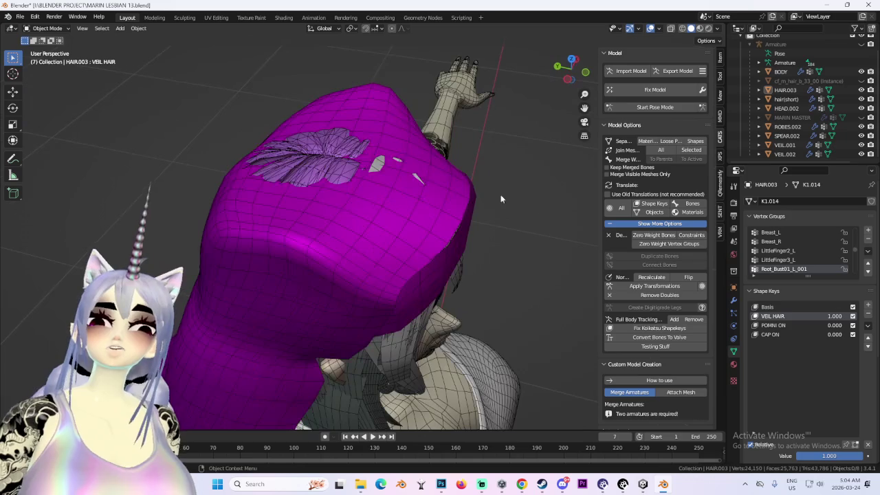
- Select HAIR.003, view the face from the front, and enter Sculpt Mode
left_click(382, 162)
mouse_move(382, 162)
middle_mouse_down()
mouse_move(344, 133)
mouse_move(344, 148)
middle_mouse_up()
left_click(46, 28)
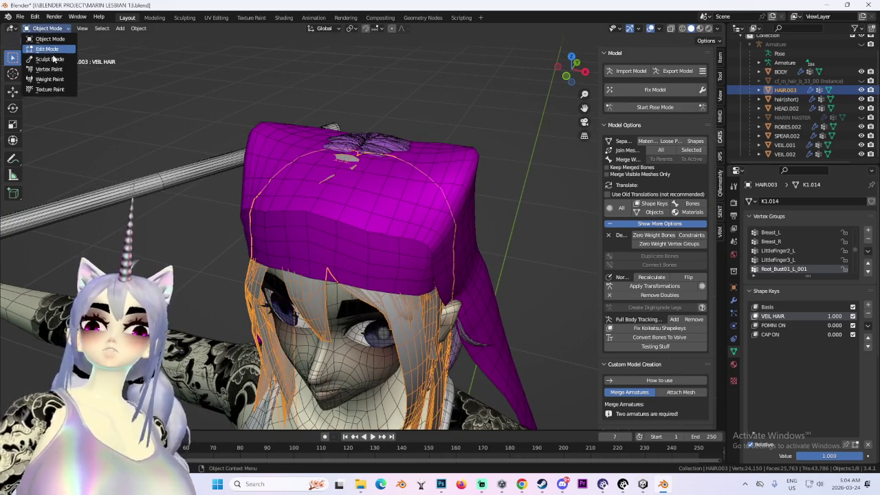
left_click(50, 55)
- In Unity's Scene view, orbit to the avatar's face to inspect the grey veil over the hair
left_click(643, 484)
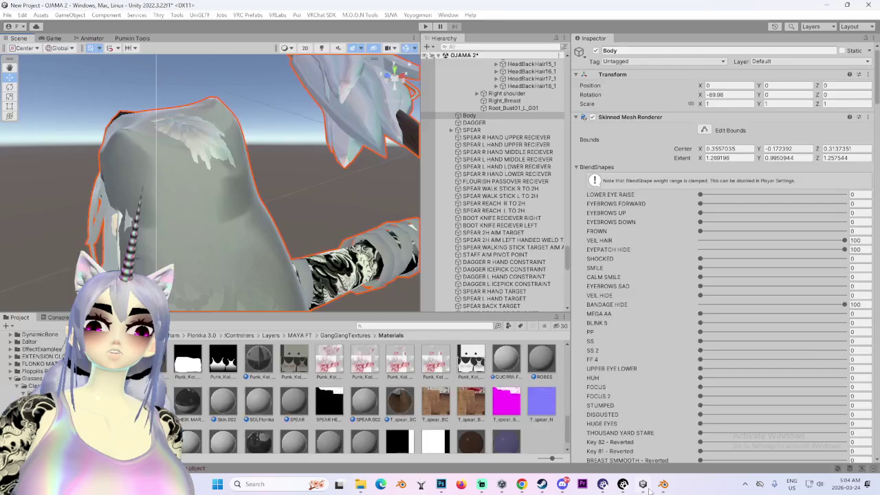
left_click_drag(162, 251, 309, 203, "alt")
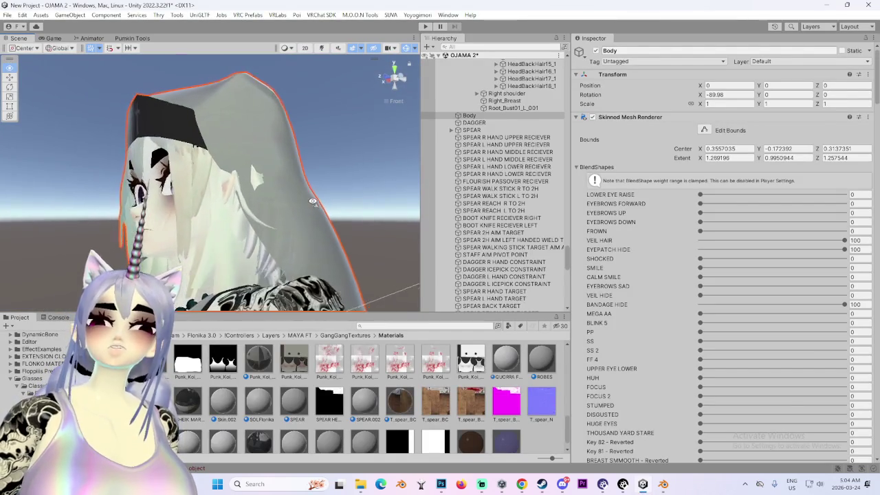
mouse_move(309, 203)
left_mouse_down("alt")
mouse_move(380, 222)
mouse_move(388, 198)
left_mouse_up("alt")
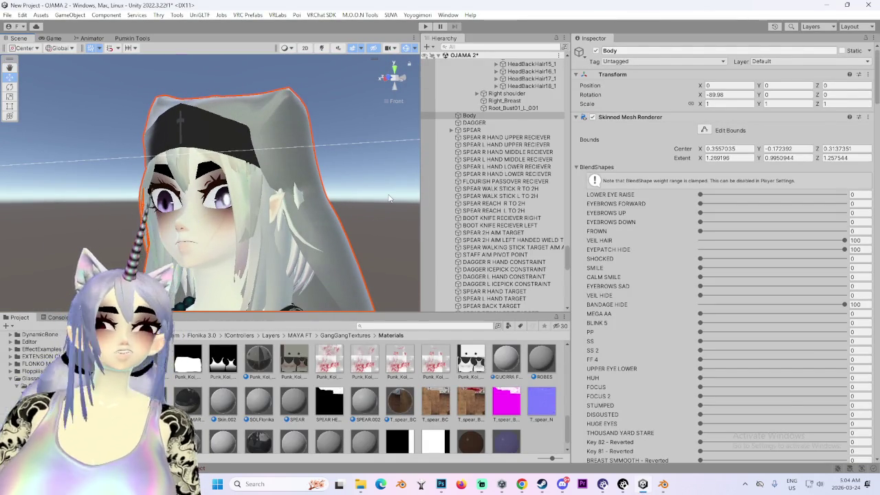
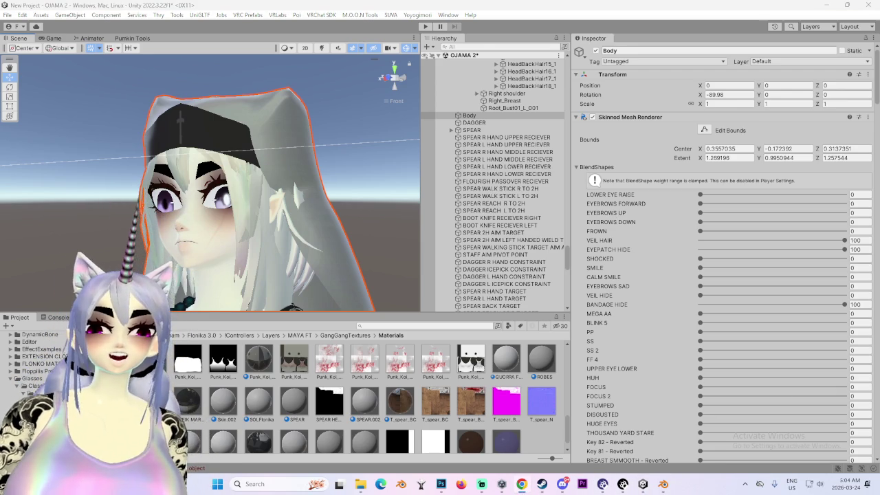
- Switch from Unity to Blender and orbit around the hat and head
left_click(663, 485)
middle_click_drag(444, 291, 509, 192)
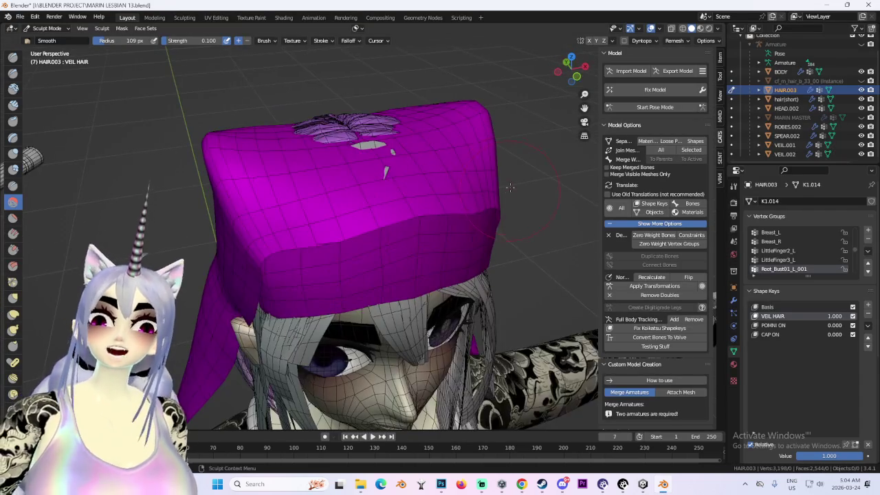
- Toggle the veil hair between Object and Sculpt Mode and inspect the cap top from above
left_click(65, 32)
left_click(43, 45)
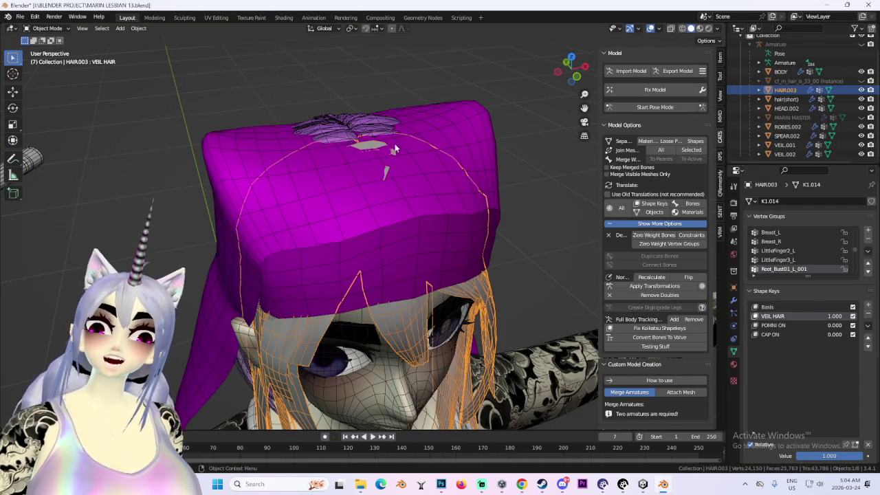
middle_click_drag(394, 148, 344, 145)
left_click(48, 28)
left_click(49, 60)
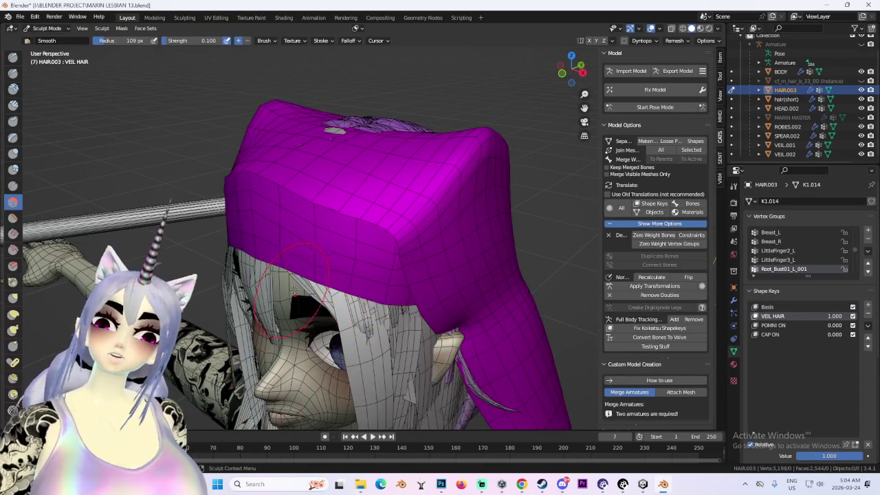
middle_click_drag(330, 289, 383, 296)
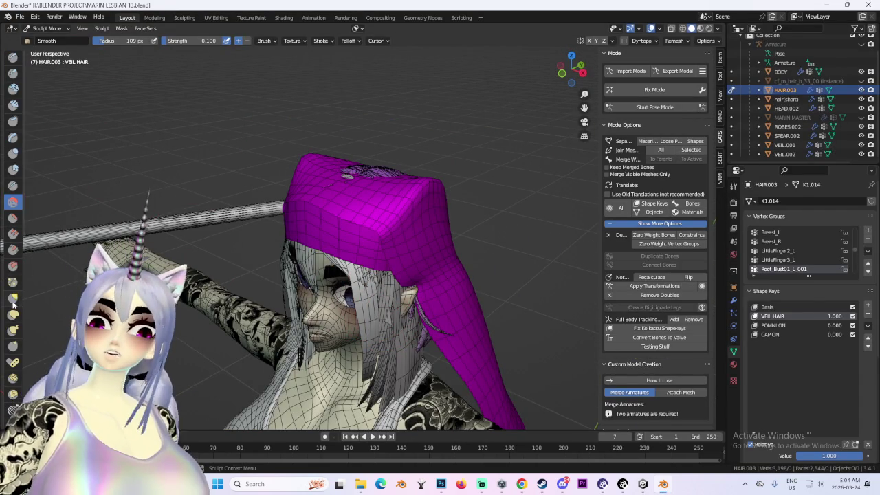
mouse_move(357, 177)
middle_mouse_down()
mouse_move(371, 206)
mouse_move(461, 215)
middle_mouse_up()
scroll(373, 227, "up", 3)
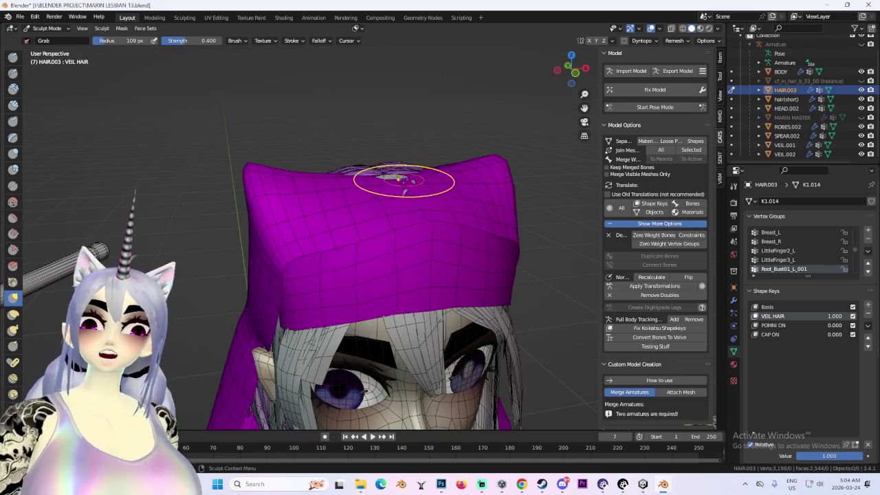
middle_click_drag(405, 181, 439, 176)
mouse_move(414, 178)
middle_mouse_down()
mouse_move(374, 176)
mouse_move(313, 216)
mouse_move(403, 210)
mouse_move(368, 204)
mouse_move(426, 265)
mouse_move(374, 275)
mouse_move(336, 150)
mouse_move(374, 167)
mouse_move(369, 224)
mouse_move(314, 216)
mouse_move(312, 131)
middle_mouse_up()
scroll(336, 150, "up", 3)
- Return to Object Mode and select the hair(short) mesh poking through the veil
left_click(52, 30)
left_click(43, 37)
left_click(400, 168)
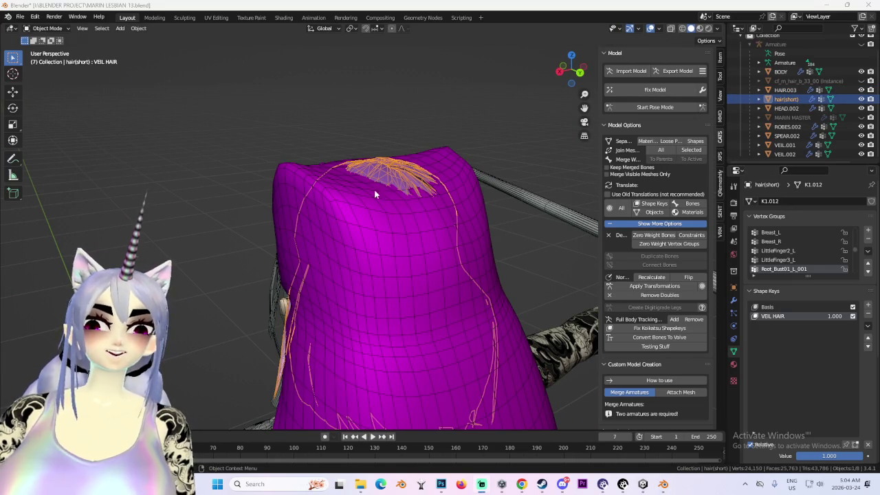
- Sculpt hair(short) at the veil top, working from Back Orthographic and a frontal view
left_click(47, 28)
left_click(43, 61)
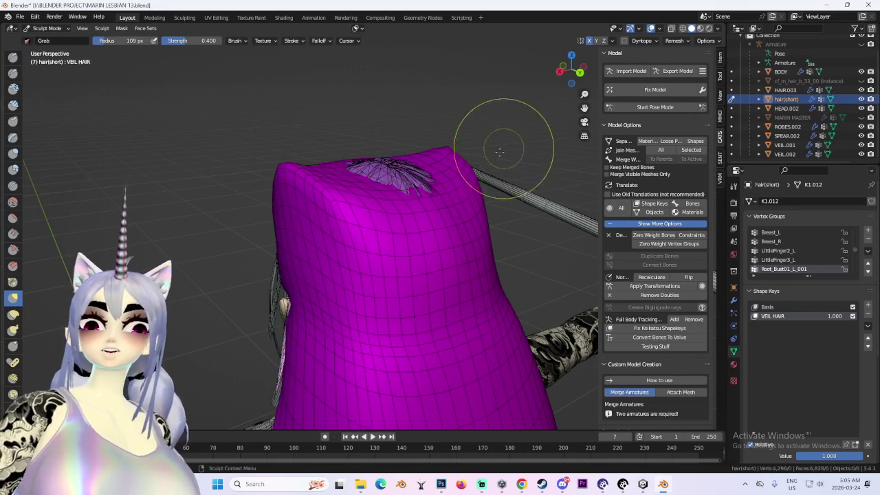
middle_click_drag(505, 146, 425, 190)
left_click(568, 72)
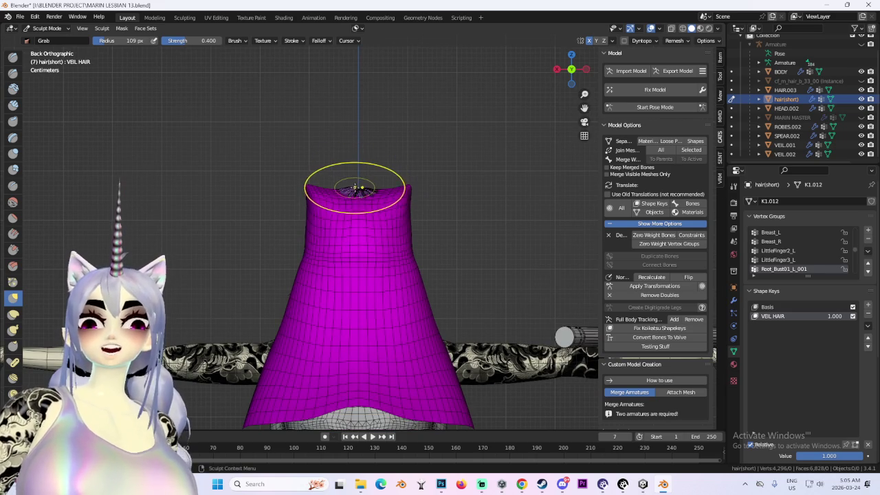
middle_click_drag(354, 187, 311, 182)
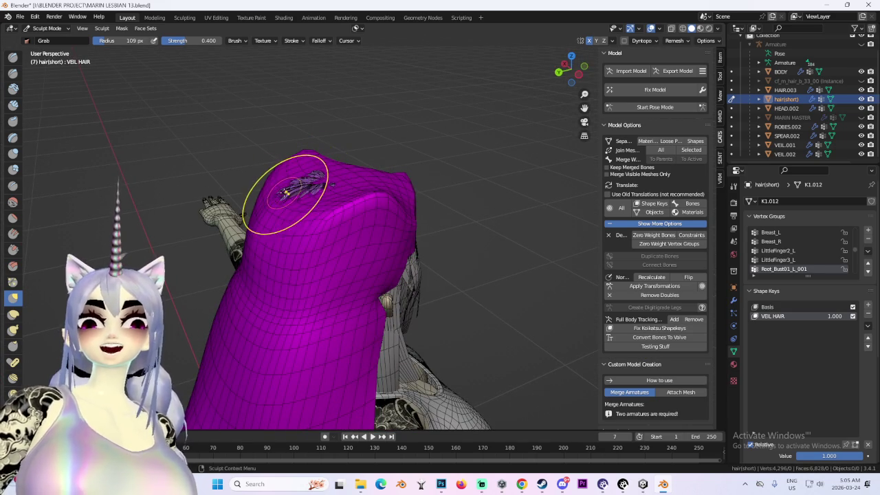
mouse_move(315, 180)
middle_mouse_down()
mouse_move(422, 148)
mouse_move(330, 186)
mouse_move(488, 231)
mouse_move(402, 216)
mouse_move(387, 170)
mouse_move(295, 186)
mouse_move(275, 206)
mouse_move(364, 172)
mouse_move(2, 69)
middle_mouse_up()
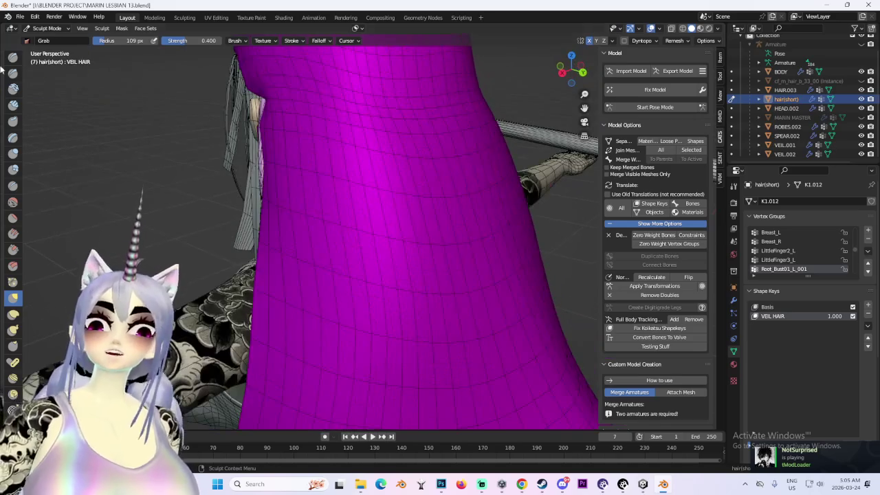
- In Edit Mode, move the stray hair vertices along X with proportional editing
left_click(47, 28)
left_click(41, 48)
mouse_move(312, 110)
middle_mouse_down()
mouse_move(321, 162)
mouse_move(278, 159)
middle_mouse_up()
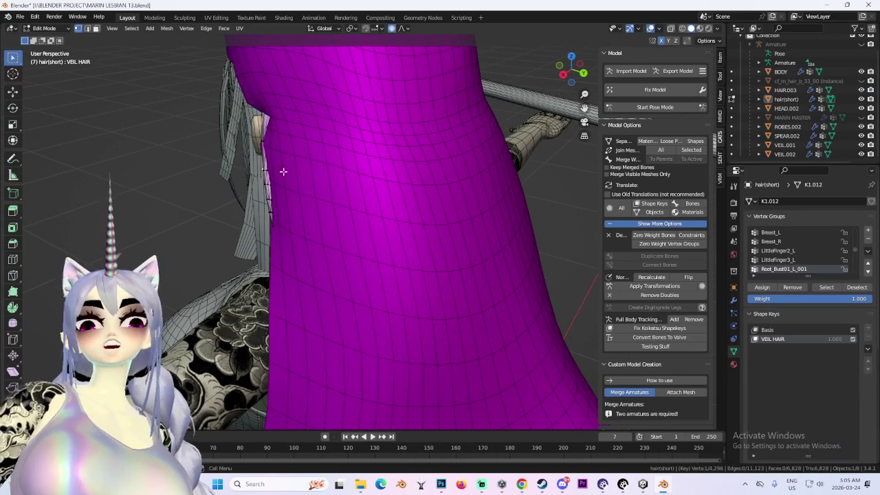
key("g")
key("x")
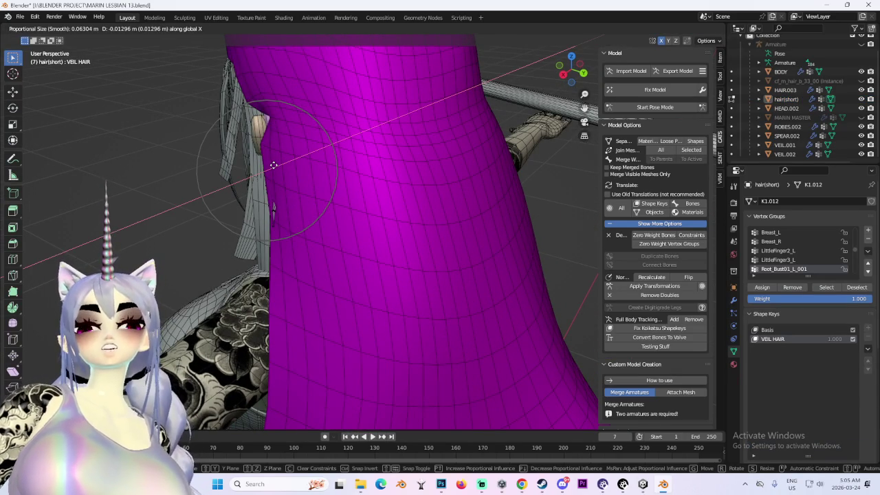
left_click(274, 165)
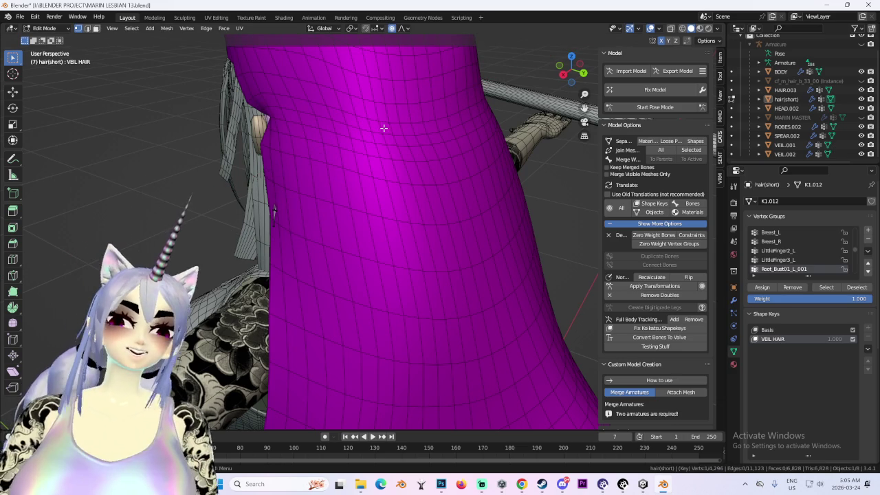
- Move the hair strands near the face, including the one beside the ear along X
mouse_move(384, 128)
middle_mouse_down()
mouse_move(375, 189)
mouse_move(380, 124)
middle_mouse_up()
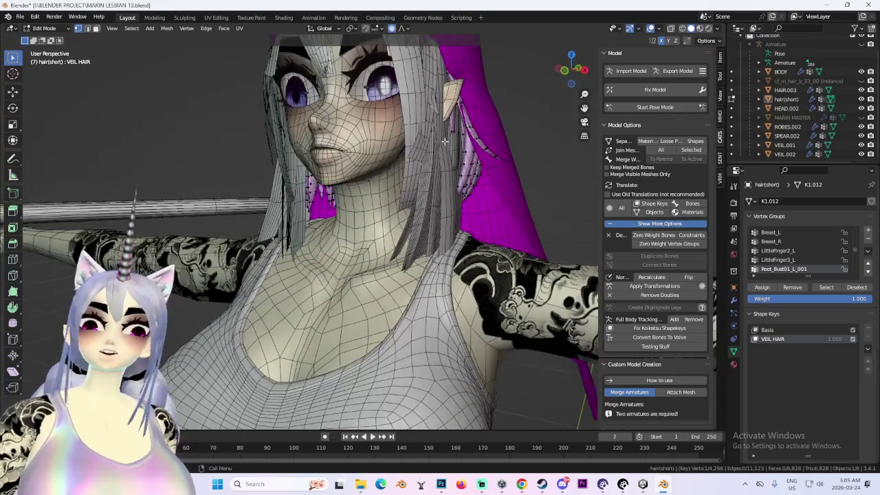
key("g")
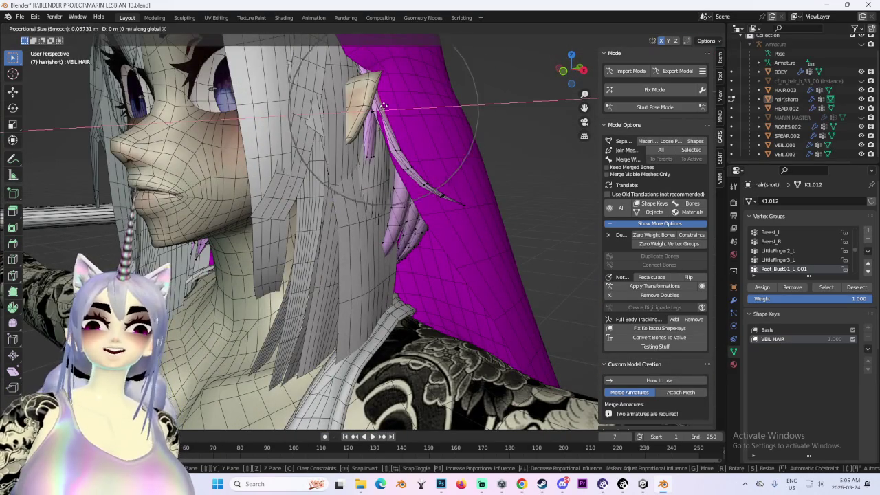
scroll(413, 138, "up", 2)
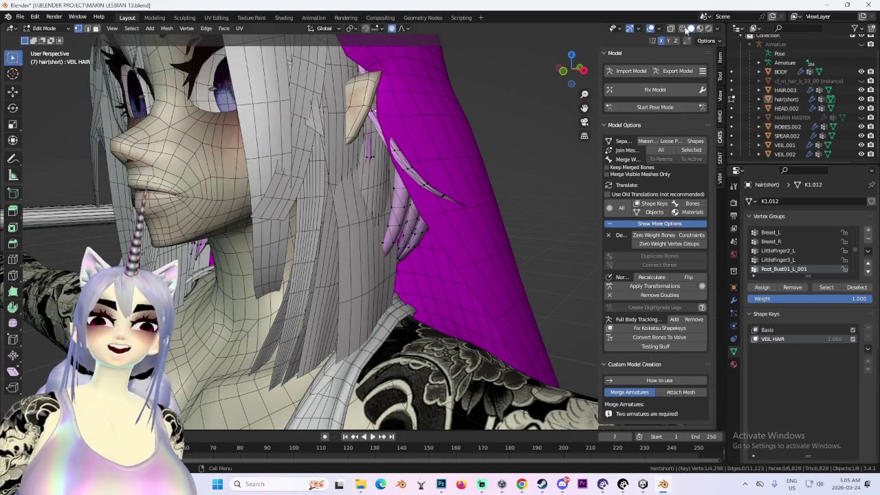
left_click(421, 152)
middle_click_drag(421, 150, 433, 147)
scroll(433, 147, "up", 2)
key("g")
key("x")
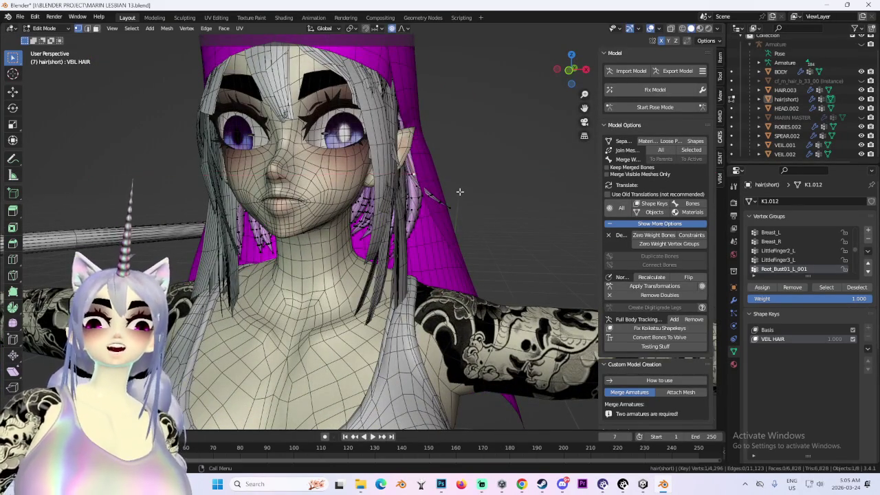
middle_click_drag(456, 191, 433, 207)
left_click(417, 230)
- Shift the back hair edge, set Smooth falloff, and tuck the lilac strand inside the veil
mouse_move(491, 204)
middle_mouse_down()
mouse_move(395, 201)
mouse_move(412, 191)
mouse_move(429, 190)
mouse_move(368, 206)
mouse_move(357, 219)
mouse_move(372, 199)
middle_mouse_up()
key("g")
left_click(378, 191)
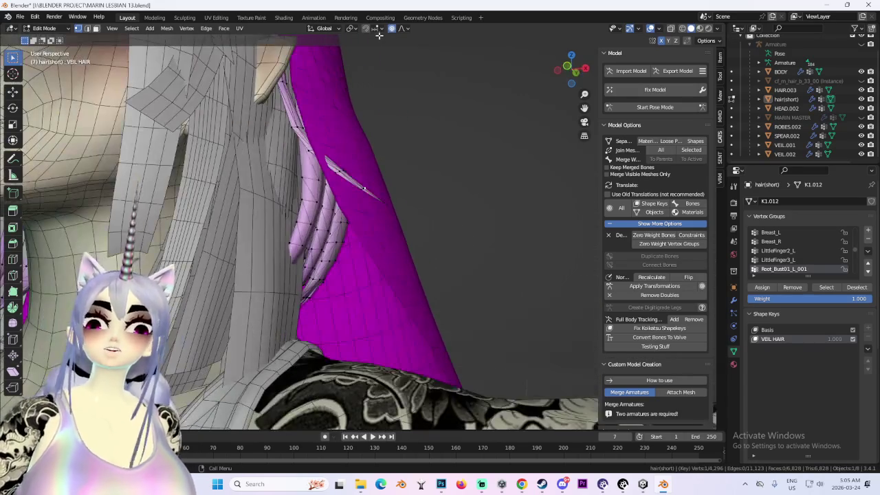
left_click(403, 29)
key("g")
scroll(408, 196, "down", 3)
scroll(397, 210, "down", 2)
middle_click_drag(391, 227, 437, 177)
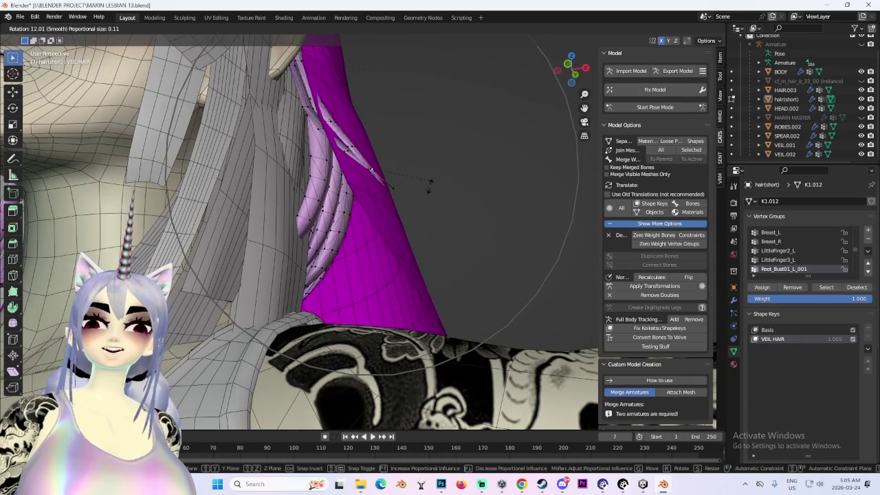
left_click(421, 198)
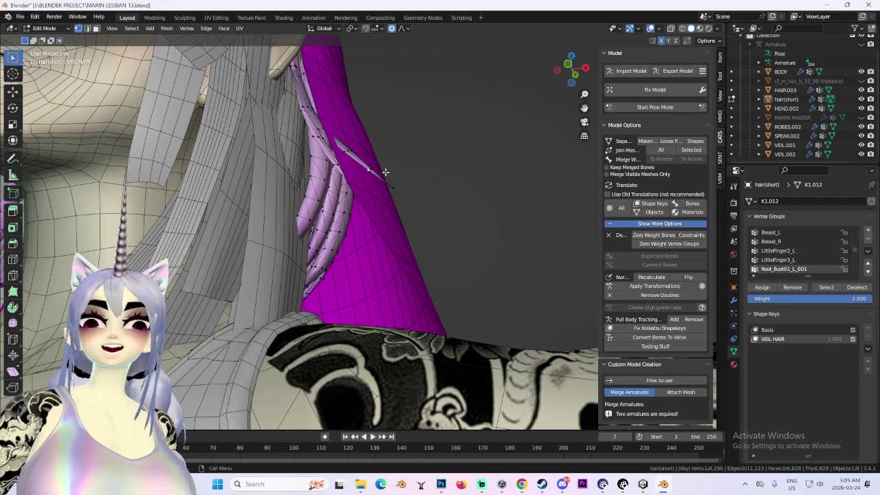
- Nudge the strand further and check the result with the wireframe overlay hidden
key("g")
left_click(432, 188)
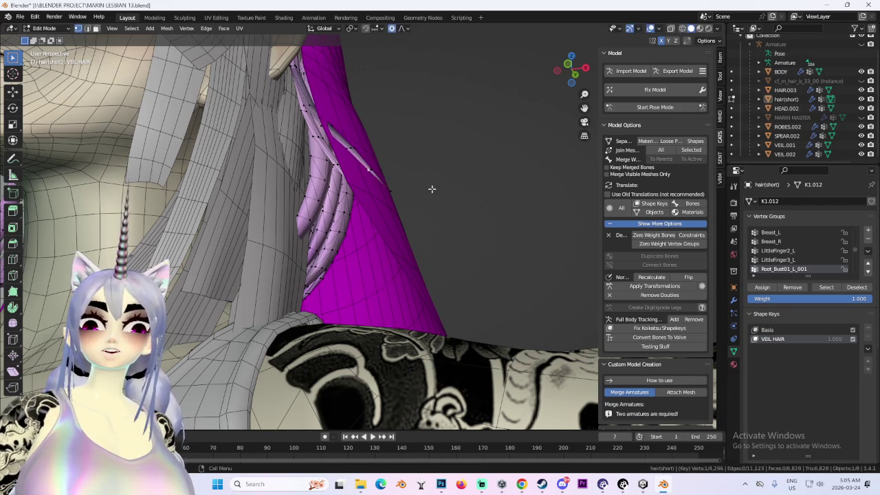
key("g")
left_click(411, 208)
mouse_move(410, 208)
middle_mouse_down()
mouse_move(394, 196)
mouse_move(362, 208)
mouse_move(326, 205)
mouse_move(372, 203)
mouse_move(342, 204)
mouse_move(449, 173)
mouse_move(439, 192)
mouse_move(405, 181)
mouse_move(507, 198)
middle_mouse_up()
key("shift+alt+z")
scroll(558, 216, "up", 3)
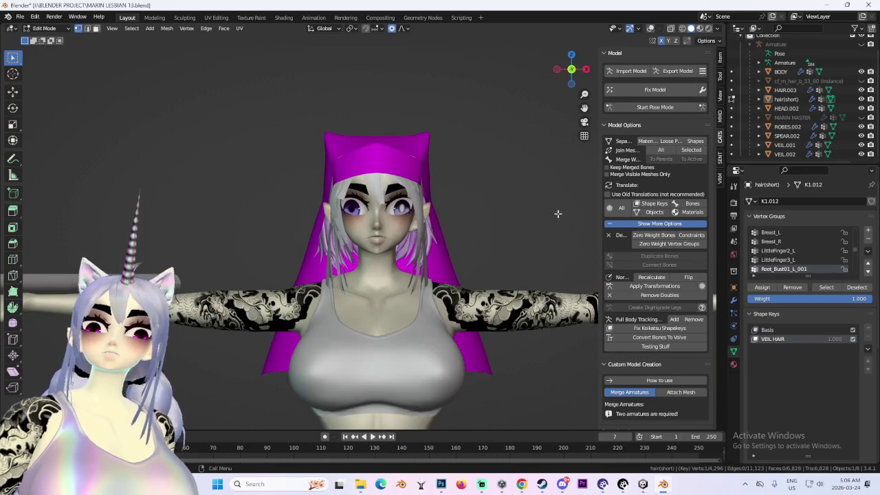
scroll(481, 233, "up", 1)
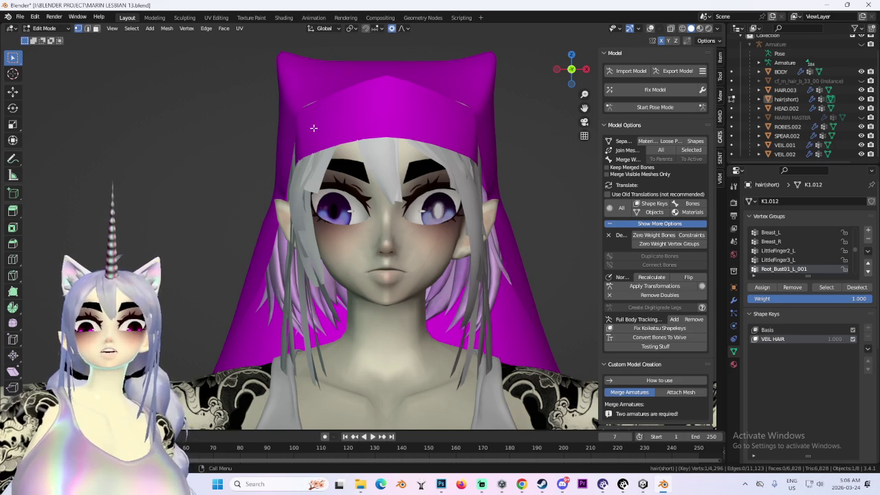
- Return to Object Mode, select HEAD.002, and put it into Sculpt Mode
left_click(44, 28)
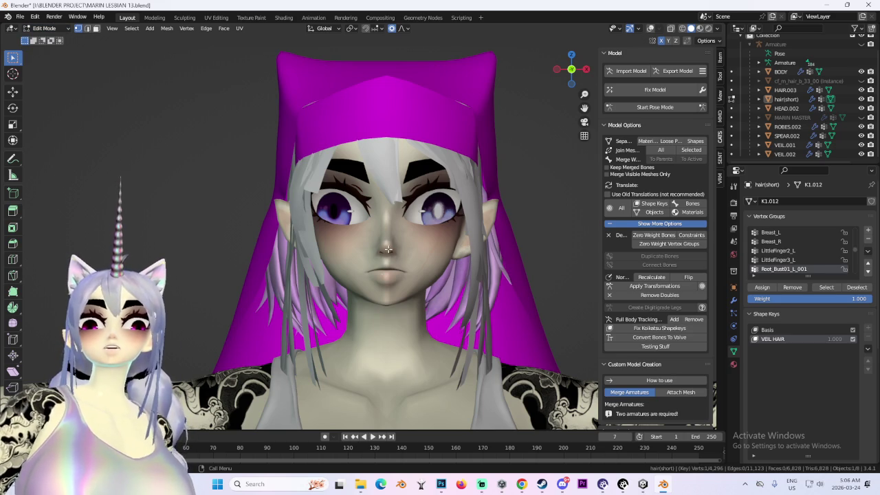
left_click(44, 28)
left_click(50, 39)
left_click(370, 254)
left_click(46, 31)
left_click(49, 60)
scroll(411, 295, "up", 2)
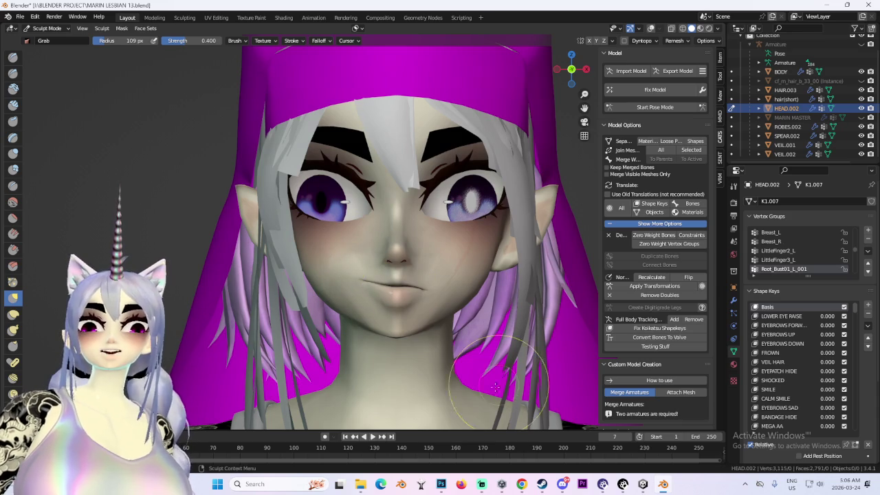
scroll(447, 303, "down", 3)
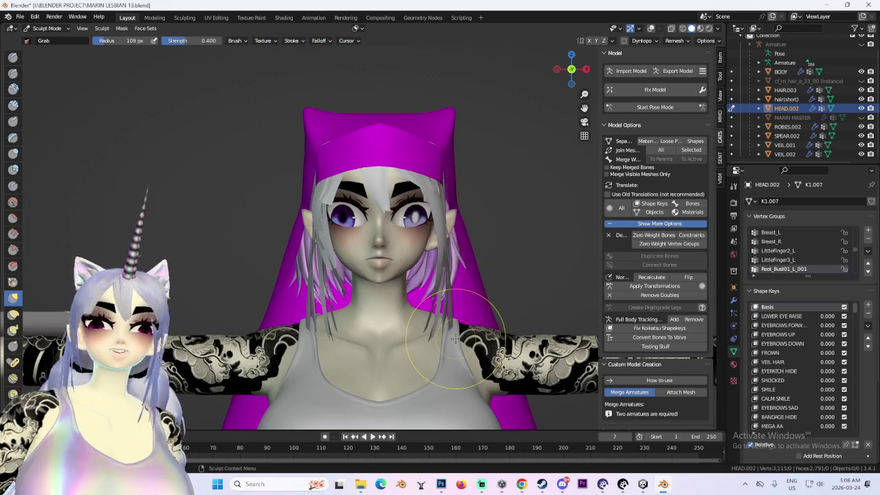
scroll(455, 338, "up", 3)
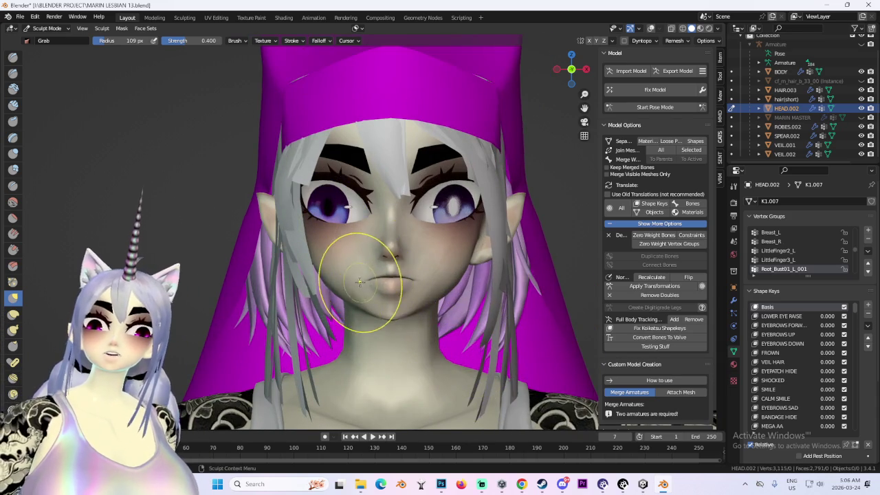
scroll(361, 281, "up", 2)
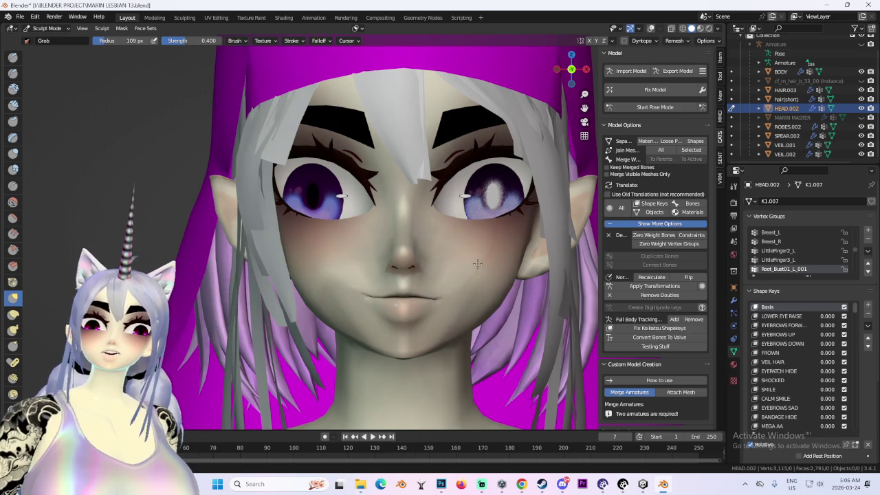
scroll(461, 277, "down", 1)
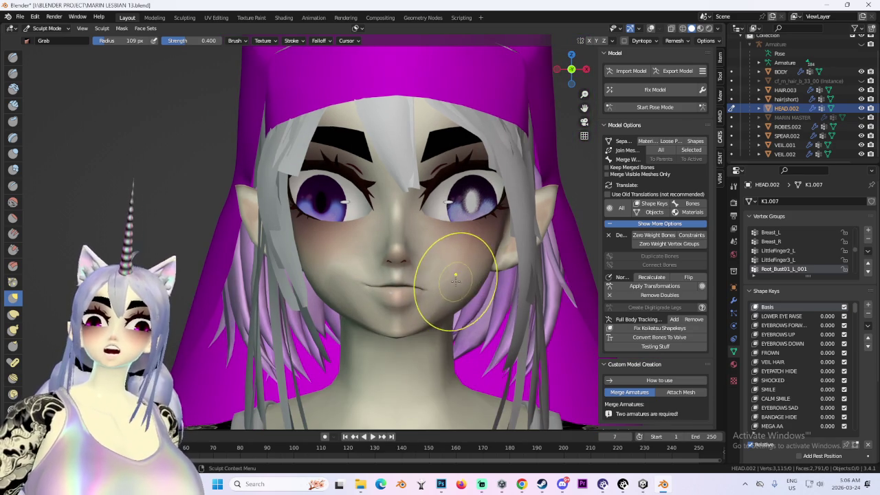
scroll(381, 268, "up", 2)
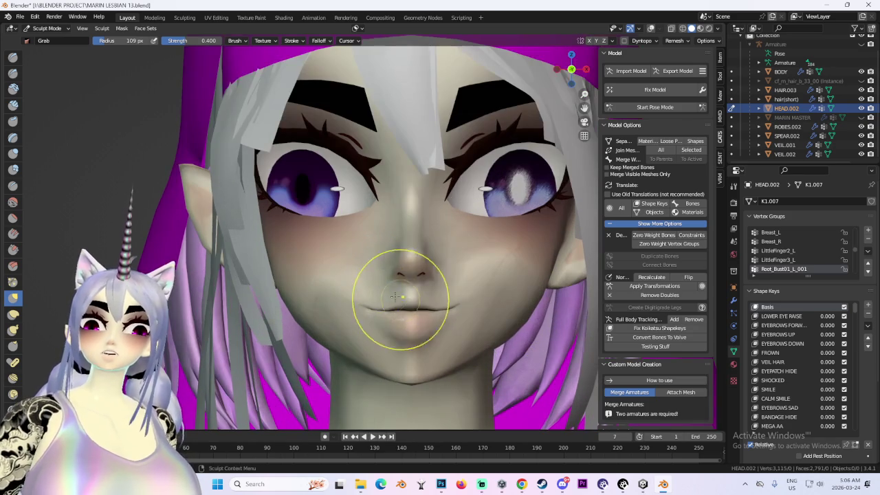
mouse_move(438, 322)
middle_mouse_down()
mouse_move(451, 275)
mouse_move(322, 284)
middle_mouse_up()
key("KP_1")
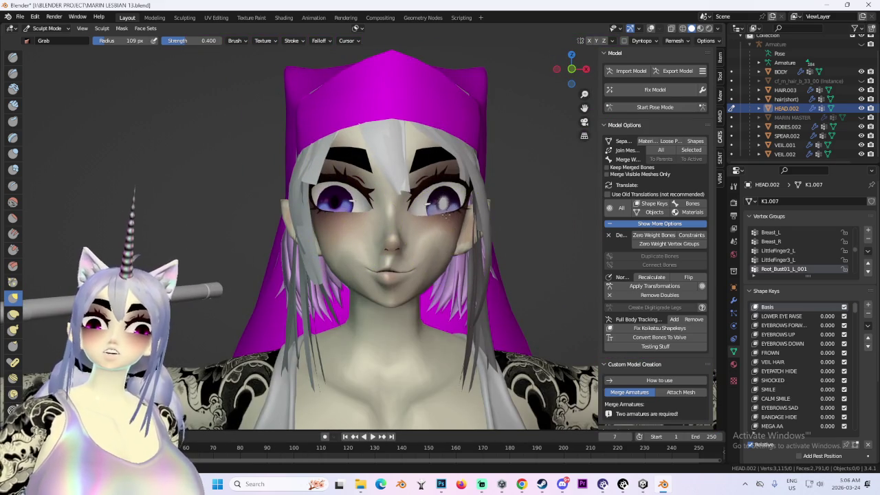
middle_click_drag(472, 304, 502, 296)
key("KP_1")
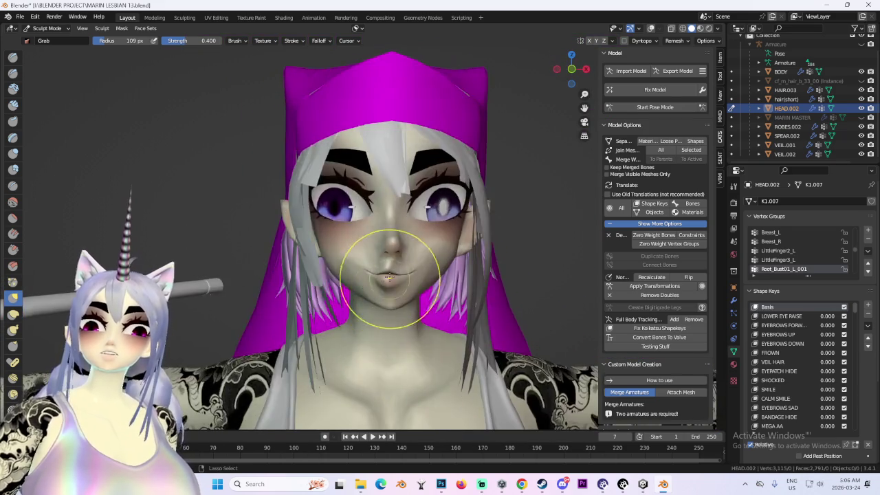
scroll(379, 249, "down", 2)
scroll(379, 250, "up", 2)
middle_click_drag(379, 250, 303, 279)
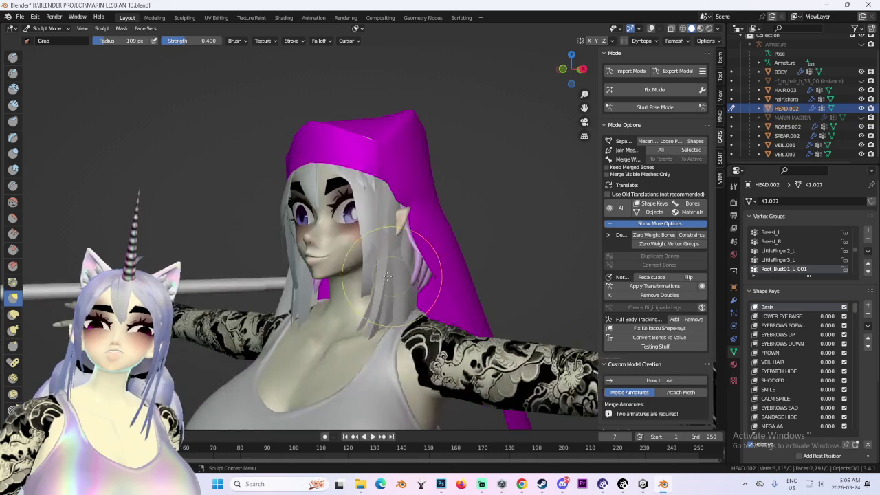
scroll(302, 279, "up", 2)
key("KP_1")
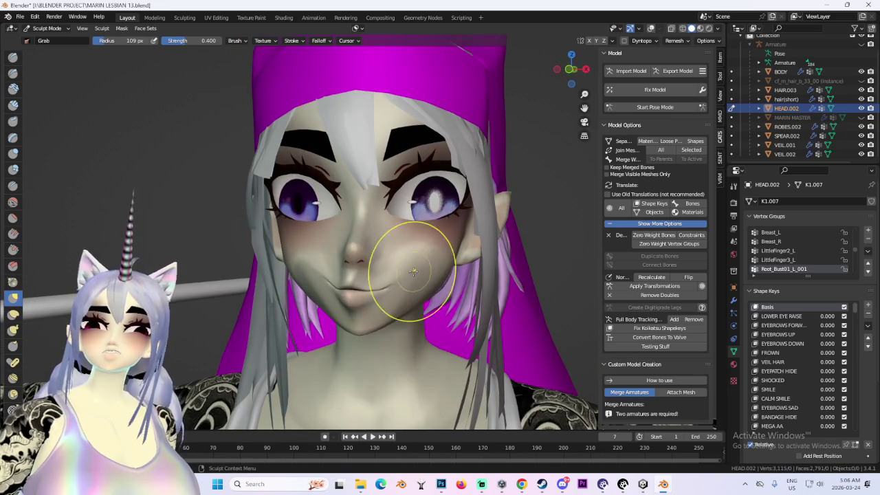
mouse_move(358, 292)
middle_mouse_down()
mouse_move(373, 255)
mouse_move(407, 266)
middle_mouse_up()
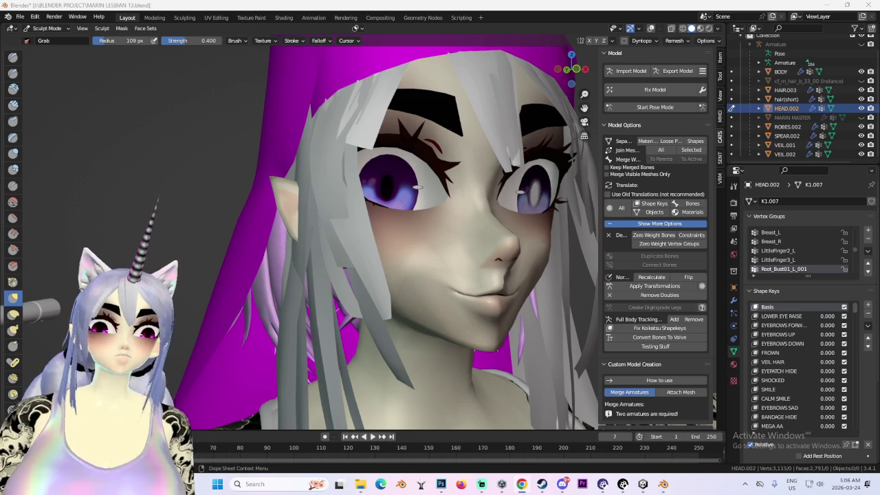
key("alt+Tab")
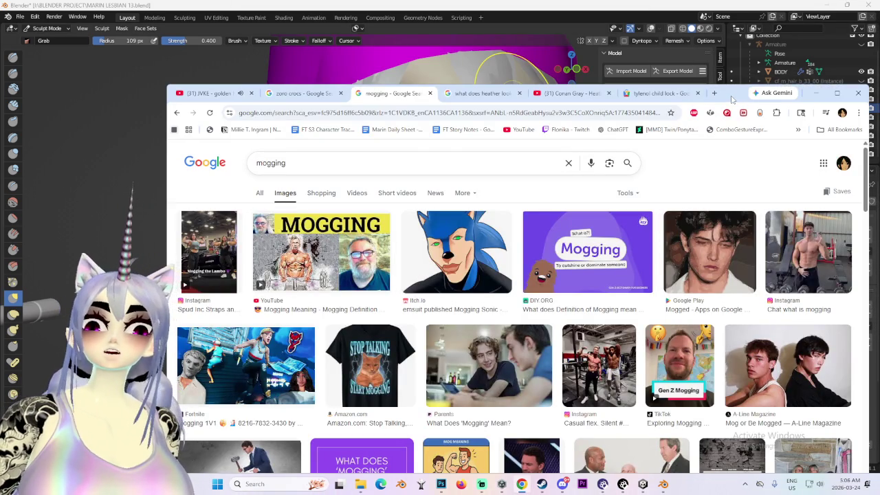
key("alt+Tab")
middle_click_drag(487, 236, 462, 255)
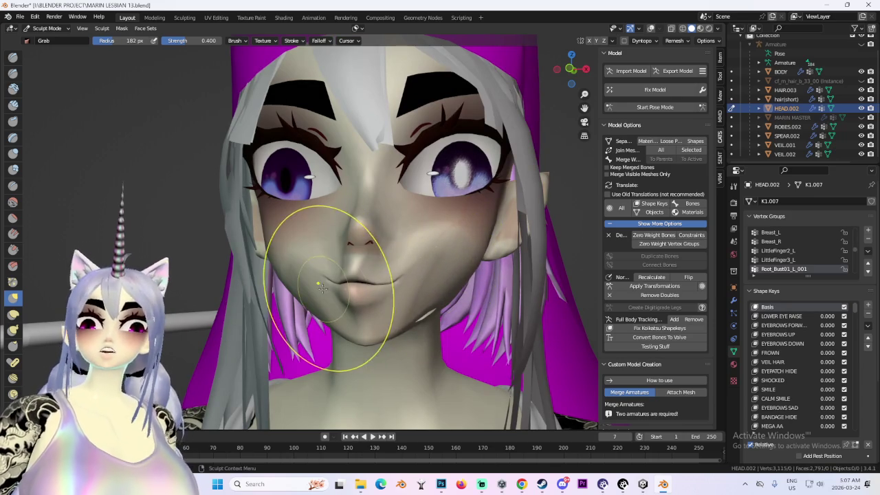
- Grab-sculpt the left cheek toward the mouth, undoing an outward-pulled mouth corner
scroll(301, 293, "up", 2)
mouse_move(301, 294)
left_mouse_down()
mouse_move(341, 278)
mouse_move(336, 258)
mouse_move(337, 272)
left_mouse_up()
scroll(337, 281, "down", 1)
scroll(344, 275, "up", 1)
scroll(344, 275, "up", 1)
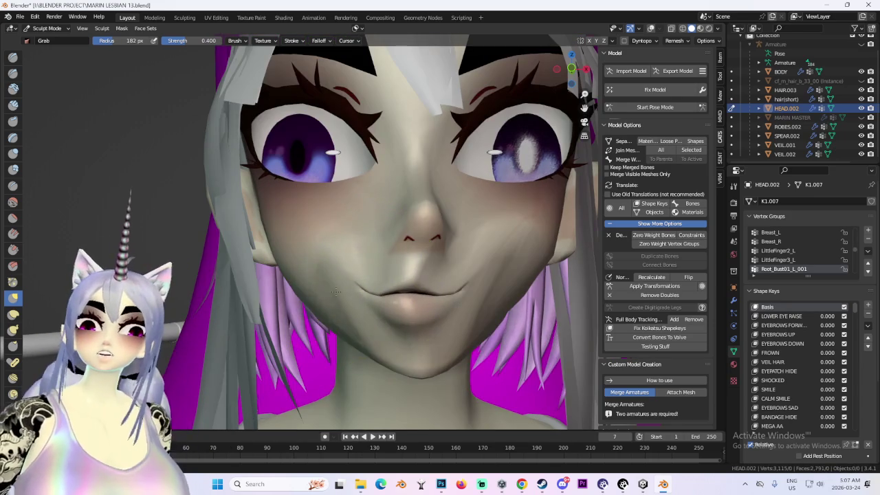
left_click_drag(419, 295, 496, 288)
key("ctrl+z")
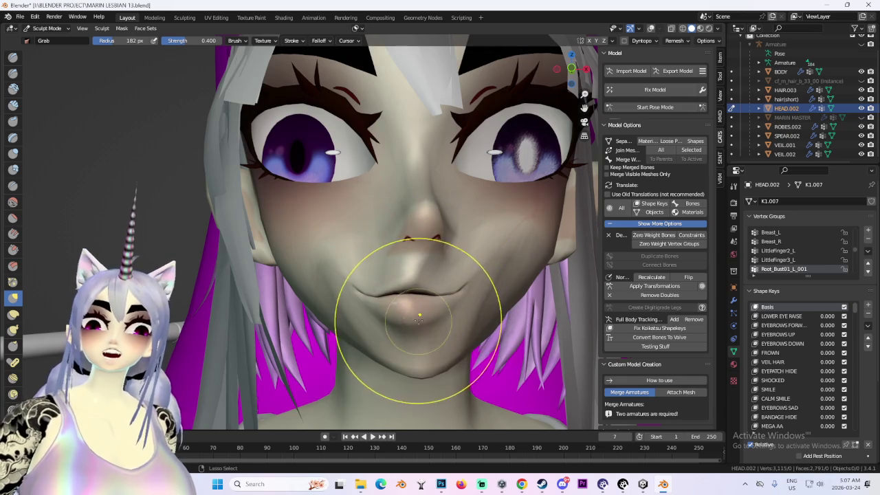
- Reshape the lips into a smaller centred mouth and undo a distorted eye-cheek stroke
left_click_drag(384, 285, 413, 284)
scroll(416, 315, "down", 3)
middle_click_drag(416, 315, 355, 253)
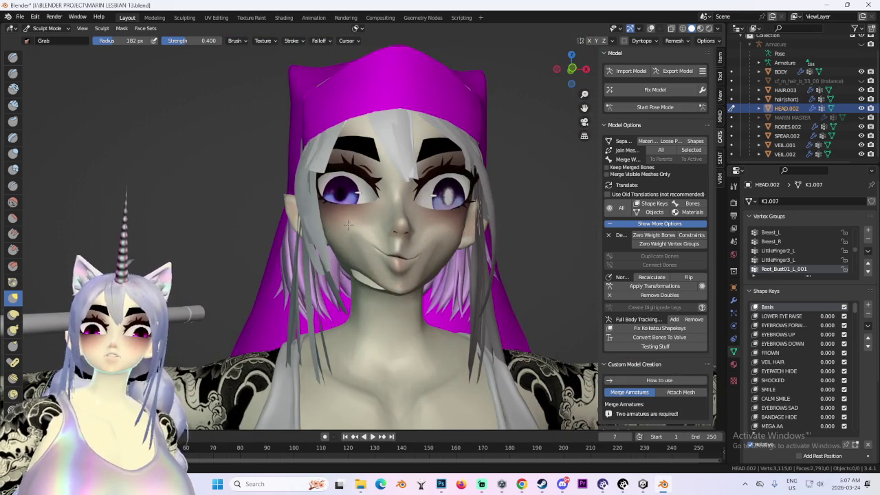
scroll(359, 206, "up", 1)
mouse_move(361, 208)
left_mouse_down()
mouse_move(462, 197)
mouse_move(486, 214)
left_mouse_up()
key("ctrl+z")
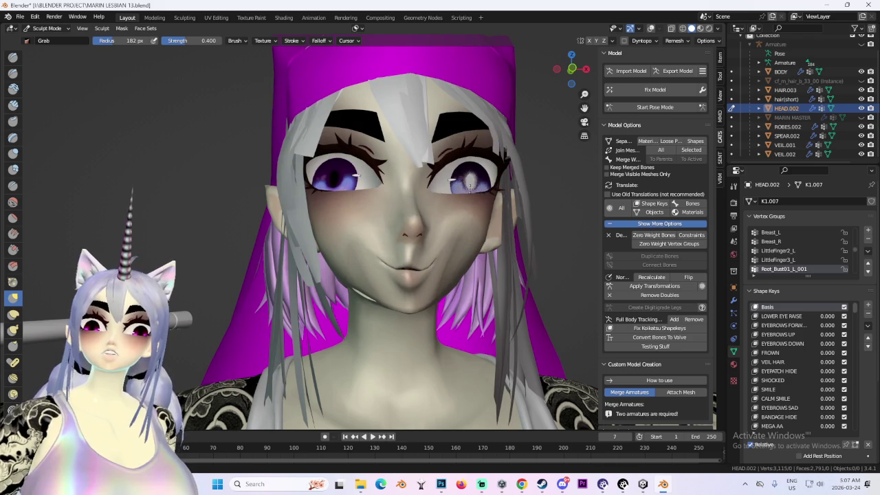
- Check the reshaped mouth and eyes from side, close front and angled views
middle_click_drag(491, 245, 511, 207)
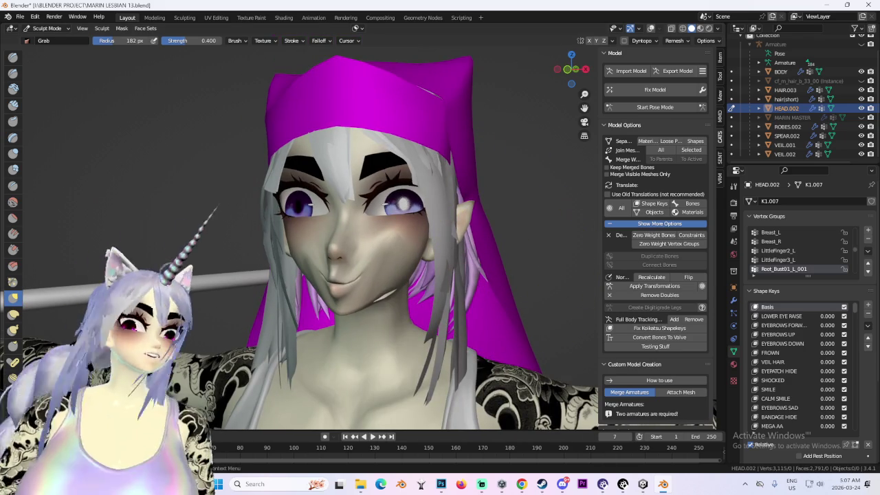
mouse_move(328, 282)
middle_mouse_down()
mouse_move(311, 266)
mouse_move(285, 285)
middle_mouse_up()
scroll(224, 273, "up", 3)
mouse_move(199, 254)
middle_mouse_down()
mouse_move(216, 197)
mouse_move(284, 285)
middle_mouse_up()
middle_click_drag(236, 259, 271, 300)
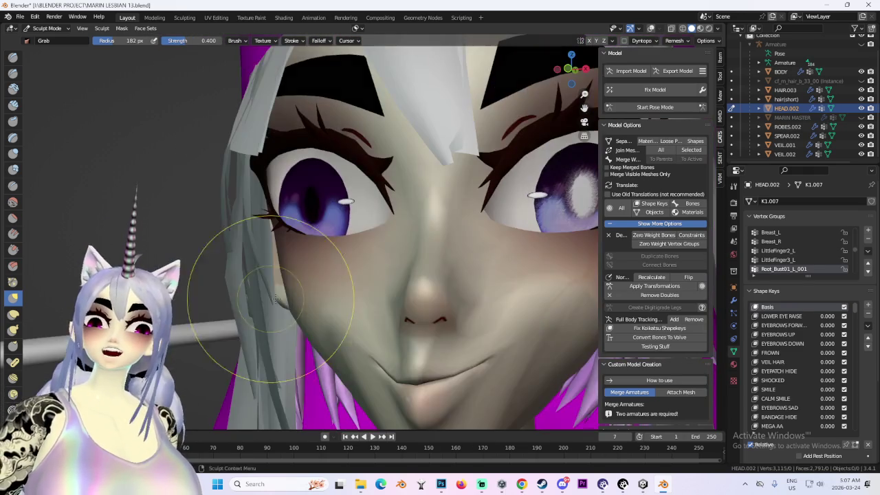
mouse_move(413, 284)
middle_mouse_down()
mouse_move(422, 305)
mouse_move(374, 305)
mouse_move(371, 227)
middle_mouse_up()
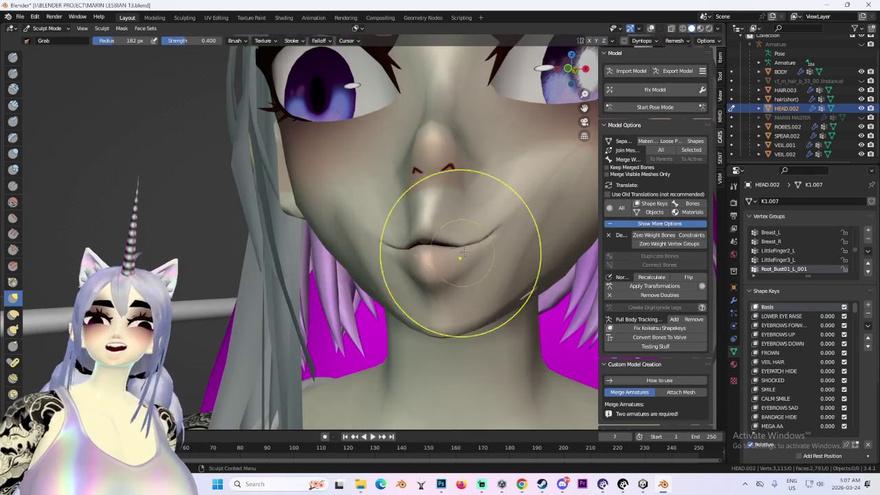
scroll(465, 253, "down", 4)
mouse_move(465, 253)
middle_mouse_down()
mouse_move(446, 252)
mouse_move(350, 183)
middle_mouse_up()
scroll(446, 253, "up", 4)
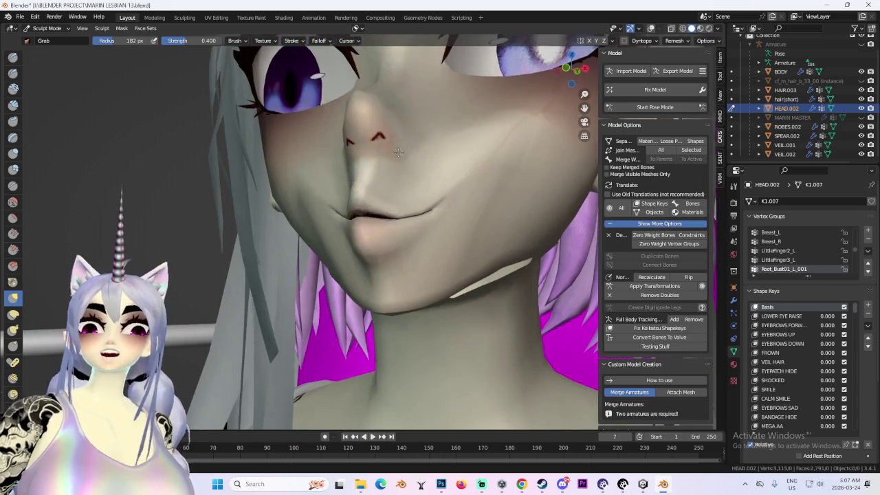
middle_click_drag(400, 143, 343, 195)
middle_click_drag(348, 278, 320, 252)
scroll(320, 252, "down", 2)
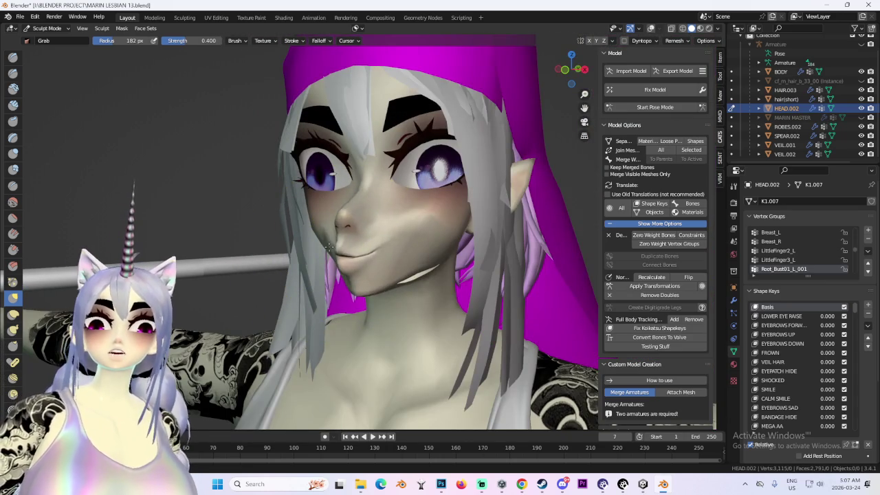
- Inspect both sides of the head and her left ear from three-quarter angles
mouse_move(416, 253)
middle_mouse_down()
mouse_move(403, 206)
mouse_move(335, 257)
middle_mouse_up()
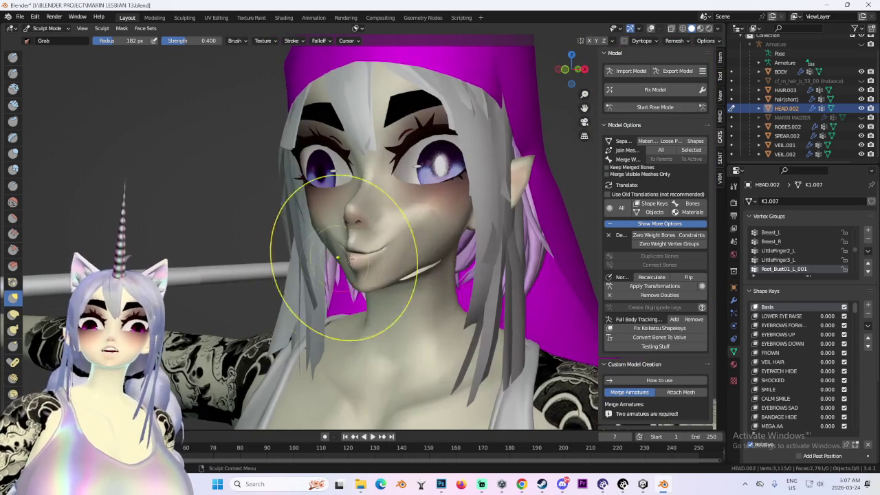
mouse_move(397, 245)
middle_mouse_down()
mouse_move(569, 167)
mouse_move(412, 259)
middle_mouse_up()
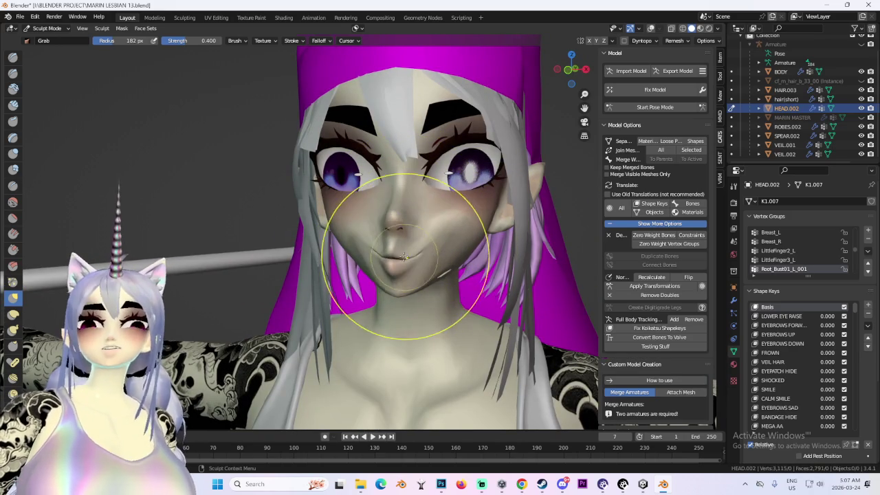
mouse_move(396, 227)
middle_mouse_down()
mouse_move(482, 255)
mouse_move(457, 268)
mouse_move(467, 244)
mouse_move(560, 226)
middle_mouse_up()
scroll(560, 234, "up", 1)
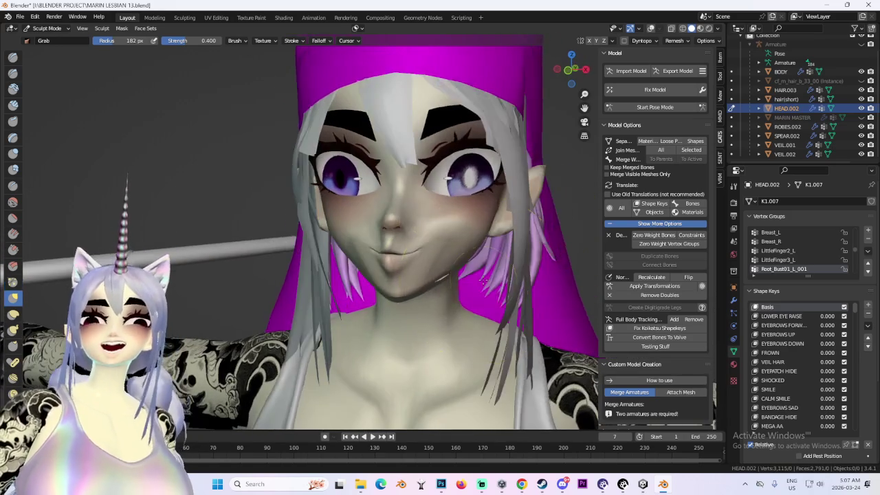
scroll(491, 295, "up", 2)
scroll(452, 284, "up", 2)
scroll(416, 270, "down", 2)
middle_click_drag(453, 284, 285, 236)
mouse_move(326, 258)
middle_mouse_down()
mouse_move(407, 255)
mouse_move(364, 304)
mouse_move(403, 265)
middle_mouse_up()
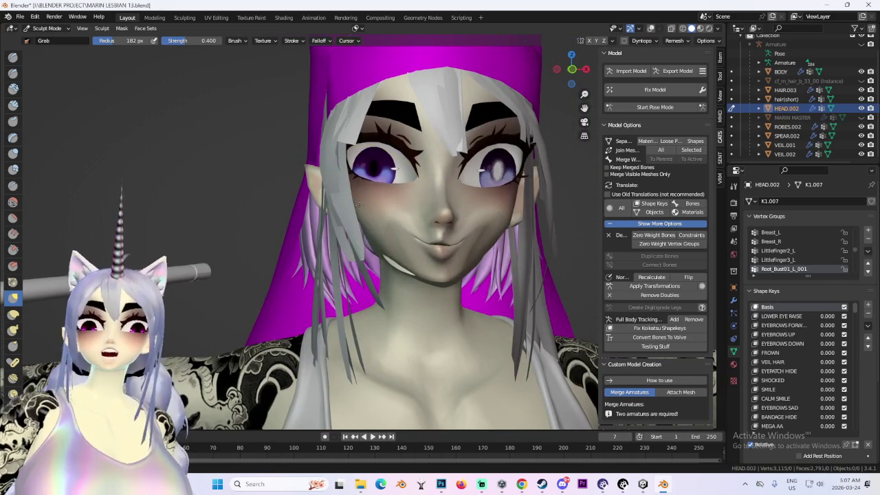
middle_click_drag(467, 220, 482, 232)
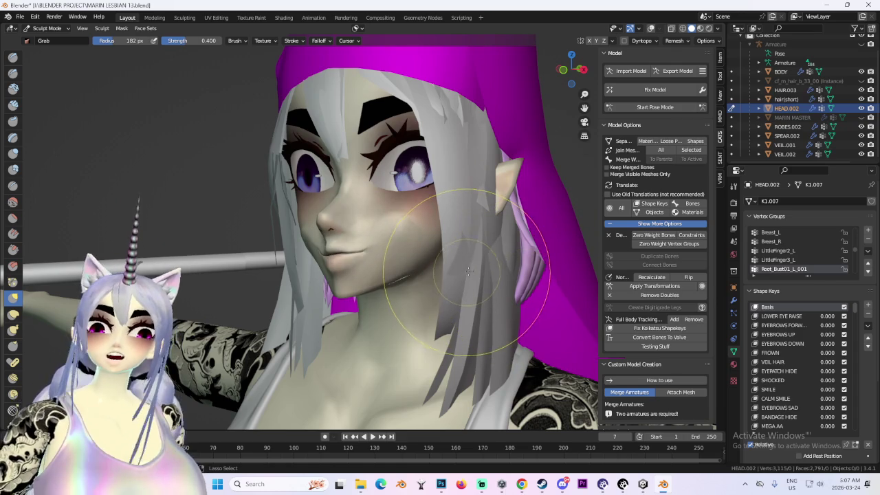
mouse_move(486, 268)
middle_mouse_down()
mouse_move(390, 271)
mouse_move(452, 262)
middle_mouse_up()
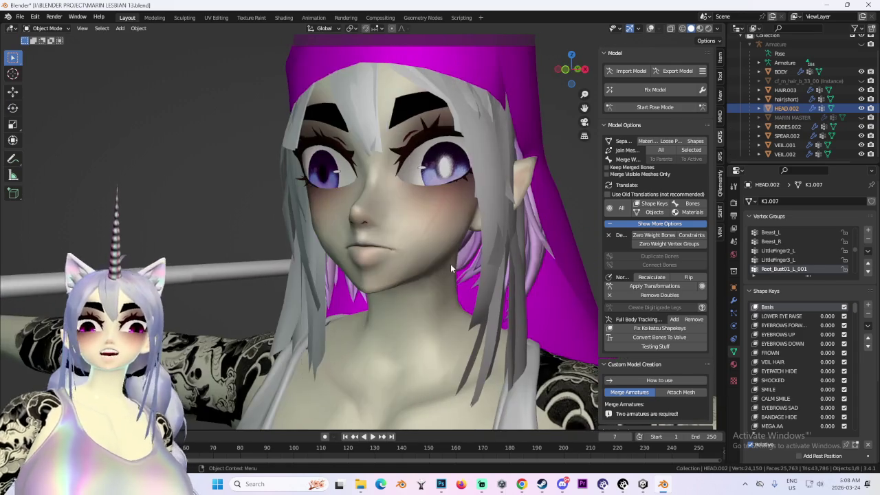
- Back in Object Mode, join the head into the BODY mesh with Ctrl+J
left_click(522, 484)
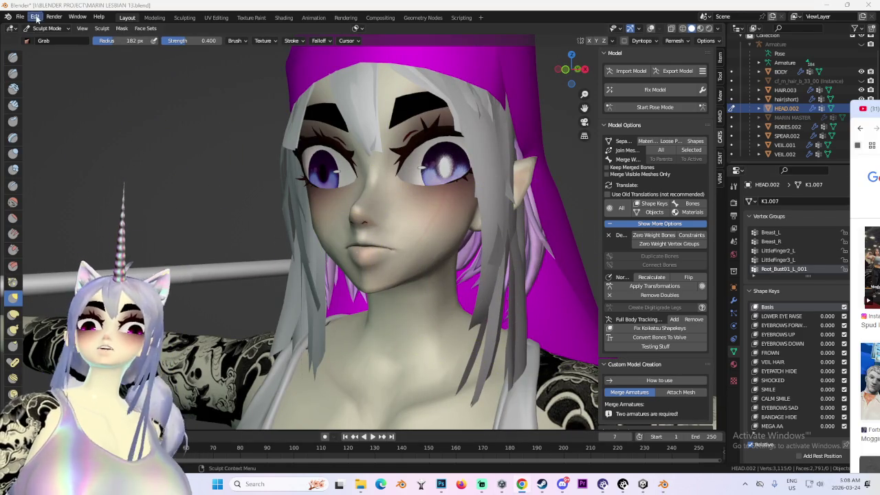
left_click(52, 34)
left_click(47, 28)
left_click(48, 42)
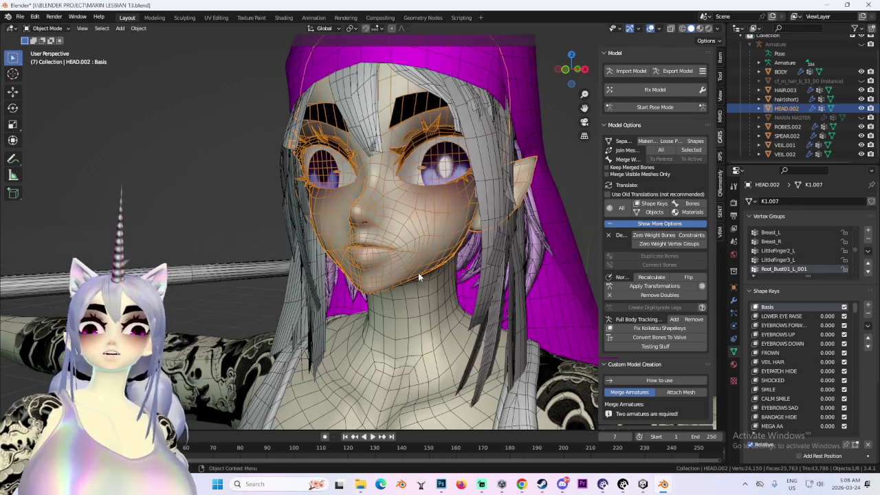
left_click(429, 329)
key("ctrl+j")
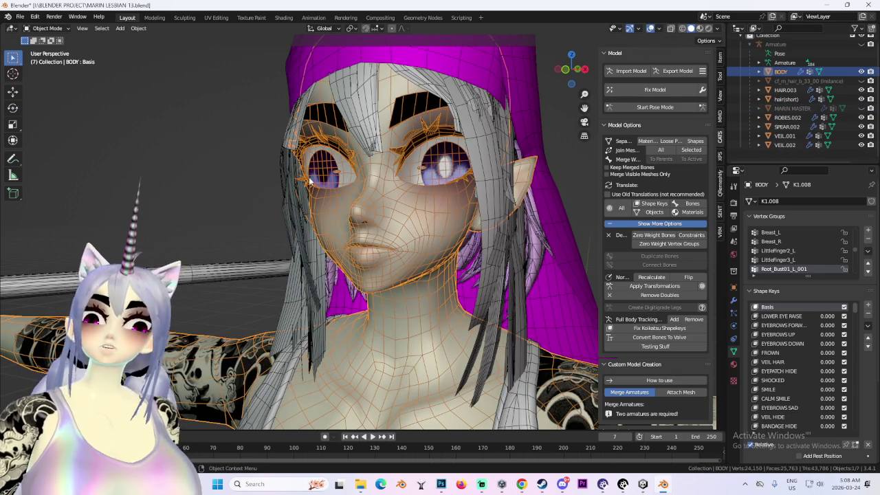
- In Edit Mode, run Merge by Distance on BODY, removing 45 duplicate vertices, then deselect all
left_click(47, 28)
left_click(48, 44)
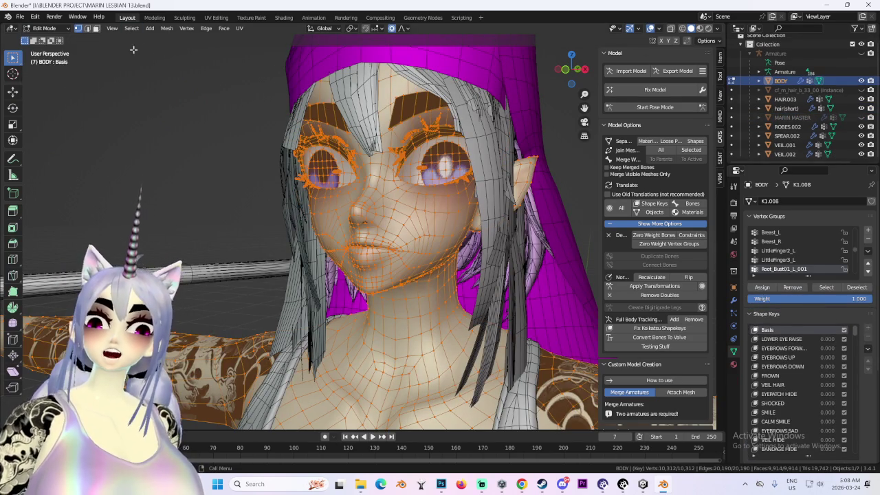
left_click(215, 30)
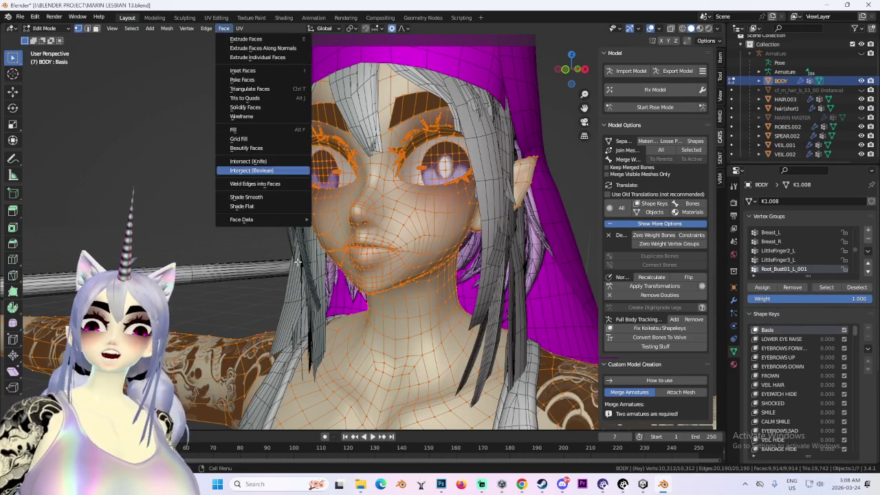
left_click(166, 30)
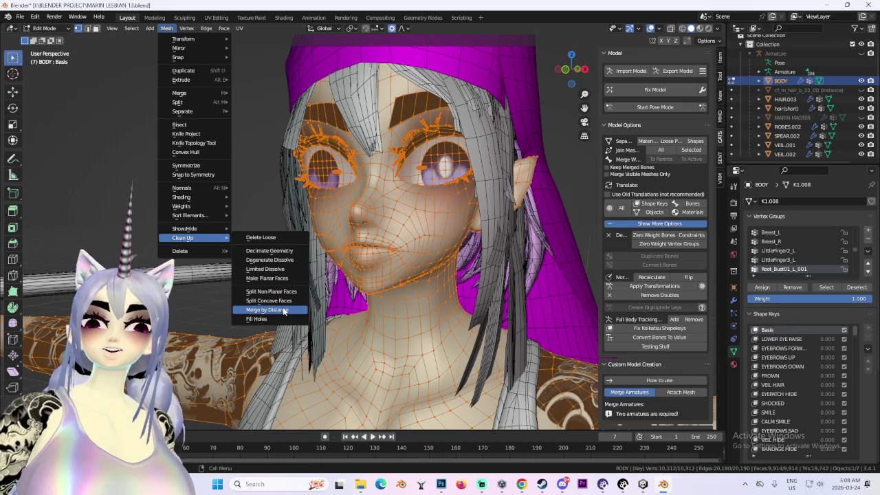
left_click(284, 309)
scroll(482, 172, "up", 2)
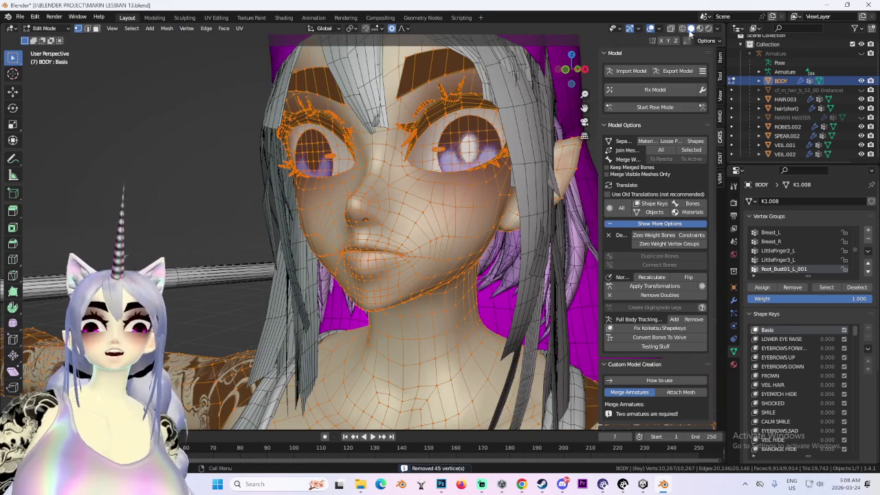
scroll(338, 229, "down", 3)
scroll(337, 229, "up", 2)
key("alt+a")
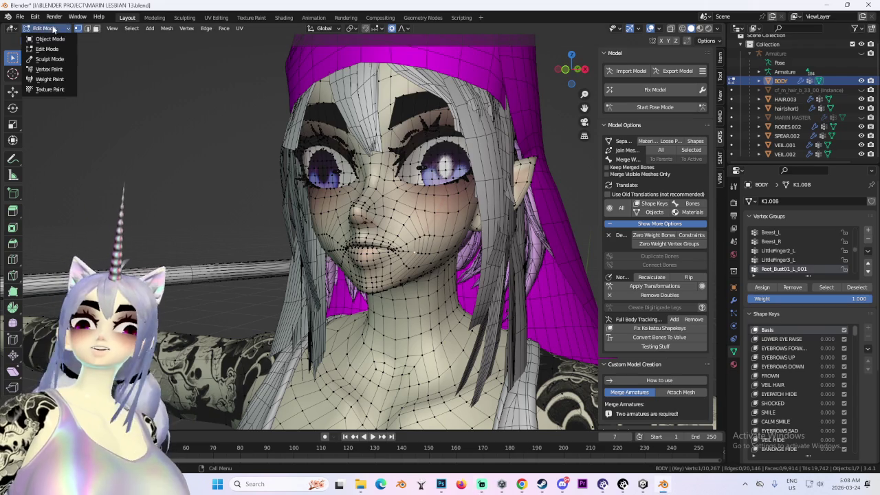
- Add a new shape key to BODY named MOG
key("Tab")
left_click(868, 304)
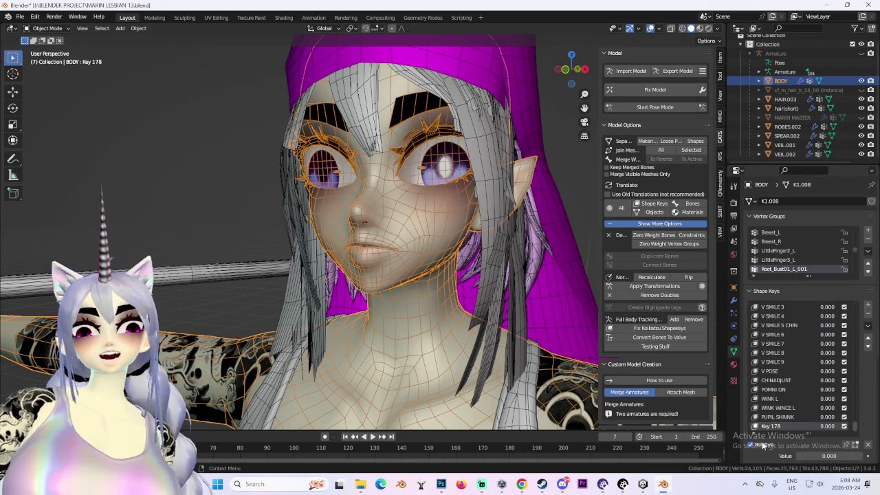
type("MOG")
key("Return")
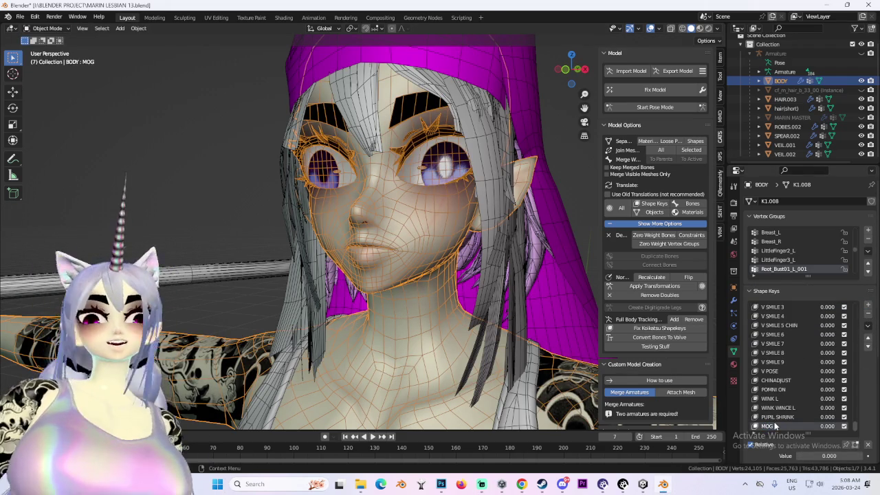
- Briefly enter Edit Mode on the body, then switch it to Sculpt Mode
left_click(46, 28)
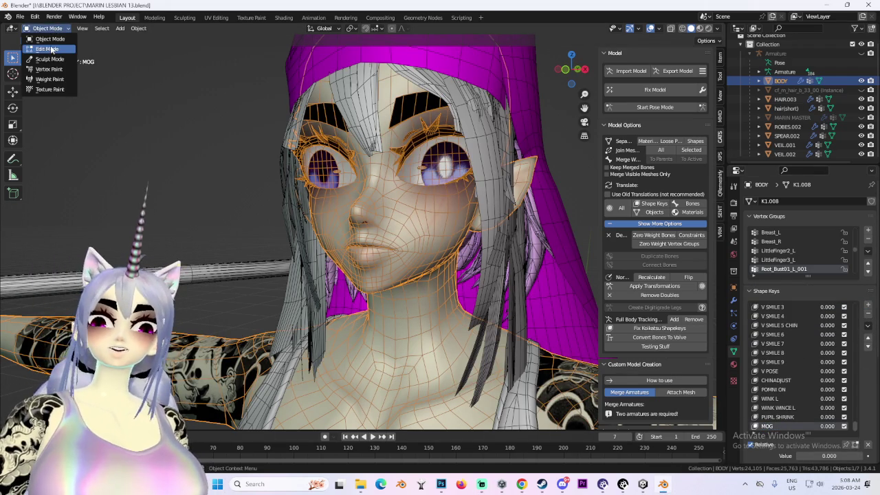
left_click(42, 44)
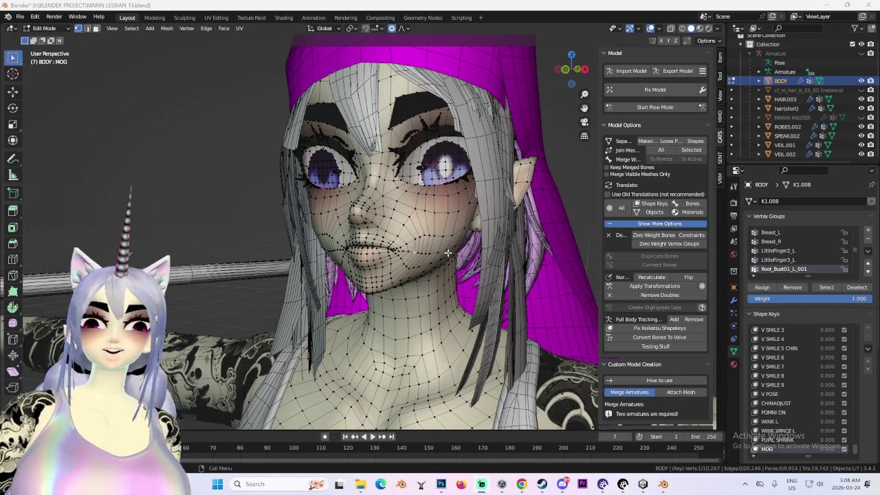
key("Tab")
left_click(45, 28)
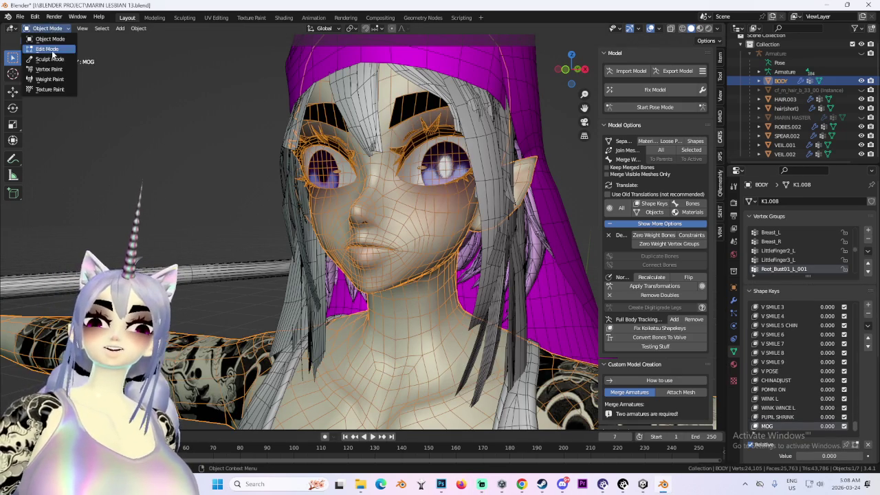
left_click(43, 58)
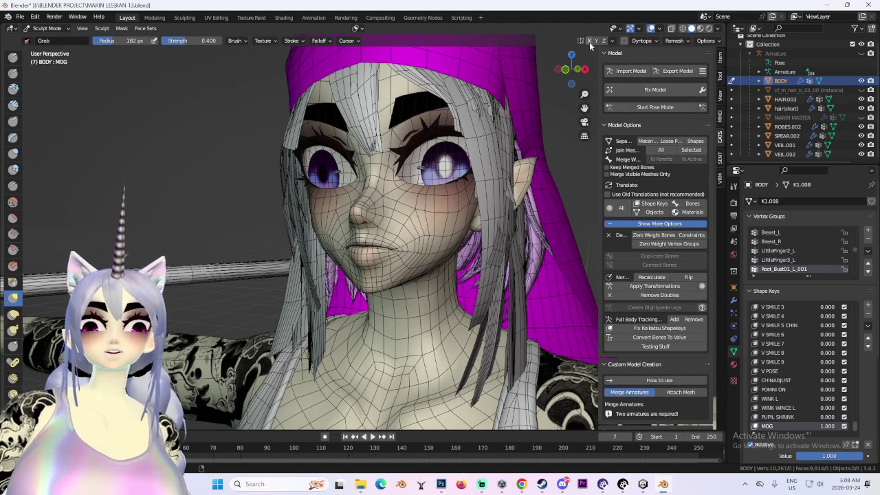
- Orbit and zoom around the face in Sculpt Mode to inspect the MOG shape from frontal and cheek angles
mouse_move(418, 263)
middle_mouse_down()
mouse_move(451, 256)
mouse_move(448, 236)
mouse_move(465, 235)
middle_mouse_up()
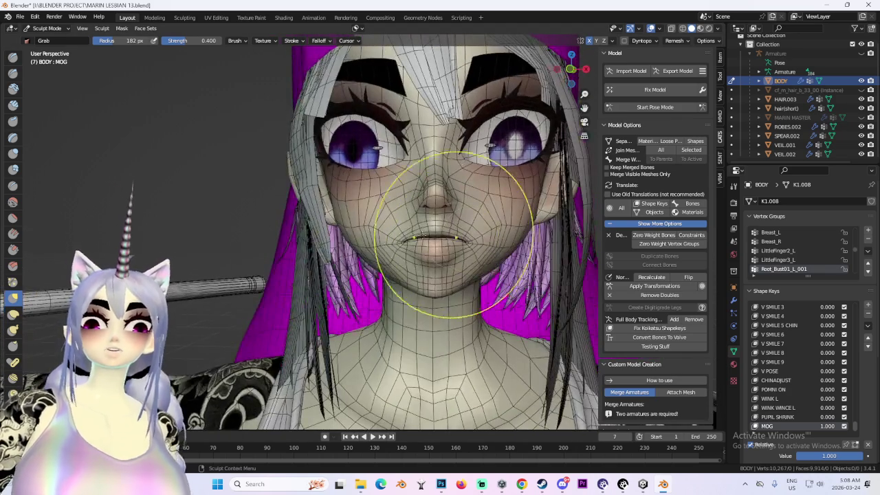
scroll(353, 240, "up", 2)
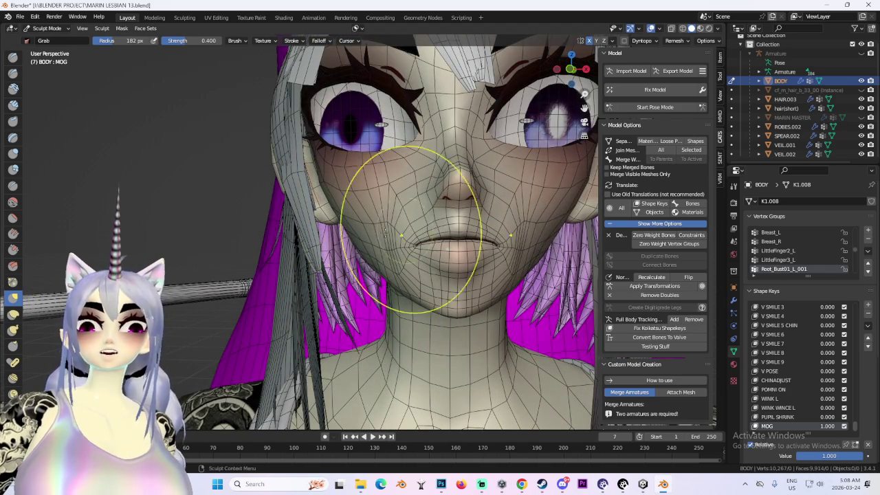
middle_click_drag(399, 230, 348, 235)
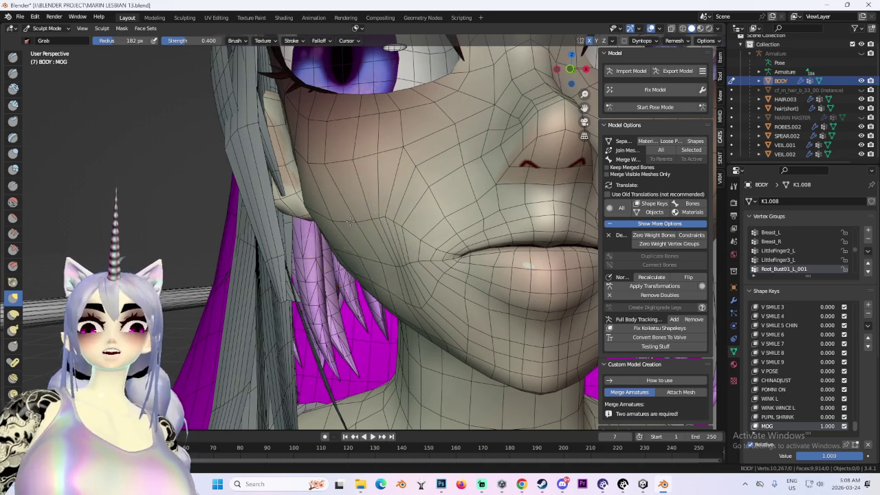
mouse_move(348, 199)
middle_mouse_down()
mouse_move(359, 158)
mouse_move(412, 160)
middle_mouse_up()
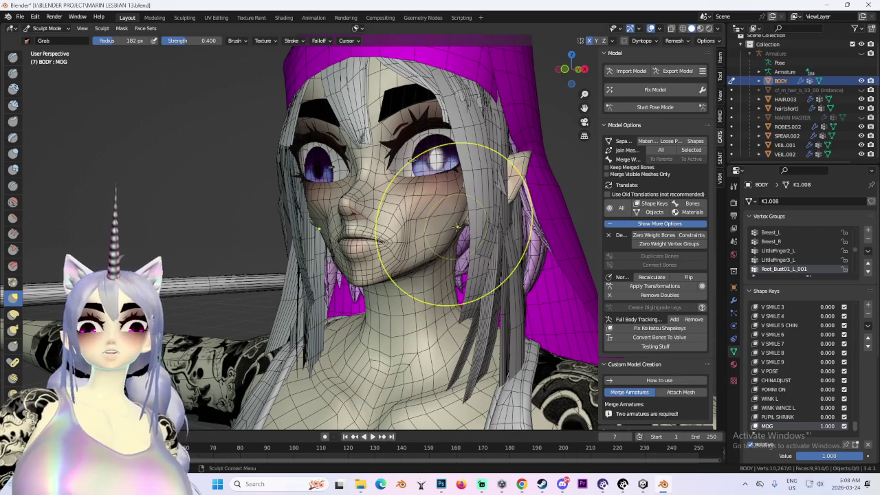
mouse_move(447, 234)
middle_mouse_down()
mouse_move(505, 257)
mouse_move(344, 265)
mouse_move(314, 255)
mouse_move(446, 217)
middle_mouse_up()
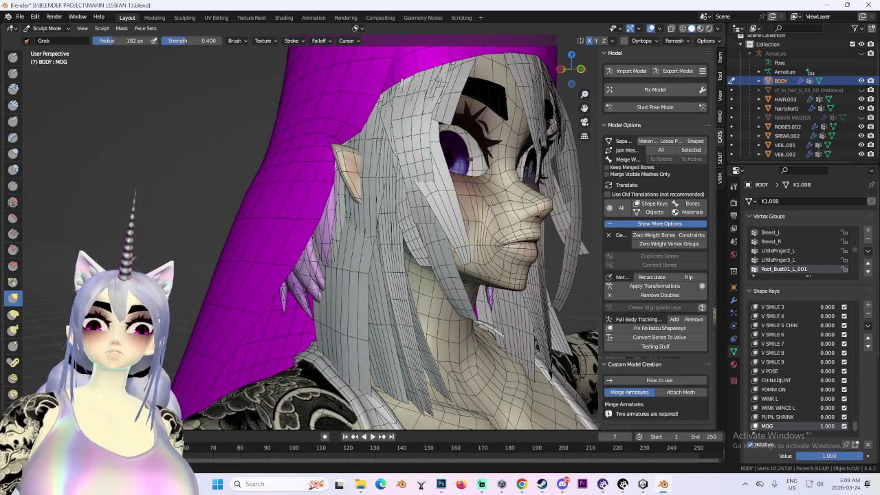
mouse_move(533, 200)
middle_mouse_down()
mouse_move(462, 227)
mouse_move(433, 275)
mouse_move(344, 275)
mouse_move(370, 249)
middle_mouse_up()
scroll(370, 249, "up", 1)
scroll(364, 227, "down", 1)
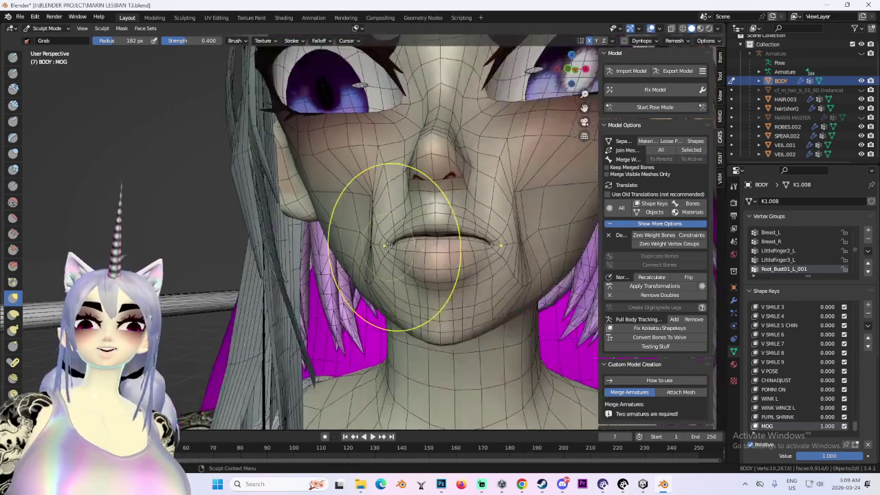
scroll(360, 215, "down", 1)
mouse_move(347, 216)
middle_mouse_down()
mouse_move(422, 211)
mouse_move(466, 279)
mouse_move(403, 227)
mouse_move(383, 308)
mouse_move(472, 295)
middle_mouse_up()
scroll(393, 284, "down", 4)
- Turn off Viewport Overlays so the face shows without the wireframe
left_click(652, 28)
scroll(354, 206, "up", 1)
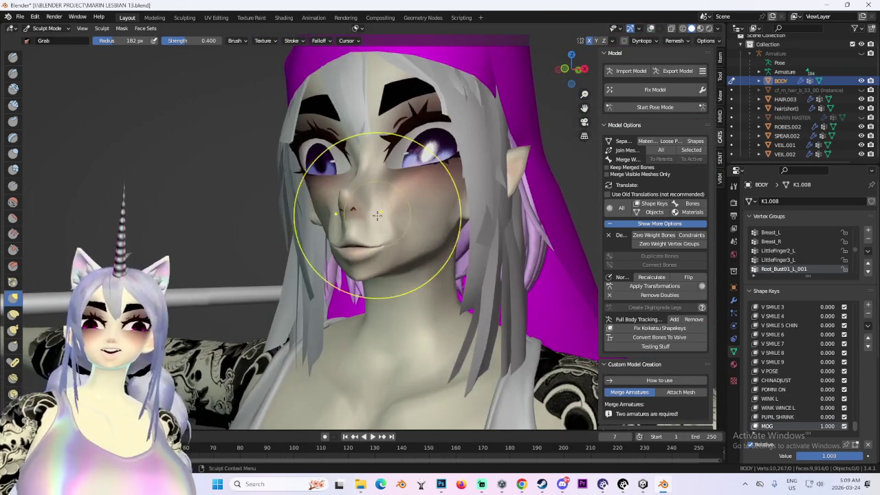
scroll(436, 172, "up", 2)
scroll(444, 188, "down", 1)
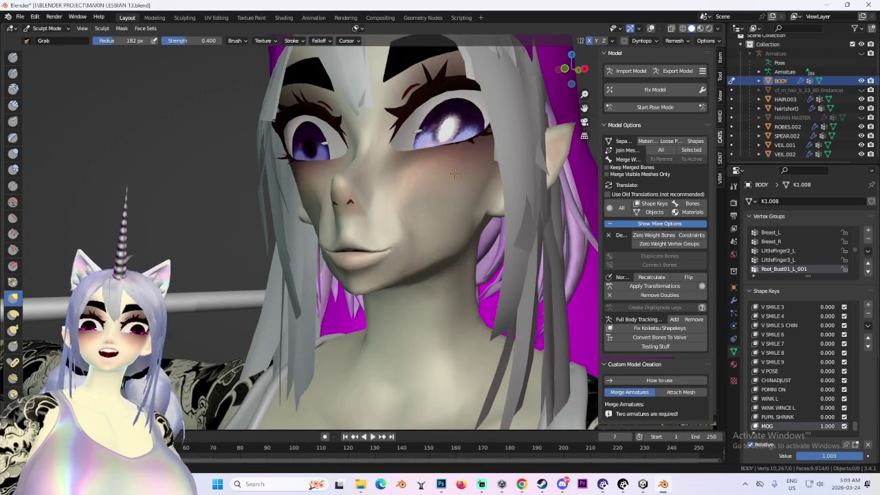
- Inspect the plain shaded face from front view, side profile and above
key("KP_1")
mouse_move(426, 247)
middle_mouse_down()
mouse_move(416, 257)
mouse_move(374, 255)
middle_mouse_up()
scroll(416, 258, "up", 3)
mouse_move(298, 236)
middle_mouse_down()
mouse_move(399, 260)
mouse_move(374, 255)
mouse_move(365, 267)
middle_mouse_up()
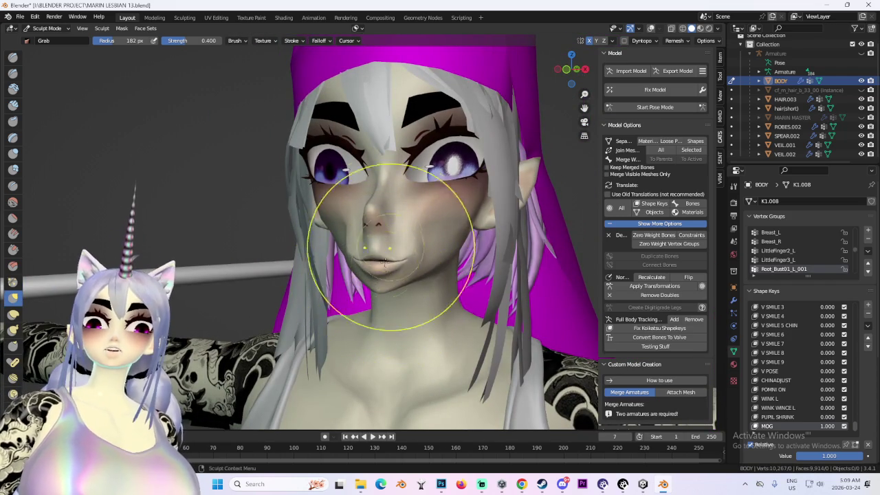
middle_click_drag(381, 292, 360, 278)
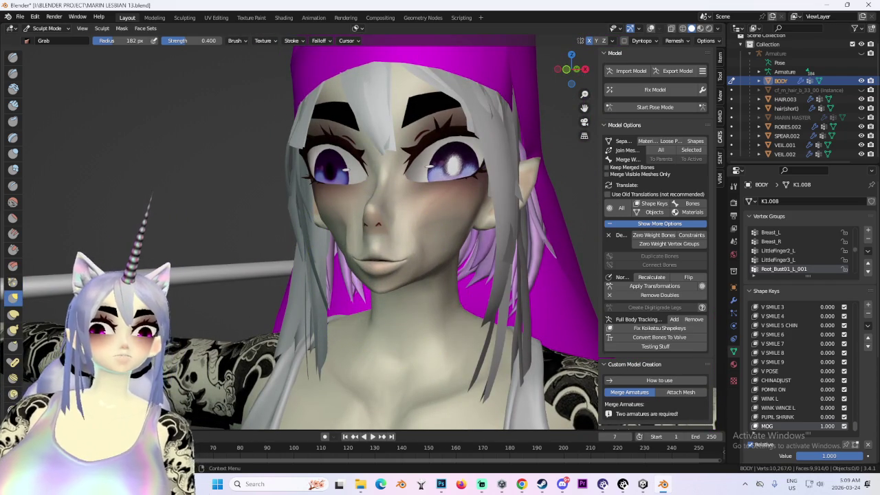
scroll(385, 227, "up", 3)
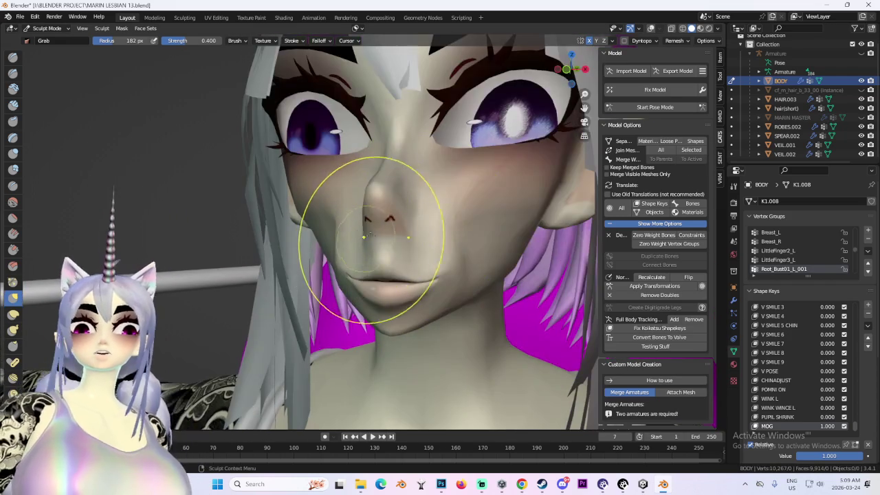
scroll(389, 237, "down", 3)
middle_click_drag(379, 158, 340, 197)
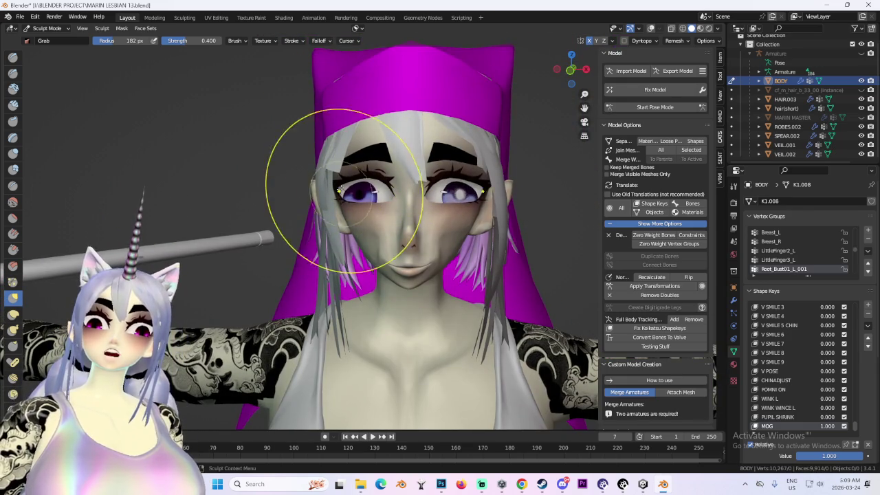
mouse_move(413, 230)
middle_mouse_down()
mouse_move(366, 183)
mouse_move(344, 229)
middle_mouse_up()
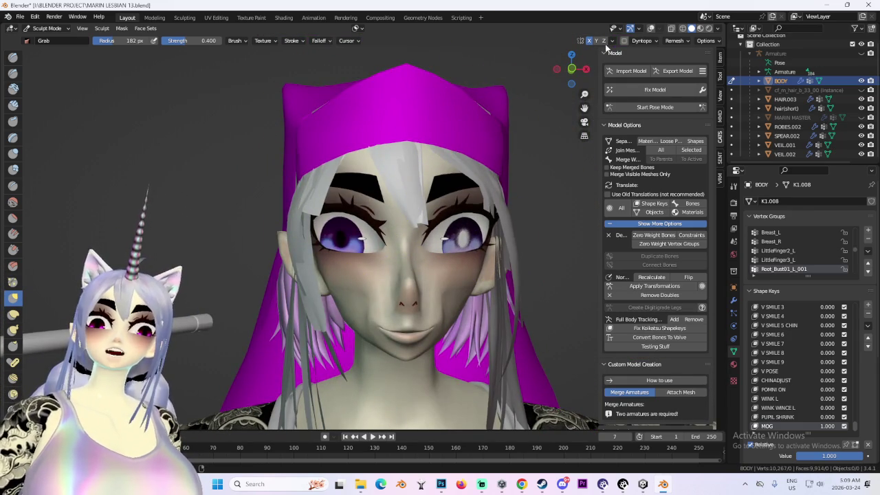
middle_click_drag(538, 86, 448, 201)
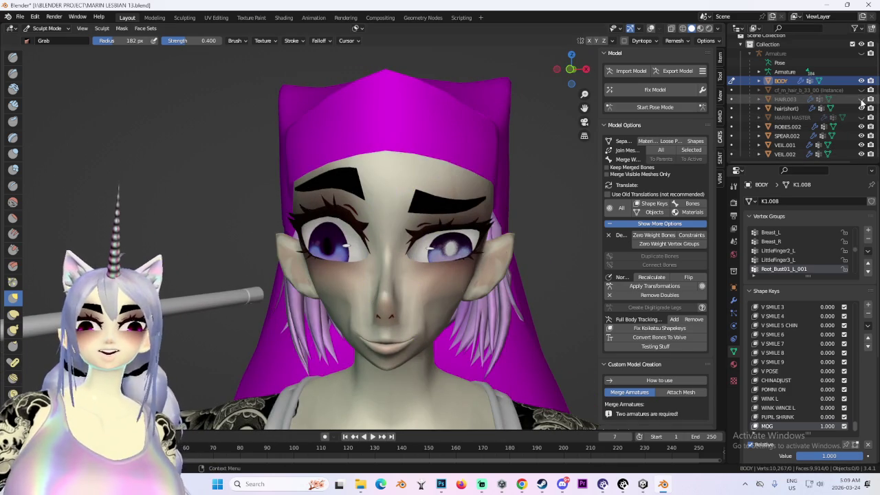
- Hide the long white hair HAIR.003 and zoom in on the head
left_click(862, 99)
middle_click_drag(487, 302, 479, 304)
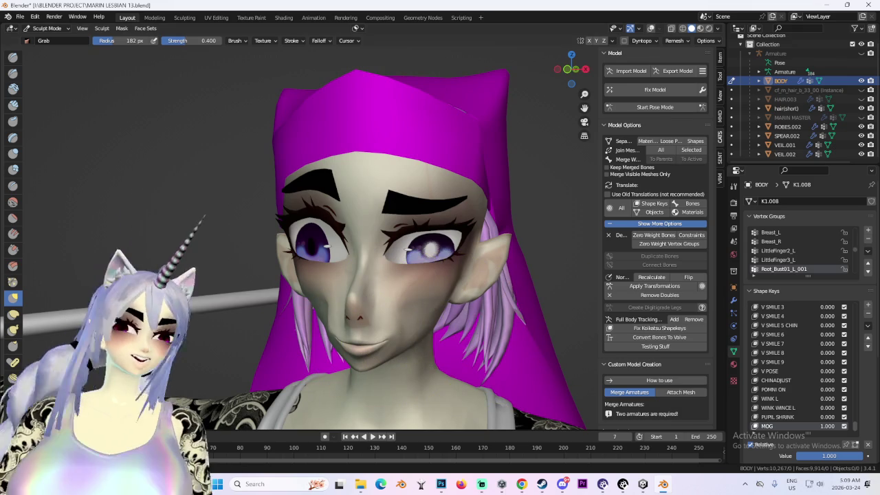
scroll(392, 275, "up", 1)
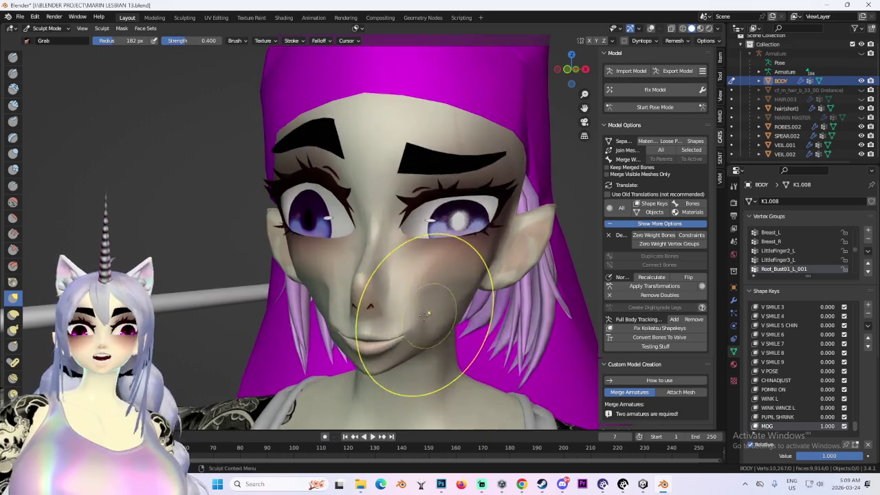
scroll(403, 285, "up", 1)
scroll(420, 275, "up", 1)
- Grab-sculpt the mouth corners upward into a smile
mouse_move(398, 273)
middle_mouse_down()
mouse_move(535, 145)
mouse_move(383, 314)
middle_mouse_up()
middle_click_drag(445, 235, 370, 377)
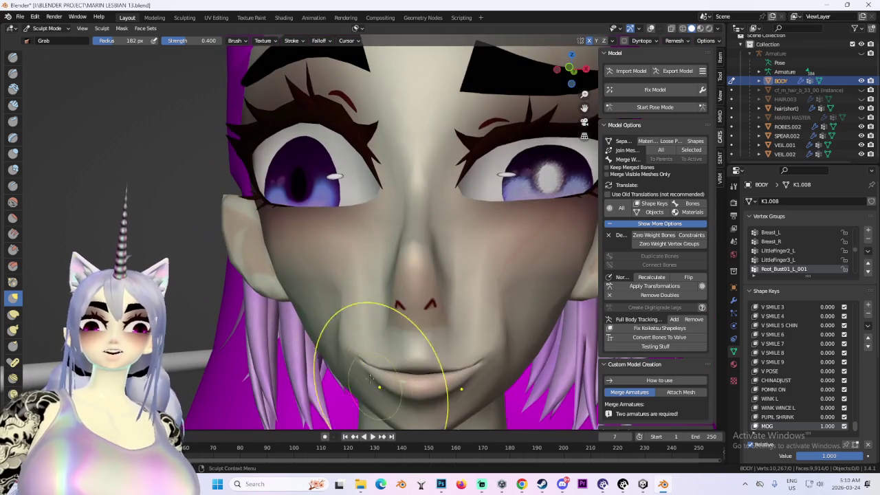
left_click_drag(370, 378, 333, 281)
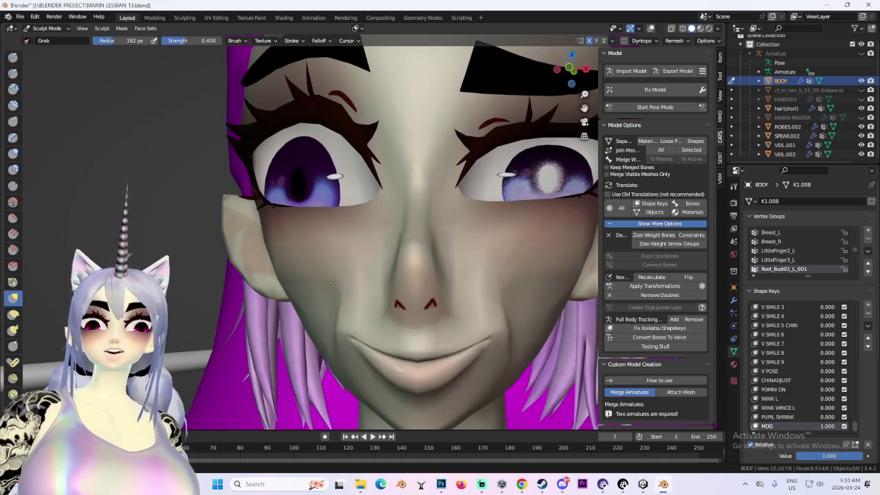
middle_click_drag(312, 266, 374, 324)
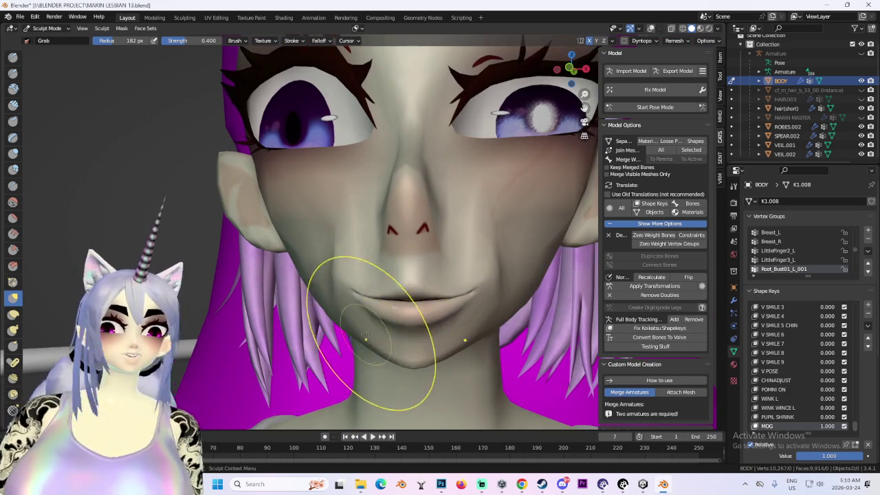
middle_click_drag(383, 295, 365, 345)
left_click_drag(365, 346, 344, 296)
mouse_move(344, 276)
middle_mouse_down()
mouse_move(411, 380)
mouse_move(373, 338)
middle_mouse_up()
left_click_drag(374, 337, 375, 358)
middle_click_drag(374, 357, 403, 275)
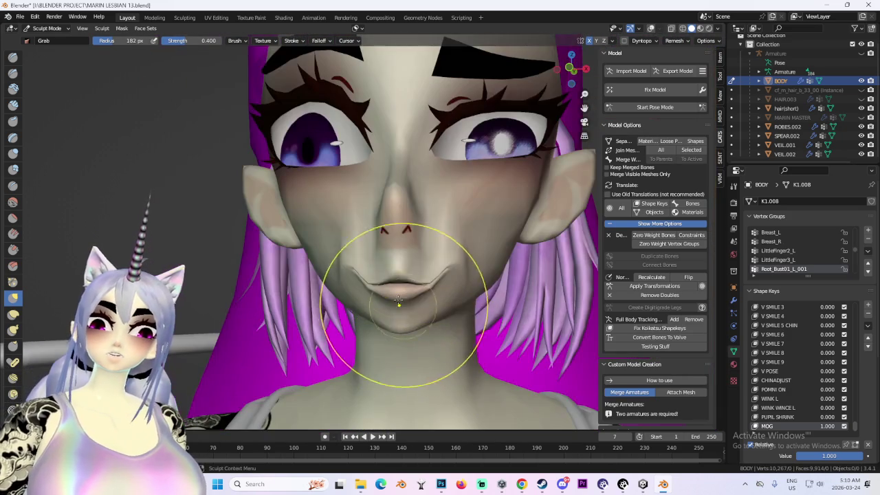
- Pull the eye area into a new shape with the Grab brush
middle_click_drag(396, 238, 456, 295)
scroll(456, 295, "down", 3)
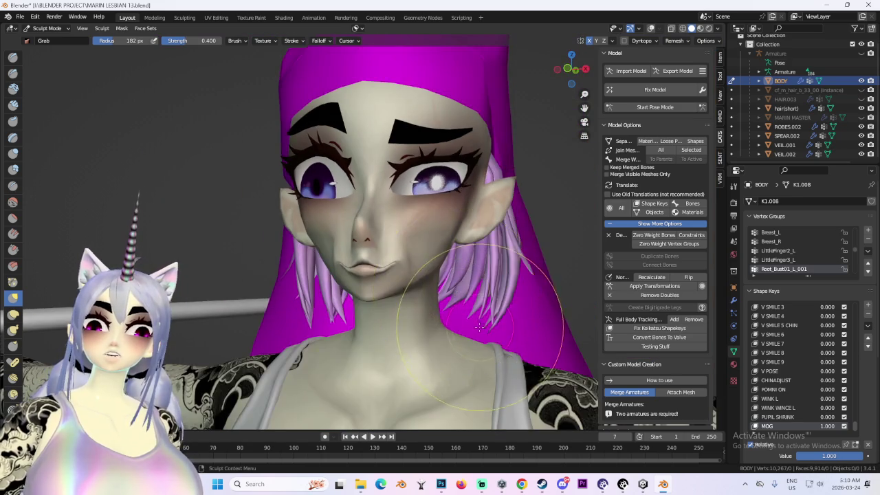
middle_click_drag(521, 206, 459, 234)
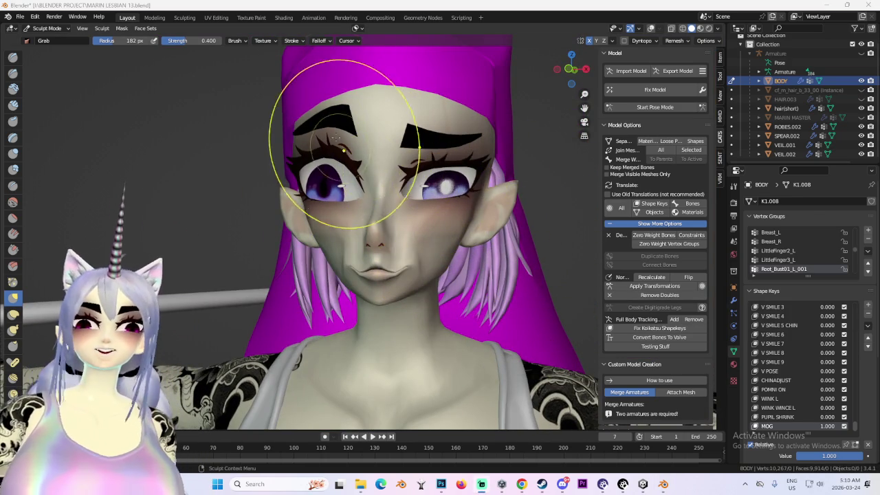
left_click_drag(343, 147, 338, 160)
- Check the head's right side and ear, undoing the drooping ear deformation
mouse_move(433, 197)
middle_mouse_down()
mouse_move(428, 160)
mouse_move(450, 138)
mouse_move(486, 179)
middle_mouse_up()
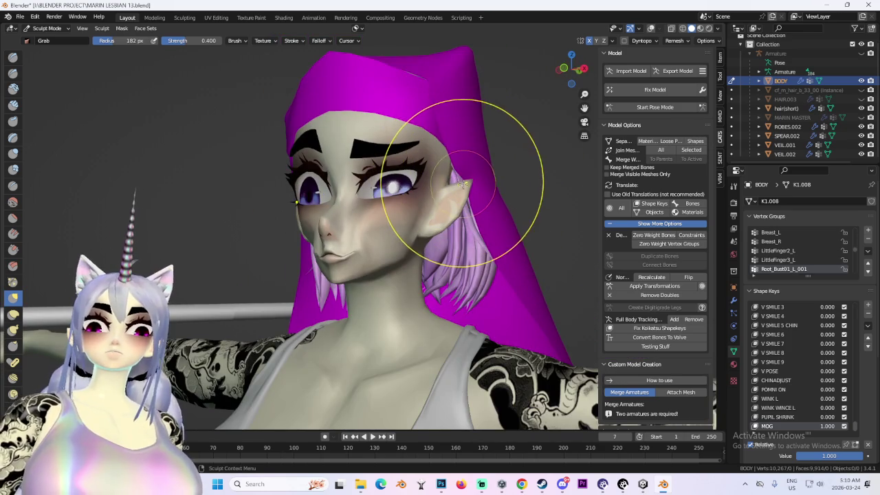
scroll(501, 188, "up", 3)
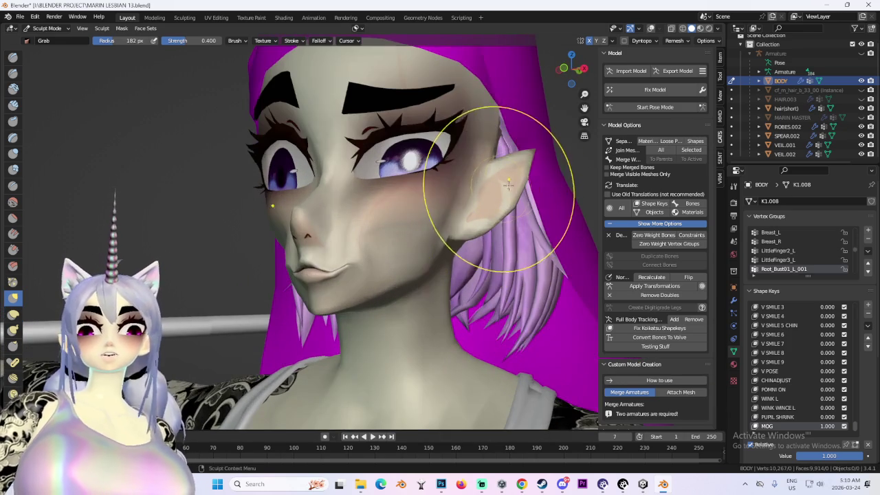
middle_click_drag(556, 421, 619, 358)
scroll(619, 358, "down", 3)
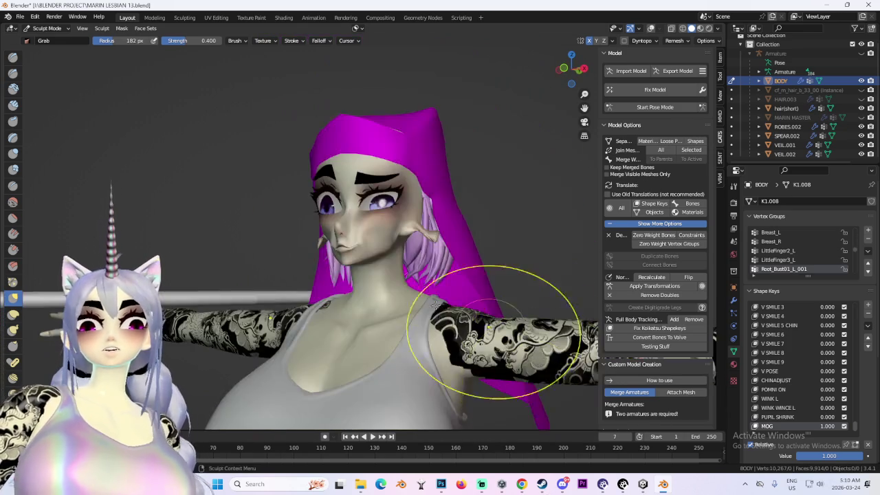
scroll(353, 271, "up", 2)
mouse_move(305, 353)
middle_mouse_down()
mouse_move(446, 253)
mouse_move(383, 285)
mouse_move(479, 268)
middle_mouse_up()
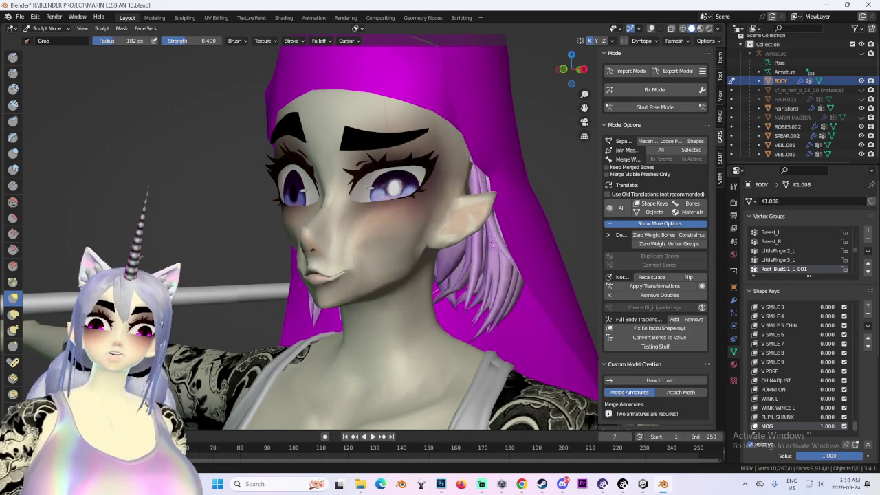
key("ctrl+z")
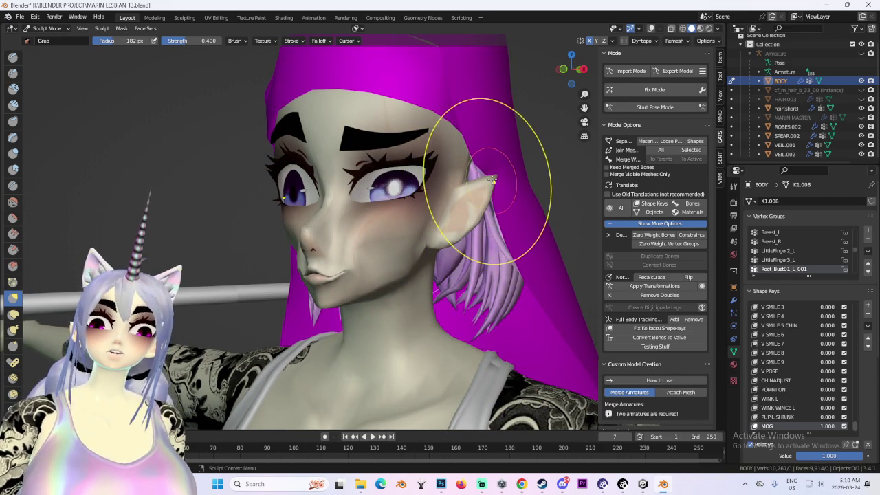
- Grab both ears downward symmetrically with X symmetry
mouse_move(412, 275)
middle_mouse_down()
mouse_move(413, 265)
mouse_move(456, 310)
mouse_move(324, 232)
middle_mouse_up()
left_click_drag(323, 234, 305, 246)
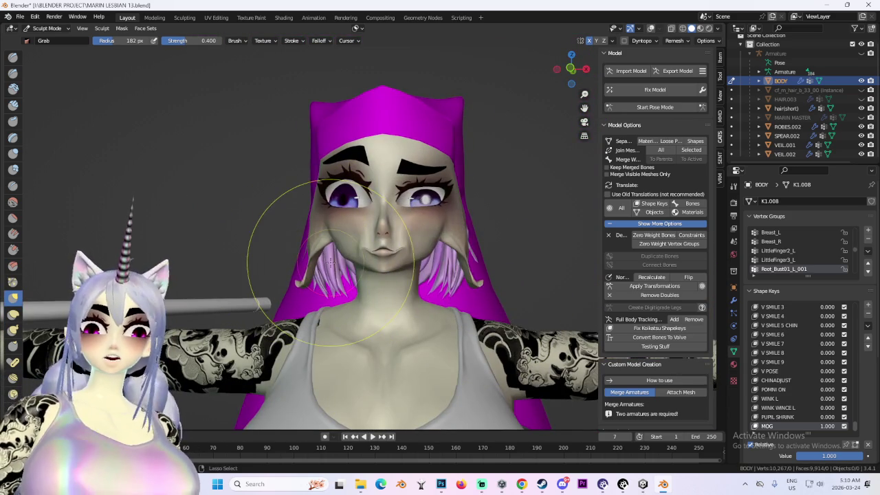
middle_click_drag(330, 262, 313, 265)
left_click_drag(310, 282, 313, 272)
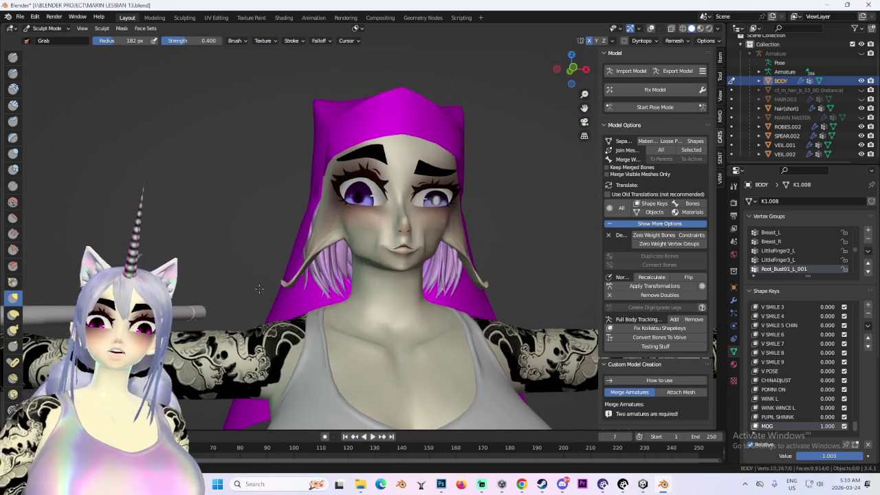
mouse_move(412, 285)
middle_mouse_down()
mouse_move(385, 285)
mouse_move(489, 173)
middle_mouse_up()
left_click(47, 29)
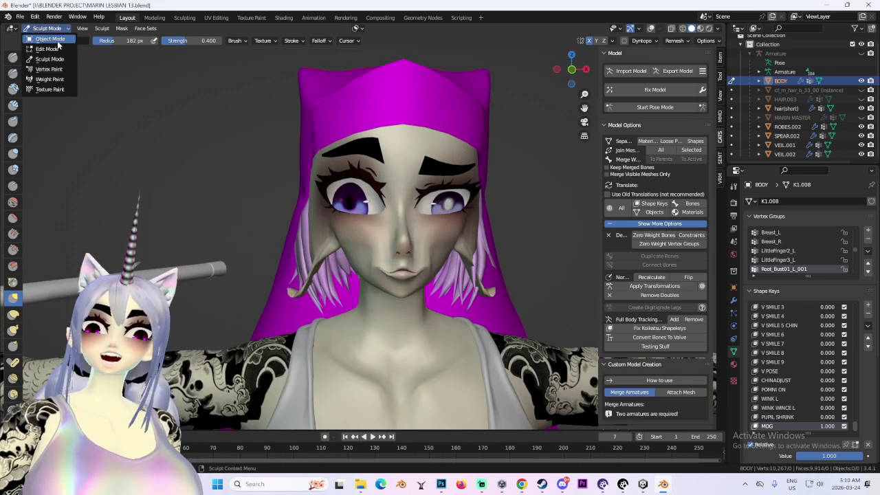
- Switch to Object Mode and hide the VEIL.001 and VEIL.002 veils
left_click(42, 33)
left_click(401, 106)
left_click(861, 146)
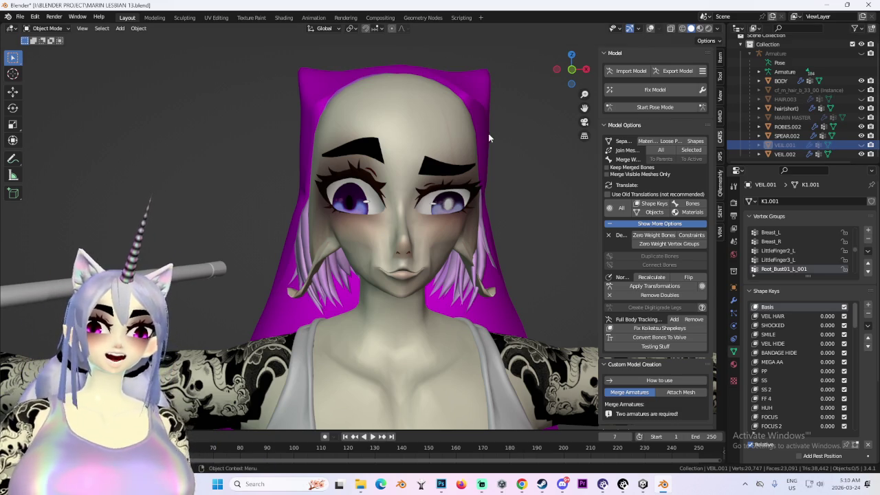
middle_click_drag(489, 133, 475, 133)
left_click(784, 154)
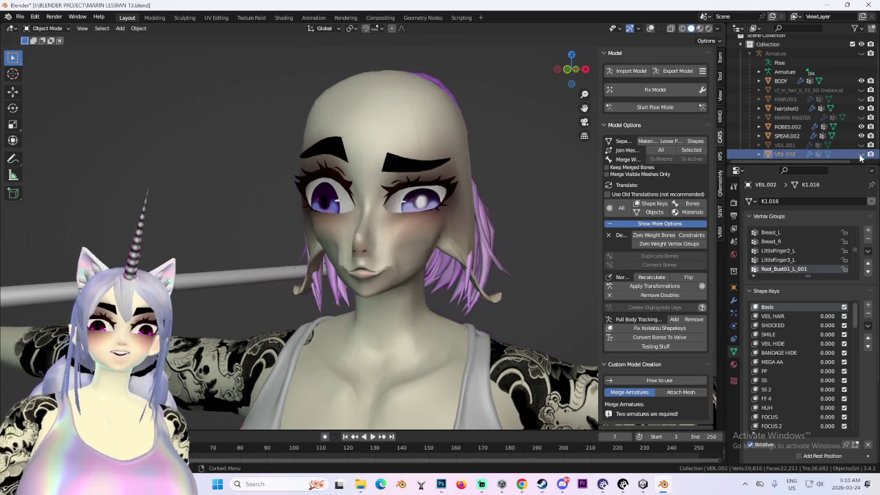
left_click(861, 154)
- Hide hair(short), select BODY and return it to Sculpt Mode
mouse_move(404, 225)
middle_mouse_down()
mouse_move(509, 211)
mouse_move(417, 205)
middle_mouse_up()
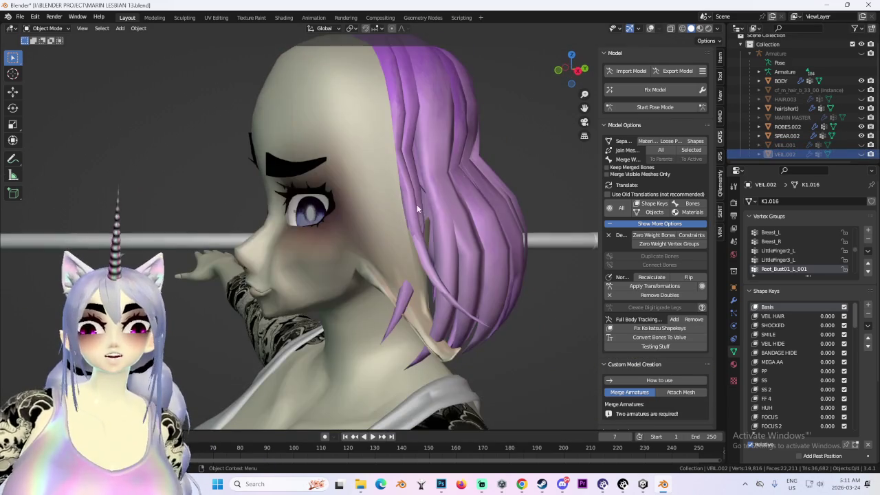
left_click(417, 204)
left_click(861, 108)
mouse_move(404, 272)
middle_mouse_down()
mouse_move(482, 242)
mouse_move(439, 237)
middle_mouse_up()
left_click(436, 244)
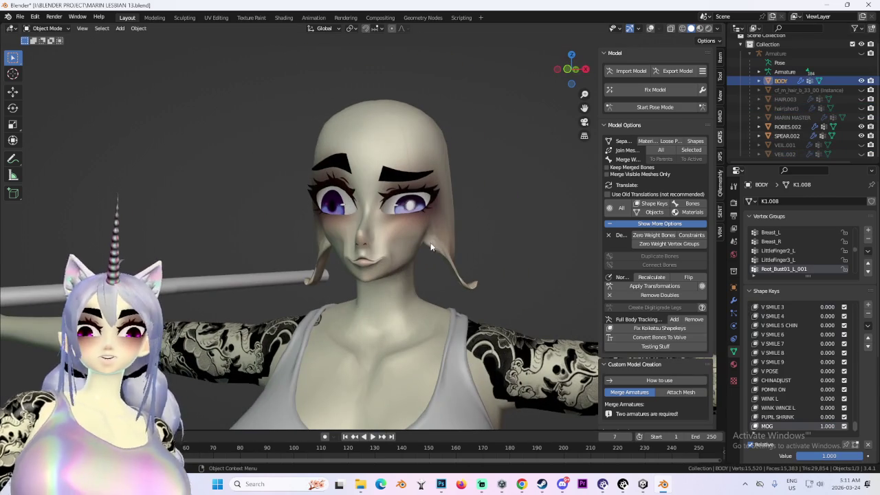
left_click(48, 28)
left_click(49, 60)
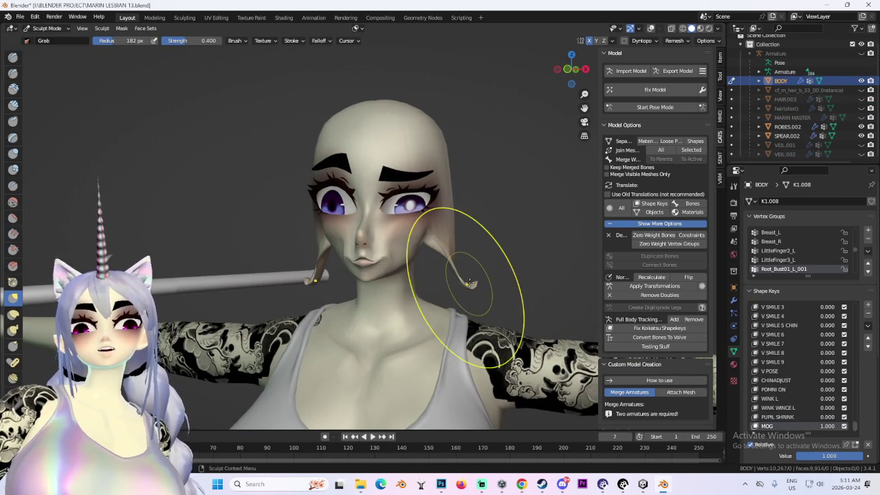
- Stretch the ears into long, drooping pointed elf ears with the Grab brush
left_click_drag(454, 286, 522, 247)
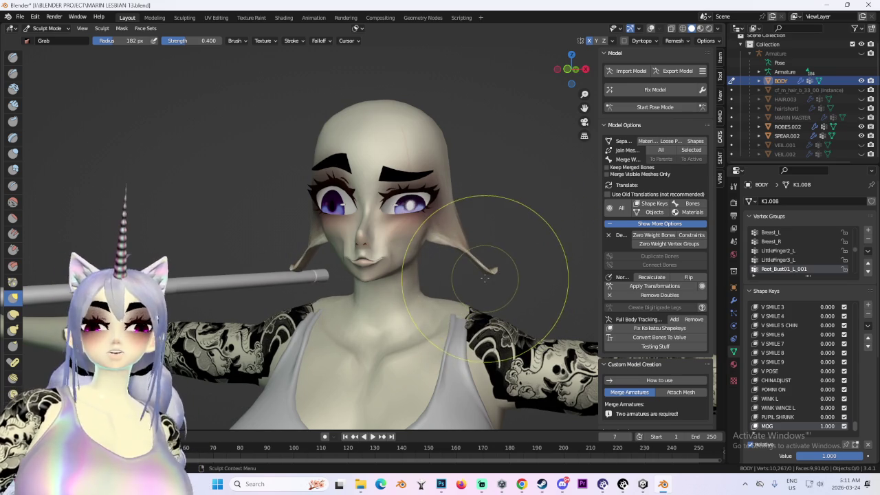
middle_click_drag(450, 278, 303, 221)
left_click_drag(323, 227, 295, 248)
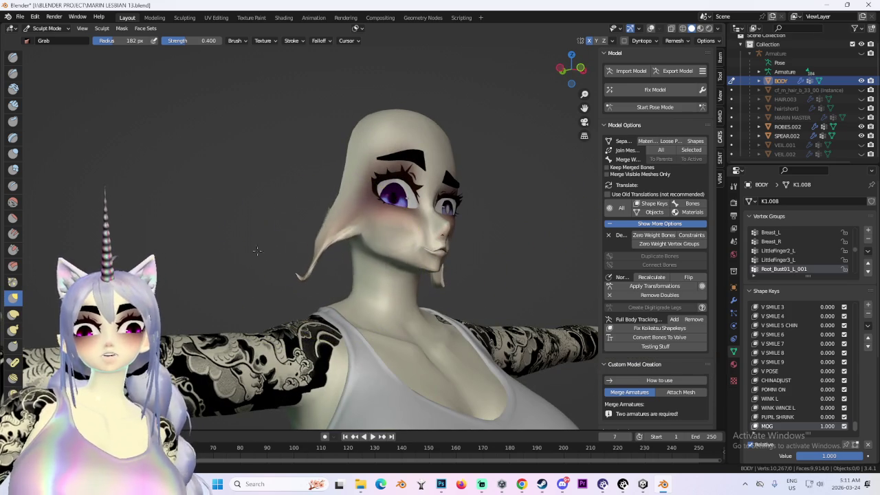
middle_click_drag(279, 240, 322, 281)
left_click_drag(325, 271, 306, 289)
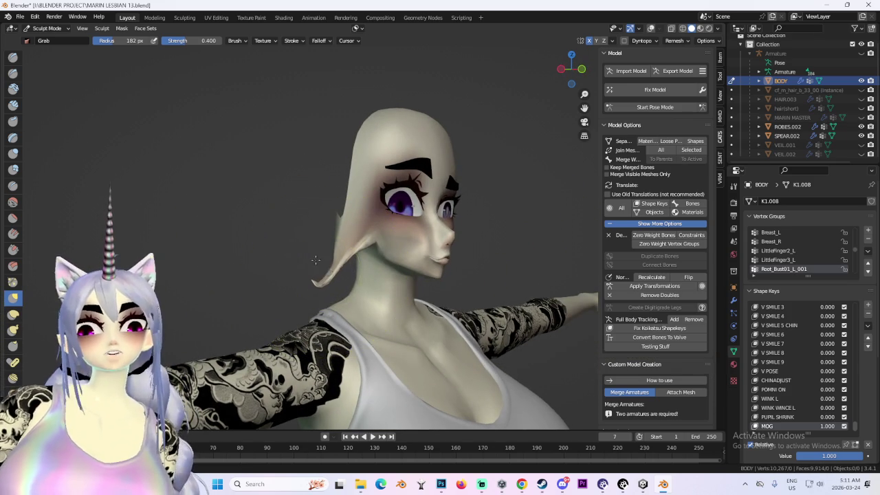
middle_click_drag(385, 227, 447, 248)
- Undo the last two lip and chin deformations
scroll(374, 100, "down", 3)
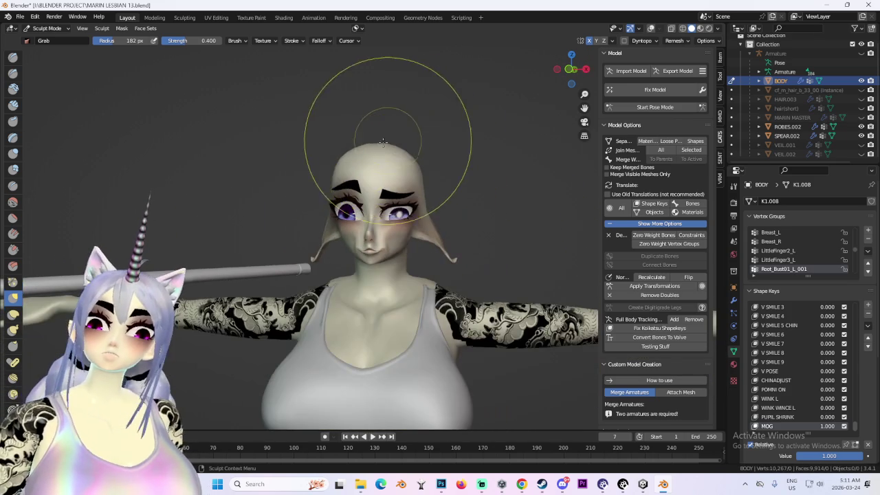
scroll(330, 220, "up", 2)
scroll(349, 255, "up", 2)
scroll(403, 265, "up", 2)
scroll(411, 266, "up", 1)
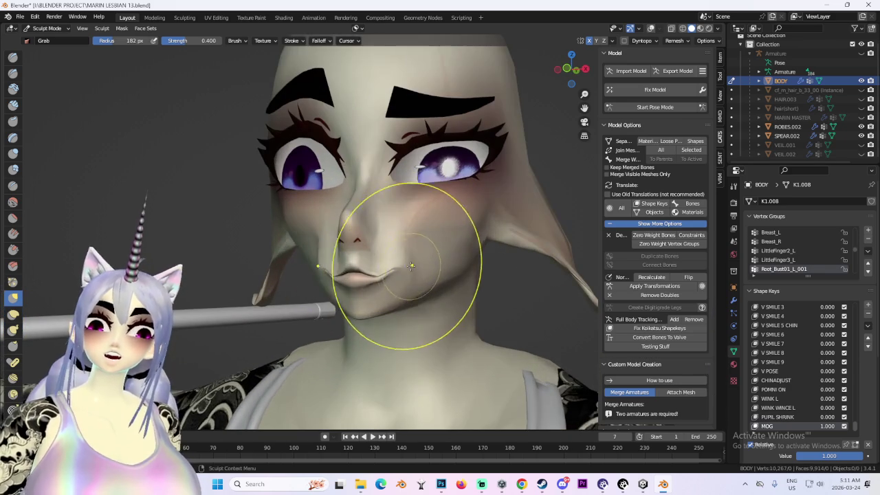
key("ctrl+z")
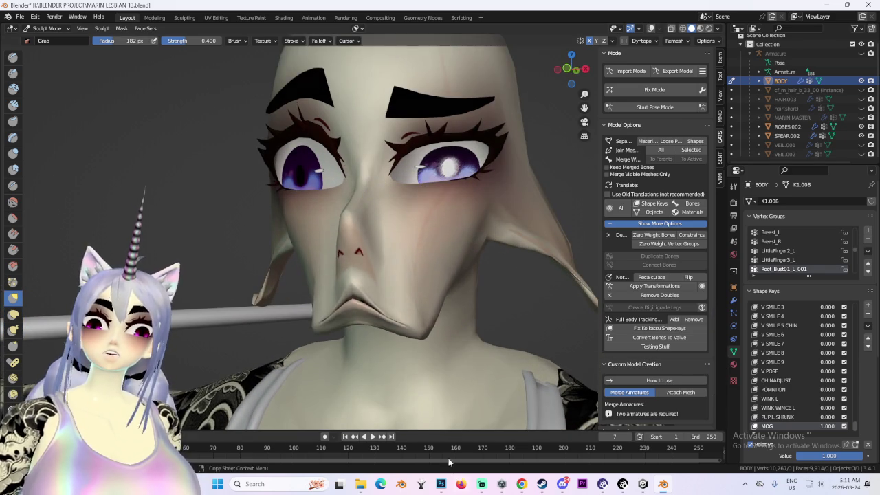
key("ctrl+z")
- Toggle the MOG shape key value to 0 and back to 1.000 to compare
middle_click_drag(460, 433, 429, 320)
scroll(454, 326, "down", 2)
scroll(413, 351, "up", 3)
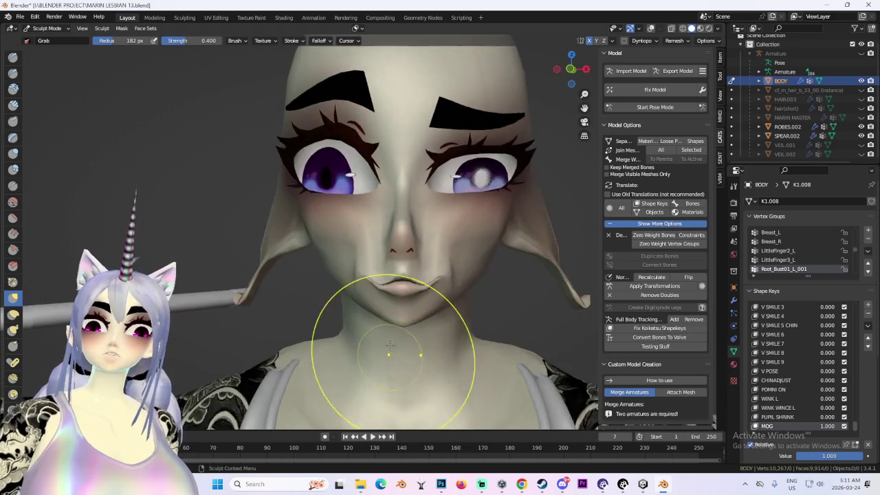
scroll(467, 268, "down", 2)
left_click(572, 69)
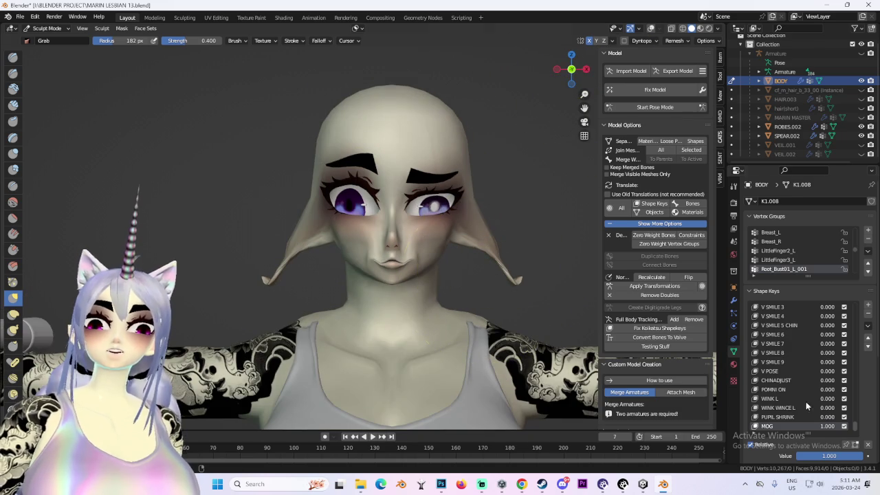
left_click_drag(828, 455, 763, 456)
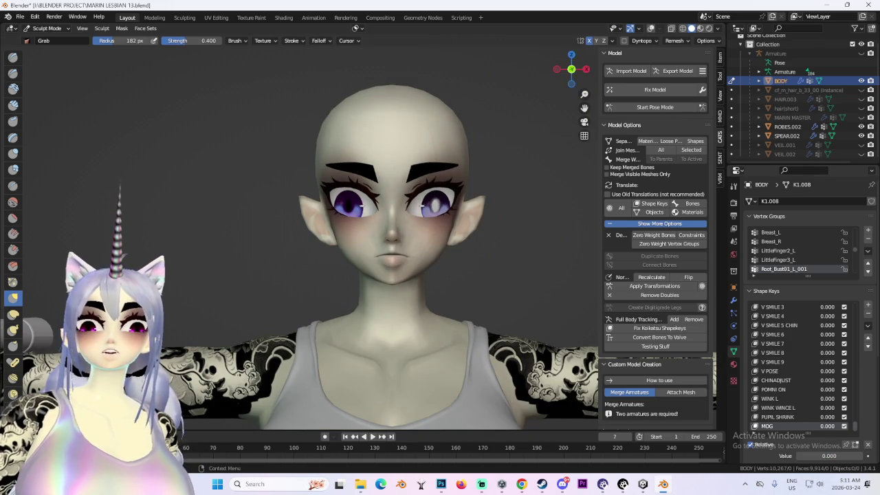
left_click_drag(828, 456, 867, 456)
- Undo the pursed upper lip edit
mouse_move(413, 262)
middle_mouse_down()
mouse_move(373, 265)
mouse_move(461, 266)
mouse_move(367, 303)
mouse_move(452, 265)
middle_mouse_up()
scroll(374, 266, "up", 3)
scroll(334, 294, "up", 3)
scroll(361, 233, "down", 2)
scroll(366, 302, "up", 3)
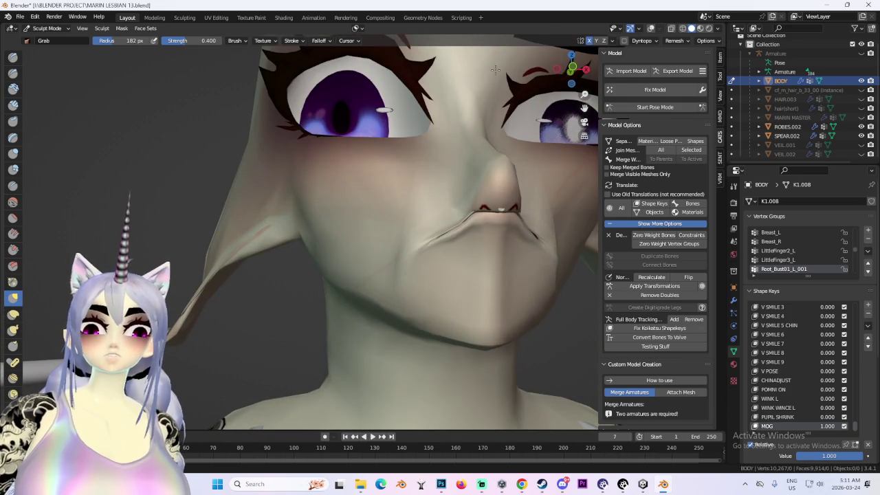
key("ctrl+z")
- Review the relaxed lips and elf ears from side and frontal angles
scroll(505, 220, "down", 3)
mouse_move(491, 255)
middle_mouse_down()
mouse_move(511, 295)
mouse_move(372, 298)
mouse_move(383, 283)
middle_mouse_up()
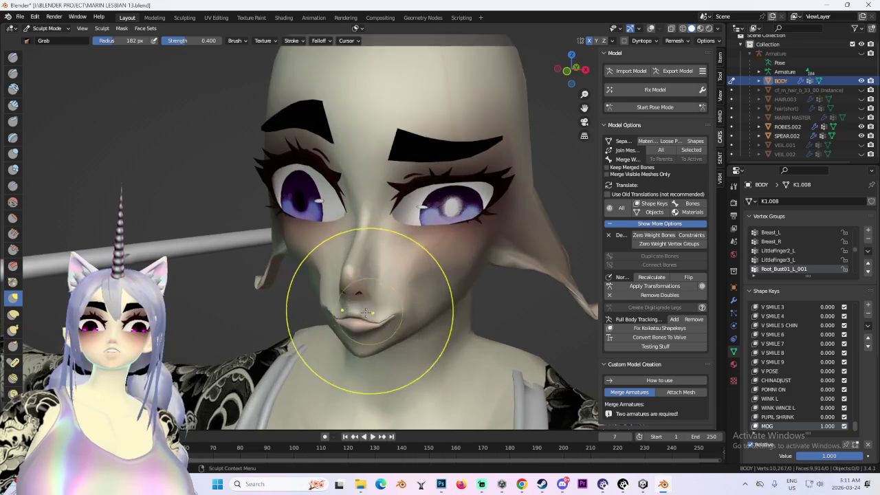
scroll(383, 283, "up", 3)
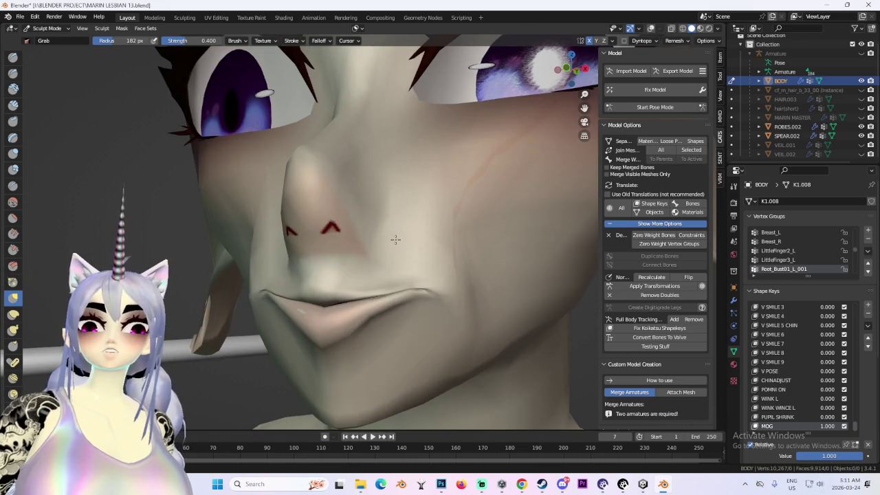
scroll(393, 240, "down", 2)
scroll(353, 275, "down", 3)
middle_click_drag(400, 270, 427, 281)
scroll(427, 281, "up", 1)
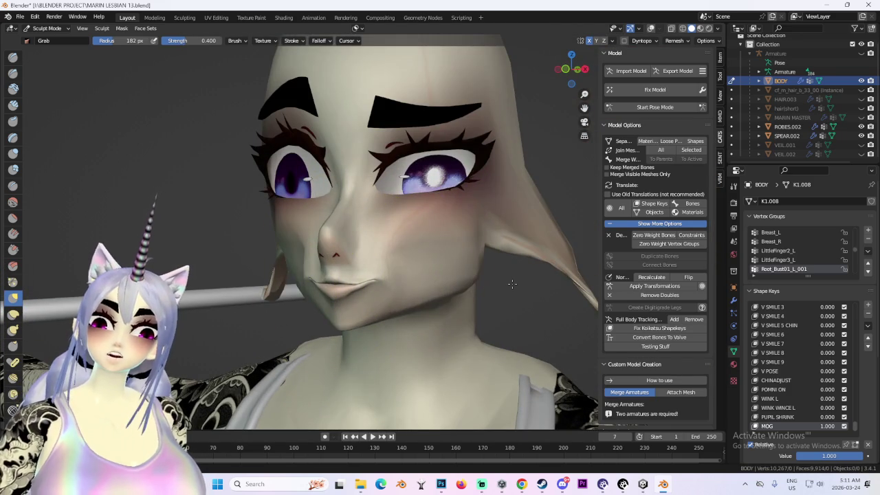
mouse_move(453, 322)
middle_mouse_down()
mouse_move(452, 275)
mouse_move(314, 245)
mouse_move(354, 226)
mouse_move(324, 117)
mouse_move(377, 168)
mouse_move(423, 88)
mouse_move(350, 148)
mouse_move(570, 69)
mouse_move(486, 150)
middle_mouse_up()
scroll(377, 235, "up", 3)
left_click_drag(359, 267, 353, 172)
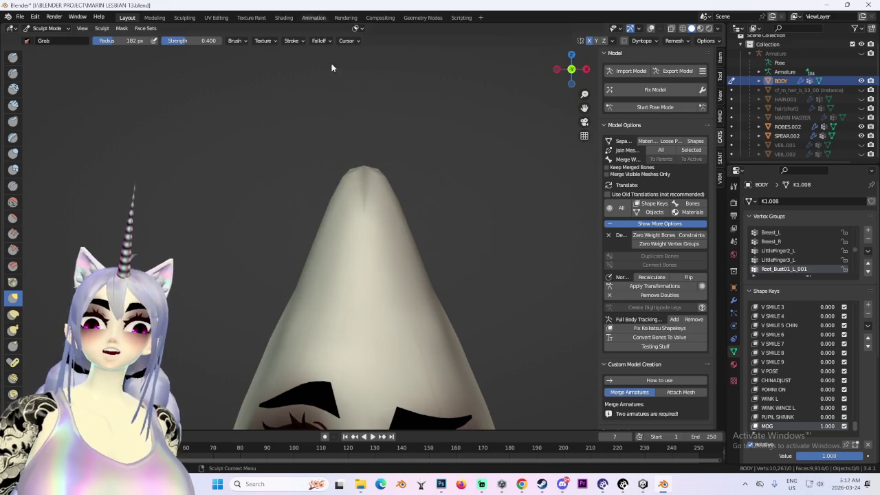
scroll(310, 255, "down", 2)
scroll(314, 266, "up", 2)
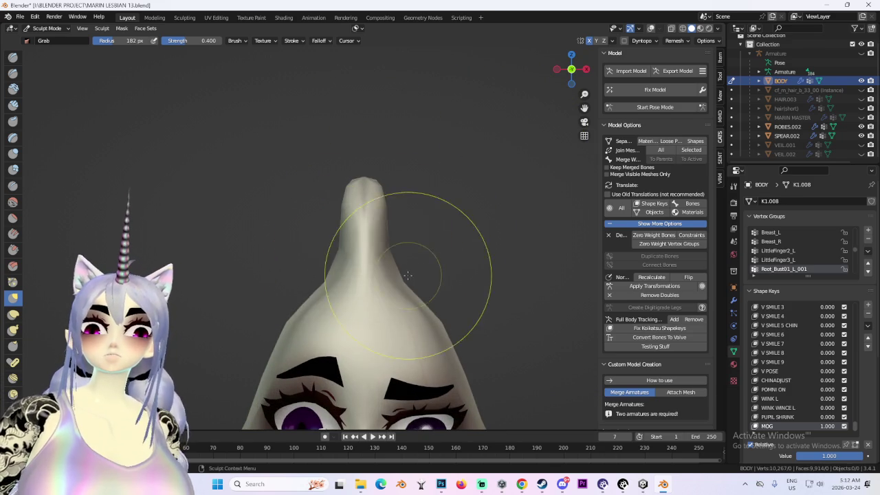
scroll(408, 275, "down", 2)
mouse_move(408, 275)
middle_mouse_down()
mouse_move(330, 285)
mouse_move(402, 242)
mouse_move(354, 279)
middle_mouse_up()
scroll(413, 266, "up", 2)
mouse_move(413, 266)
middle_mouse_down()
mouse_move(481, 275)
mouse_move(410, 251)
middle_mouse_up()
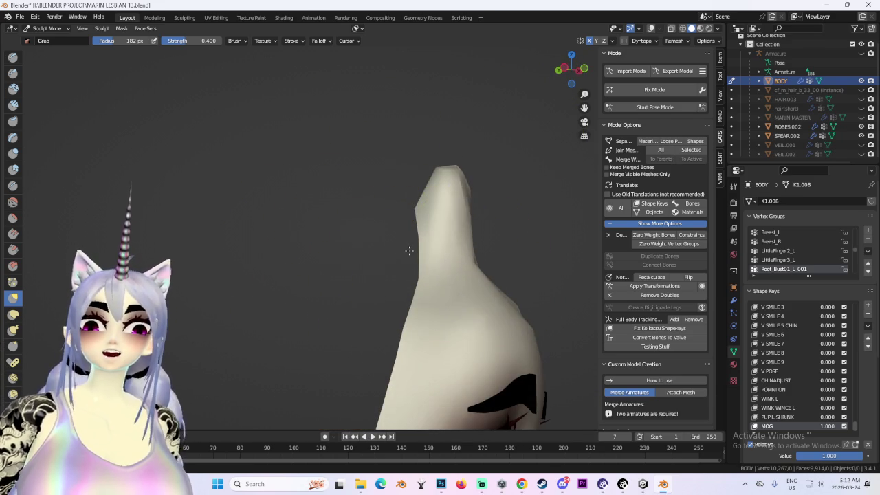
left_click(560, 69)
scroll(550, 245, "down", 1)
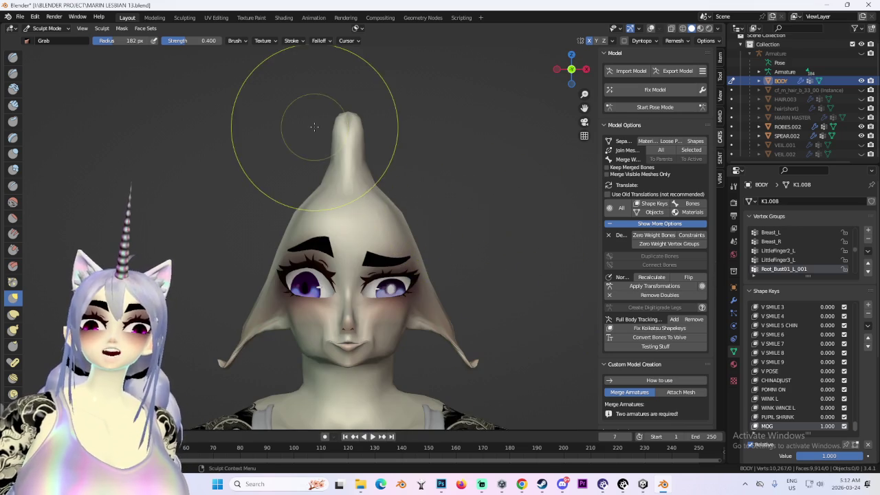
scroll(330, 197, "down", 1)
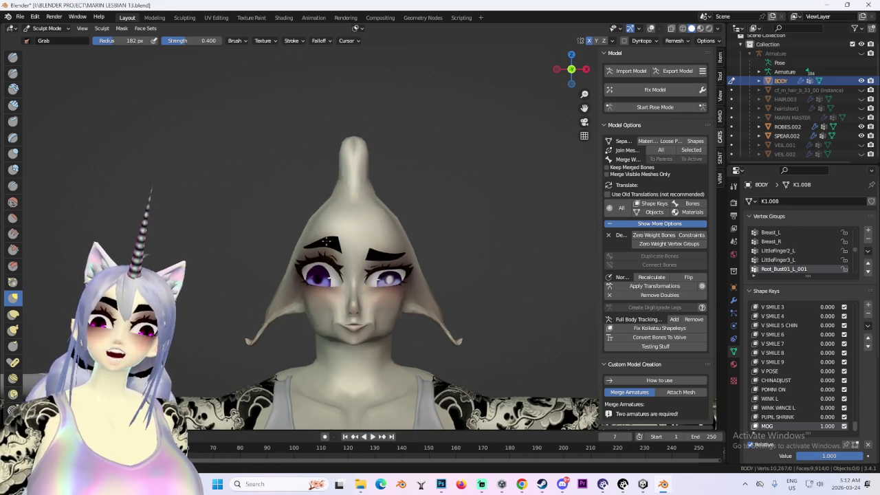
scroll(347, 231, "up", 2)
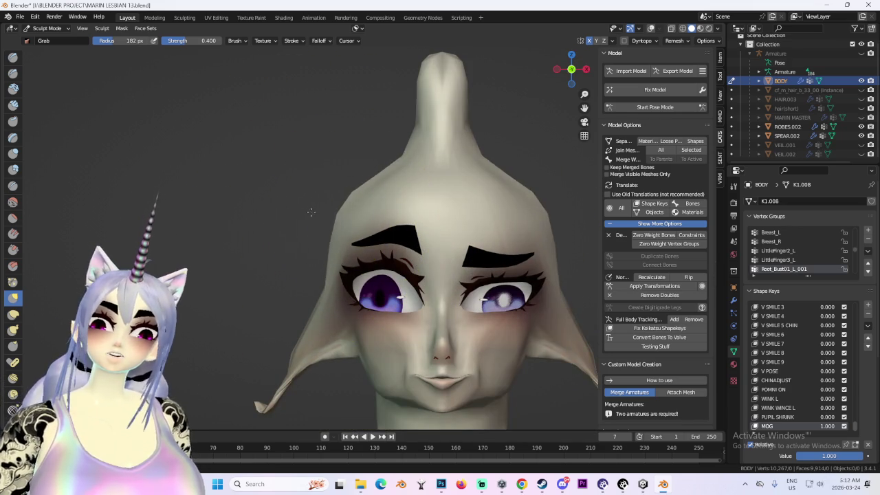
scroll(474, 185, "down", 3)
scroll(447, 279, "up", 1)
scroll(495, 254, "up", 1)
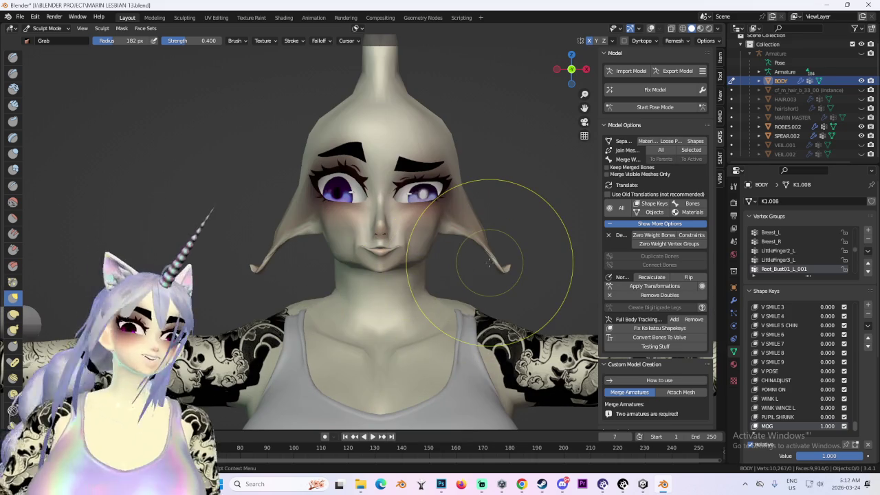
scroll(538, 246, "down", 2)
scroll(452, 167, "down", 2)
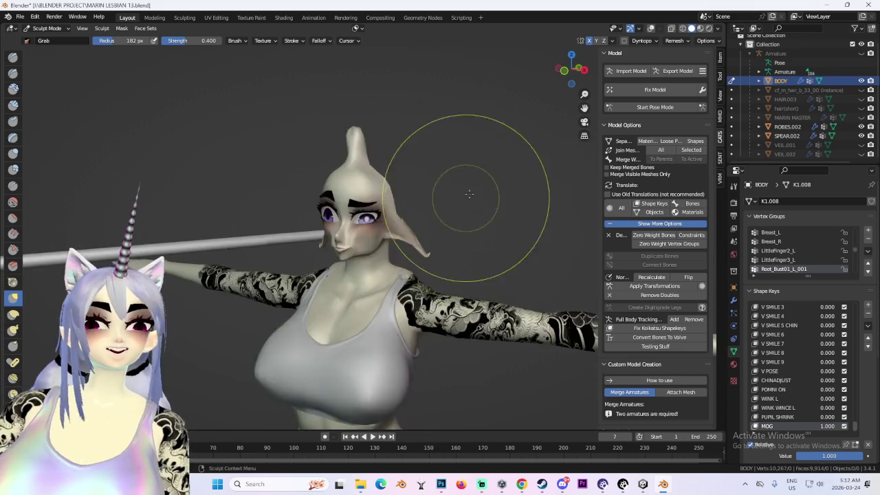
mouse_move(305, 138)
middle_mouse_down()
mouse_move(440, 231)
mouse_move(406, 199)
mouse_move(397, 309)
middle_mouse_up()
scroll(396, 308, "up", 3)
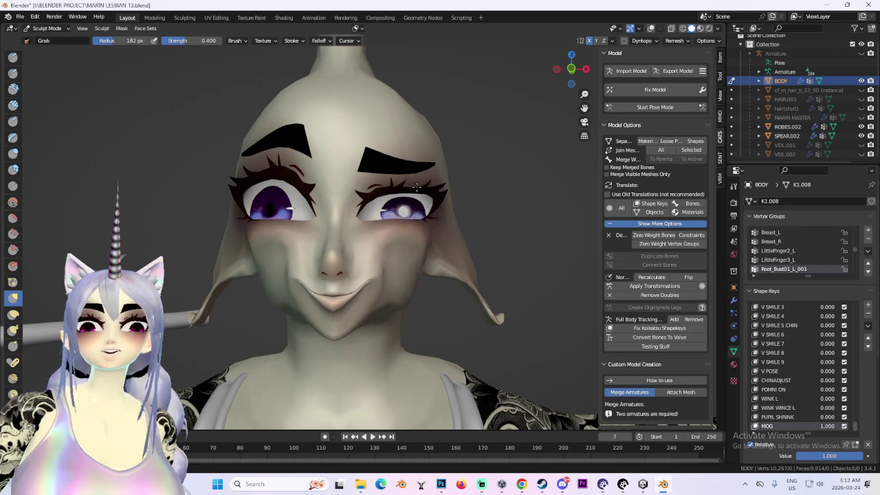
mouse_move(335, 298)
middle_mouse_down()
mouse_move(406, 273)
mouse_move(305, 226)
mouse_move(354, 175)
middle_mouse_up()
mouse_move(411, 198)
middle_mouse_down()
mouse_move(418, 244)
mouse_move(393, 211)
middle_mouse_up()
middle_click_drag(395, 291, 405, 242)
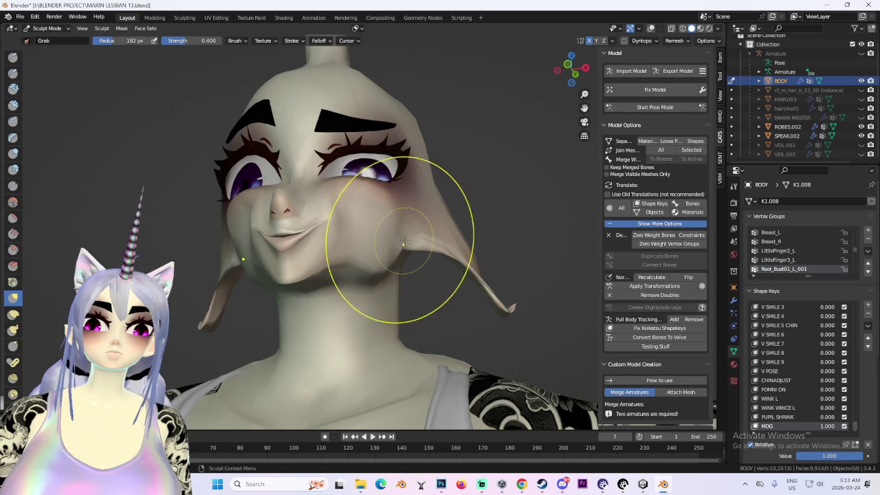
mouse_move(351, 230)
middle_mouse_down()
mouse_move(403, 285)
mouse_move(383, 197)
middle_mouse_up()
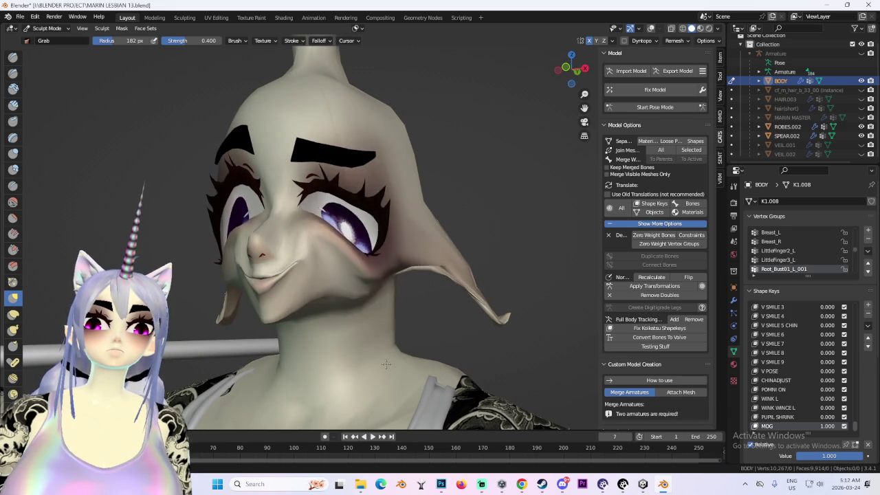
middle_click_drag(396, 459, 324, 232)
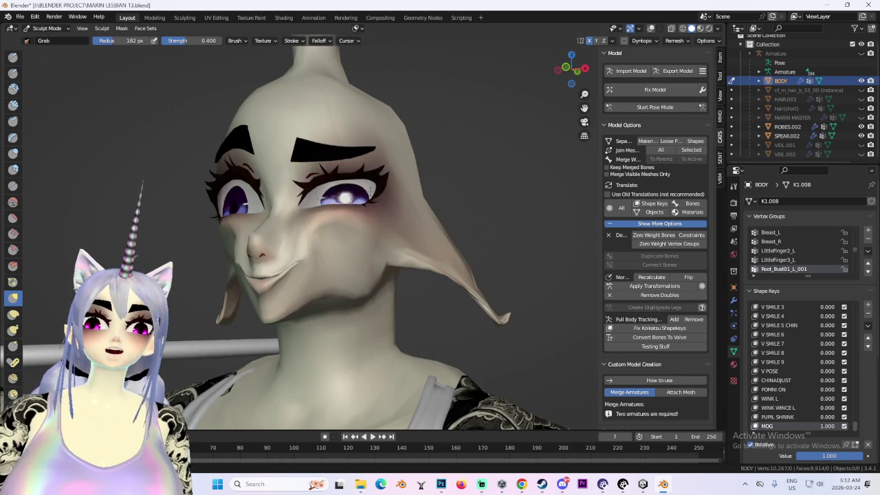
left_click_drag(371, 193, 363, 299)
key("ctrl+z")
mouse_move(374, 216)
middle_mouse_down()
mouse_move(350, 260)
mouse_move(375, 231)
middle_mouse_up()
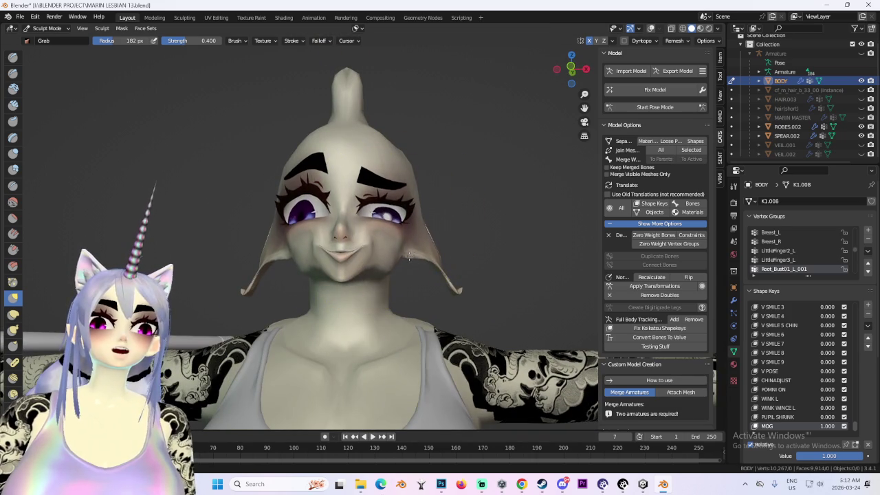
mouse_move(396, 229)
left_mouse_down()
mouse_move(399, 222)
mouse_move(392, 281)
left_mouse_up()
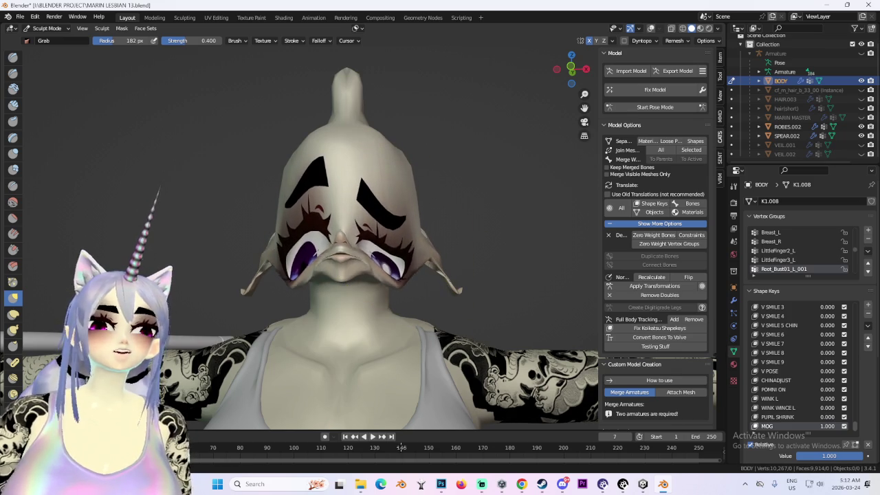
key("ctrl+z")
key("ctrl+z")
key("ctrl+z")
key("ctrl+z")
key("ctrl+z")
key("ctrl+z")
key("ctrl+z")
mouse_move(399, 295)
middle_mouse_down()
mouse_move(472, 315)
mouse_move(442, 334)
mouse_move(462, 295)
mouse_move(372, 283)
middle_mouse_up()
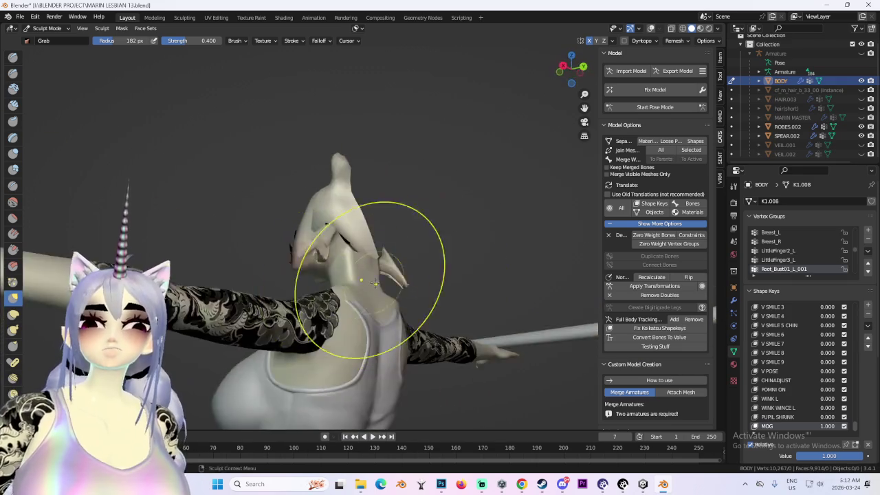
left_click(583, 66)
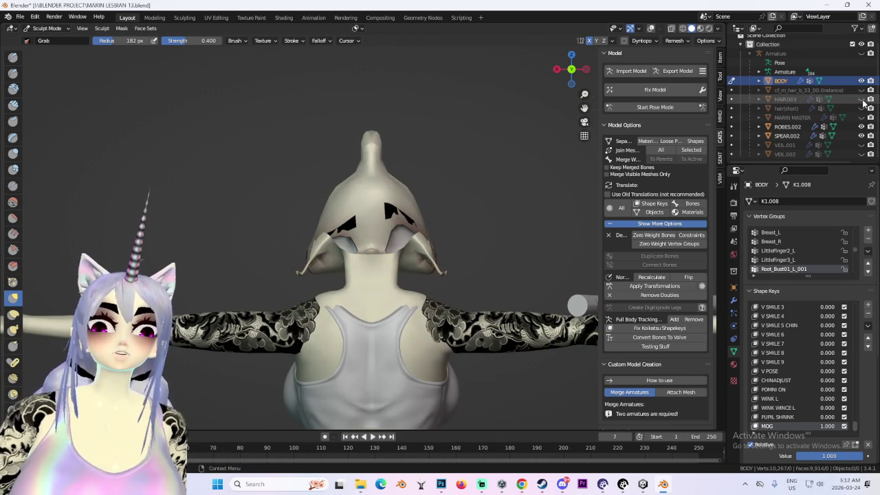
- Unhide HAIR.003, hair(short) and MARIN MASTER, and view the model from the front
left_click_drag(862, 99, 864, 118)
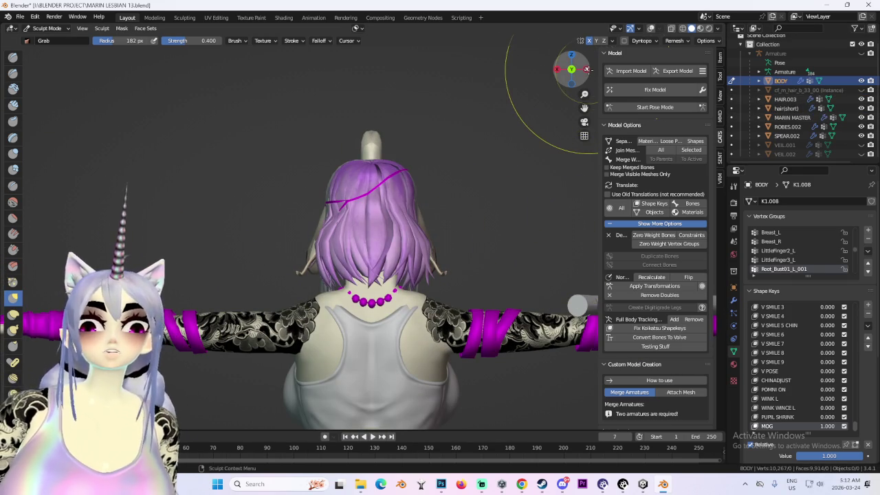
left_click(572, 69)
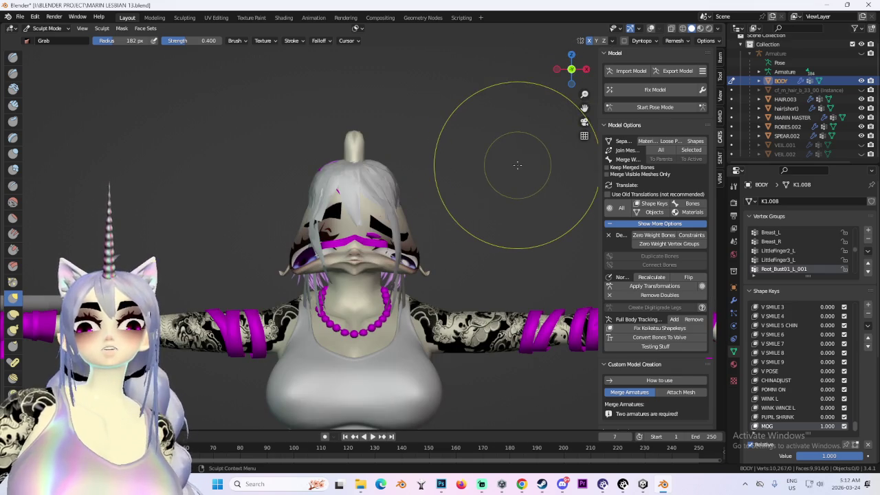
scroll(517, 165, "up", 2)
scroll(482, 206, "up", 2)
scroll(481, 206, "up", 2)
scroll(524, 236, "up", 2)
scroll(526, 235, "down", 1)
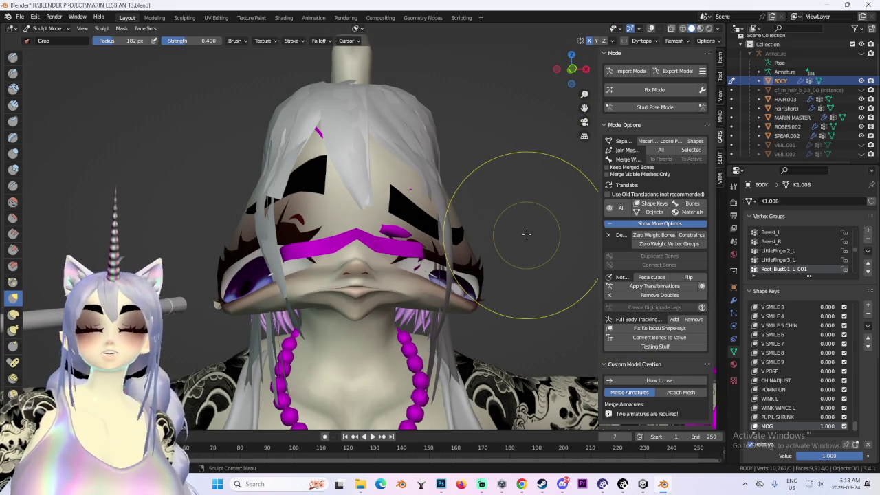
scroll(550, 172, "down", 1)
scroll(581, 113, "down", 1)
scroll(571, 119, "down", 2)
left_click(566, 69)
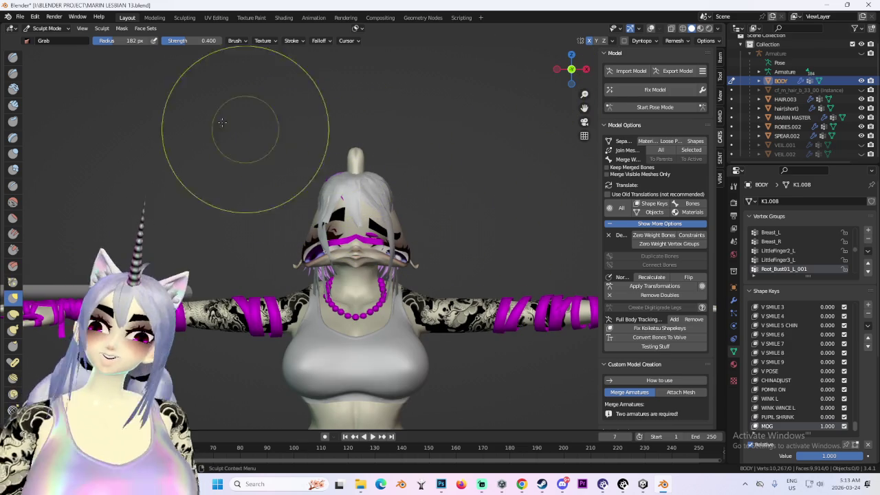
- Switch BODY from Sculpt Mode back to Object Mode
left_click(48, 28)
left_click(60, 41)
scroll(372, 240, "up", 2)
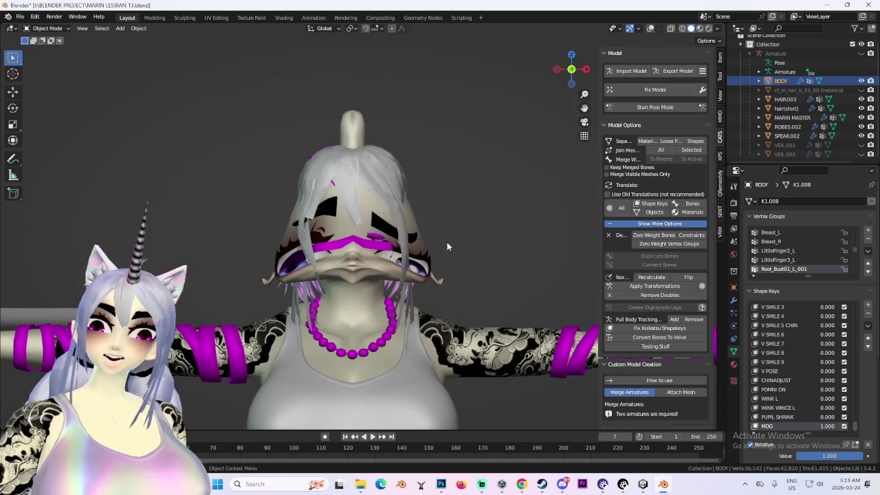
- Set BODY's MOG shape key value to 0.000 after checking HAIR.003's keys
left_click_drag(830, 429, 805, 429)
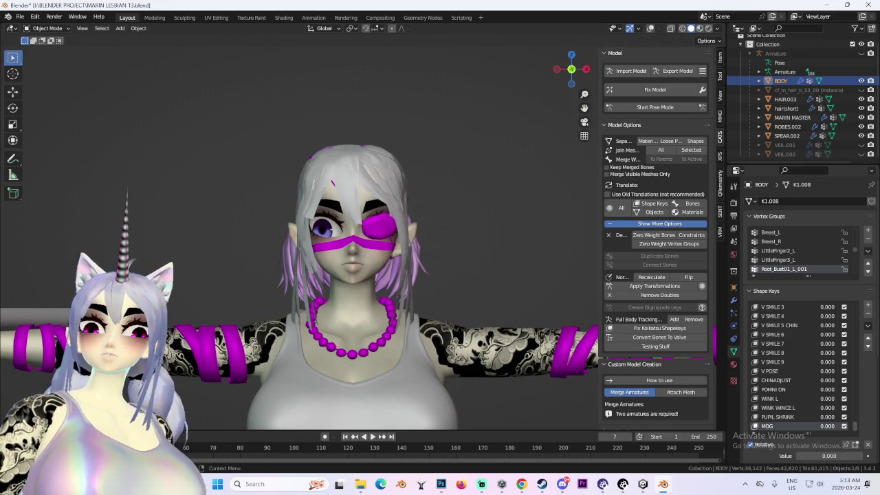
scroll(293, 223, "up", 2)
left_click(786, 100)
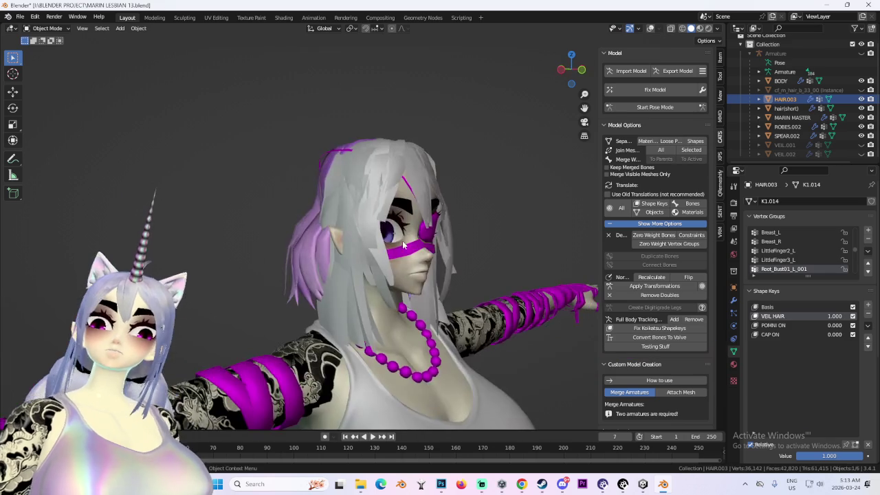
left_click(396, 269)
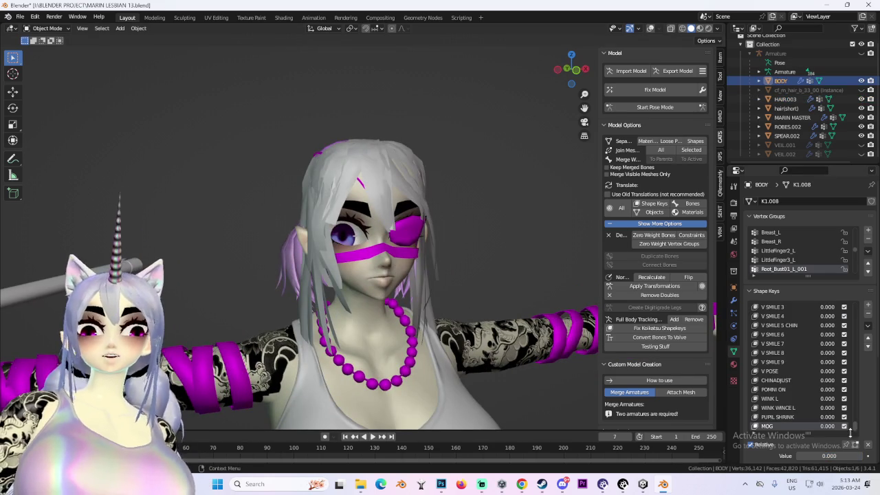
left_click_drag(818, 456, 860, 456)
key("ctrl+z")
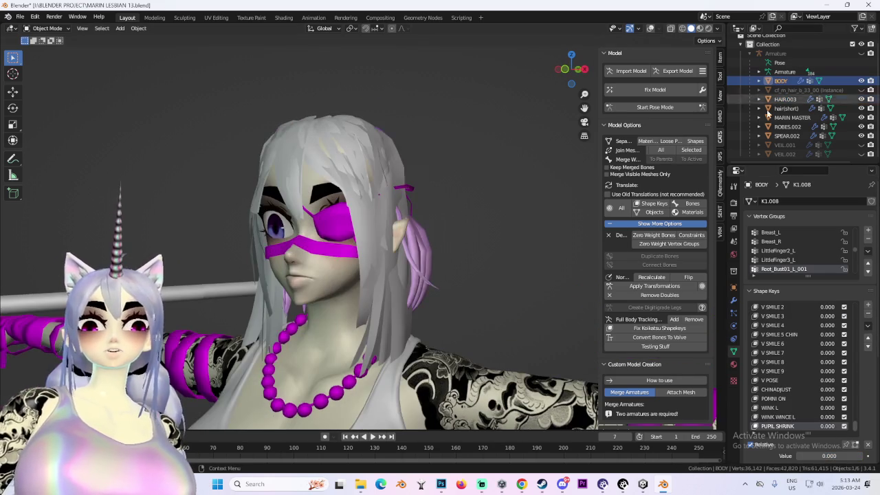
- Select the hair(short) object and snap to a front view
scroll(410, 245, "down", 3)
left_click(409, 244)
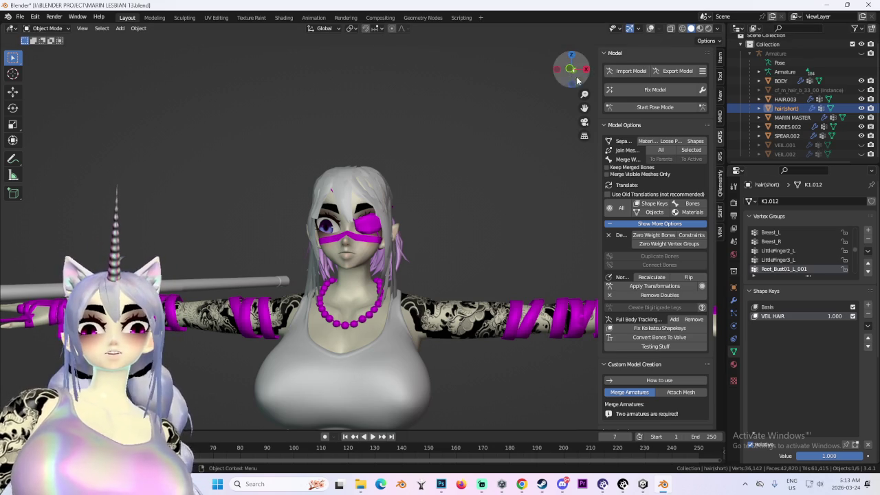
left_click(570, 69)
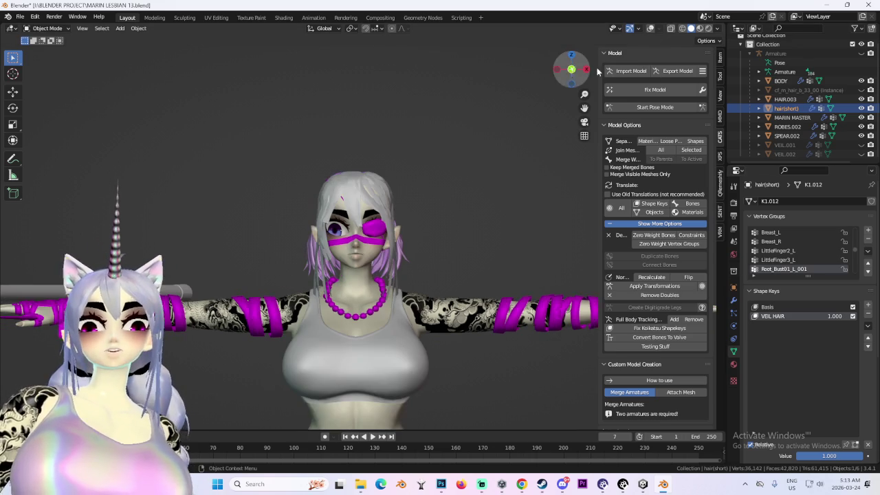
- Briefly unhide and inspect the cf_m_hair_b_33_00 instance hair, then hide it again
left_click(862, 90)
middle_click_drag(358, 231, 398, 230)
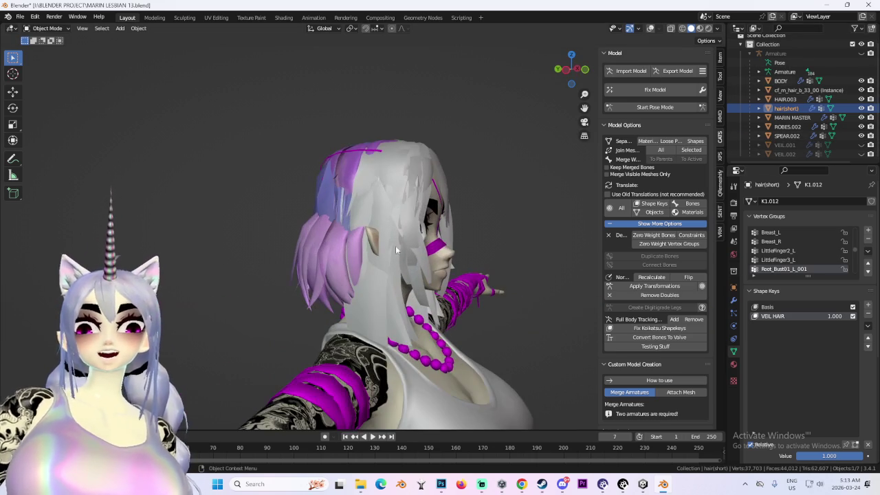
left_click(316, 192)
mouse_move(323, 193)
middle_mouse_down()
mouse_move(478, 202)
mouse_move(369, 205)
mouse_move(388, 213)
middle_mouse_up()
scroll(376, 232, "up", 3)
key("h")
- Unhide VEIL.001, select MARIN MASTER and switch it to Edit Mode
left_click(862, 145)
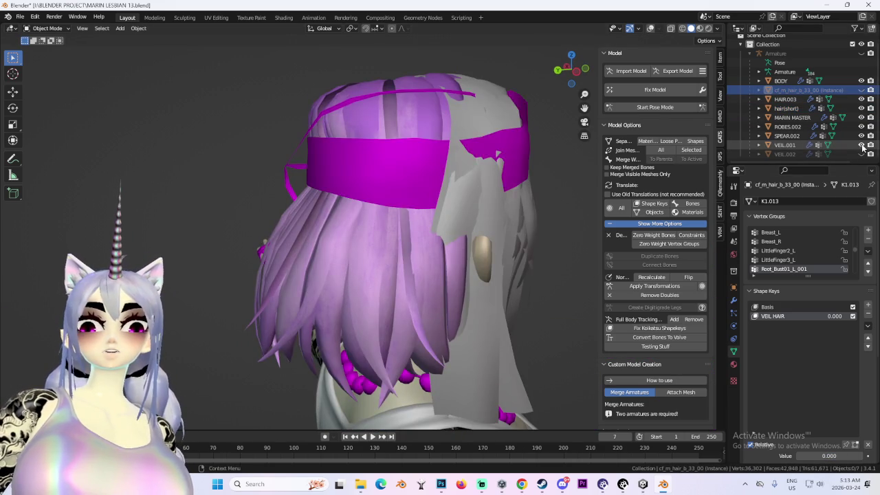
middle_click_drag(399, 172, 496, 187)
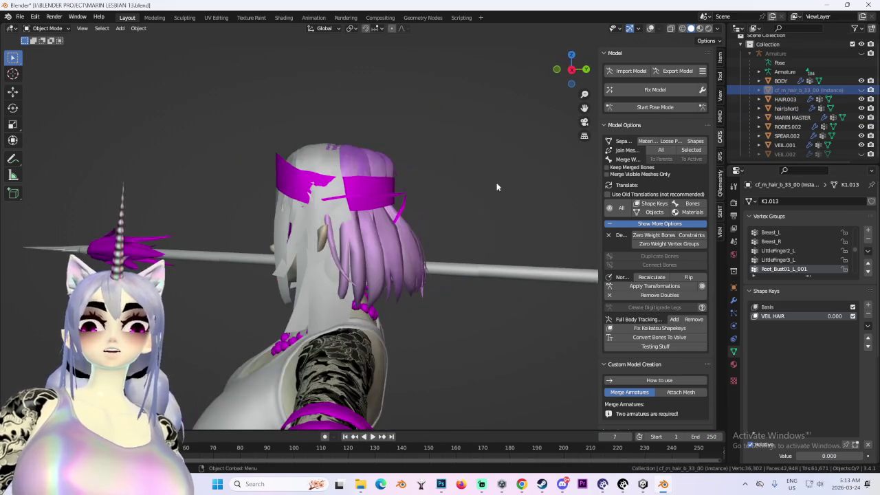
left_click(405, 194)
middle_click_drag(406, 195, 499, 198)
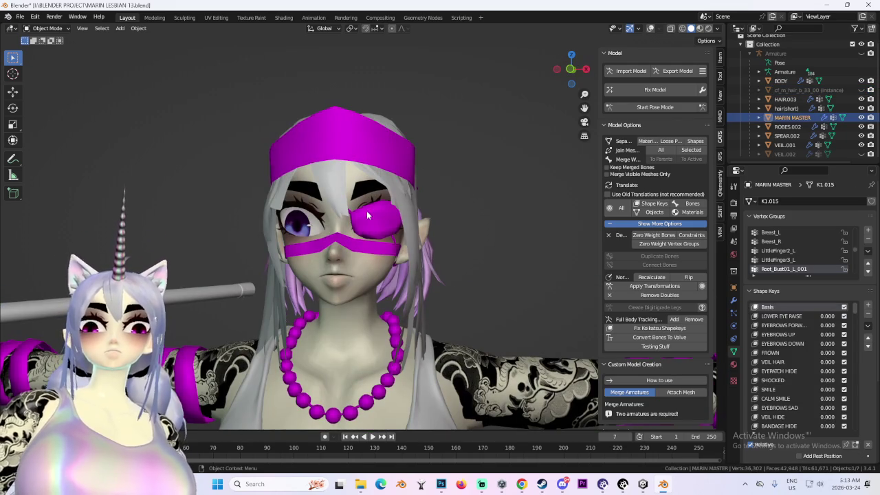
left_click(45, 29)
left_click(43, 47)
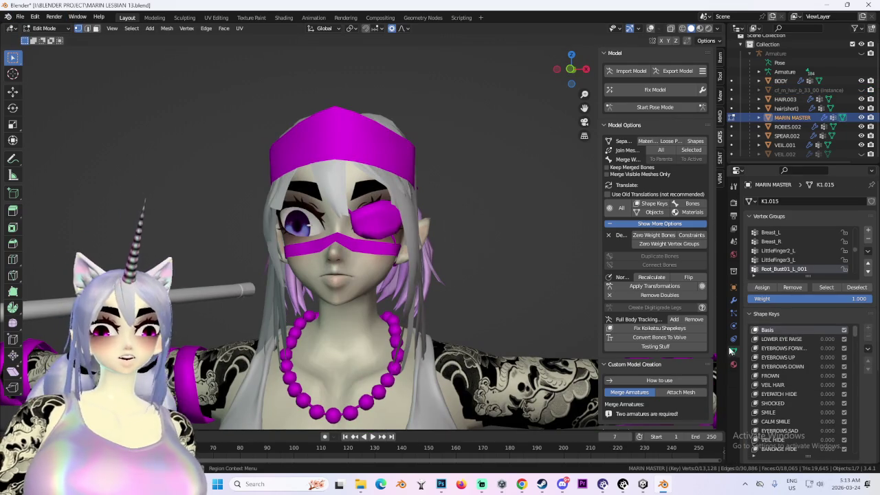
- Select the vertices of the EYEPATCH vertex group on MARIN MASTER
scroll(789, 269, "down", 3)
scroll(789, 268, "down", 2)
left_click(867, 251)
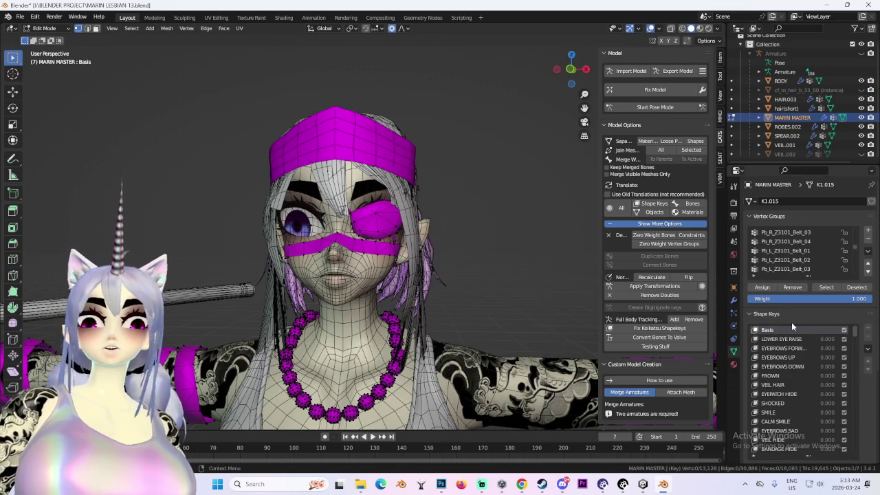
scroll(808, 252, "down", 2)
scroll(825, 258, "down", 2)
scroll(801, 244, "down", 1)
scroll(798, 259, "down", 1)
scroll(798, 259, "down", 3)
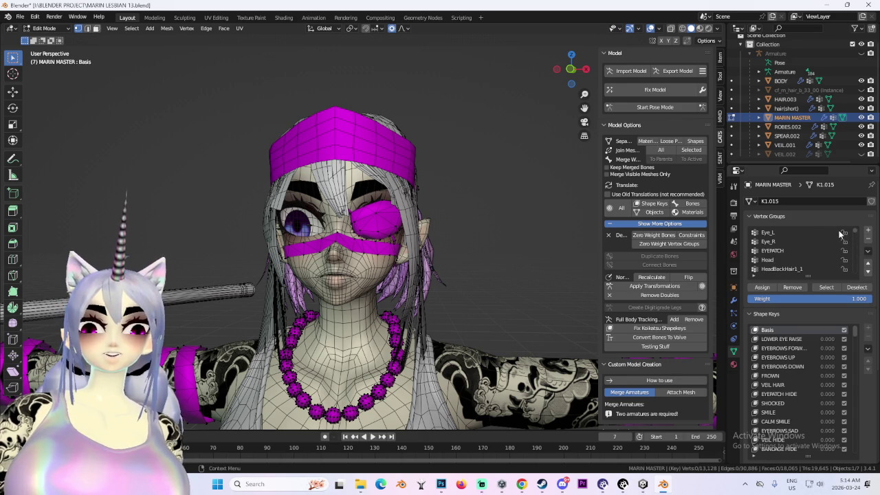
left_click(826, 290)
- Separate the selected eyepatch into its own object with P > Selection
scroll(421, 262, "down", 5)
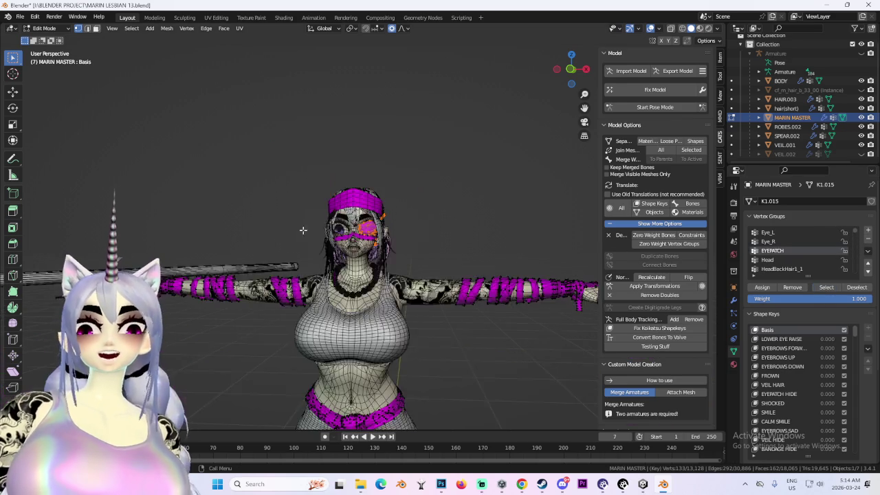
scroll(420, 262, "up", 6)
middle_click_drag(385, 262, 421, 262)
key("p")
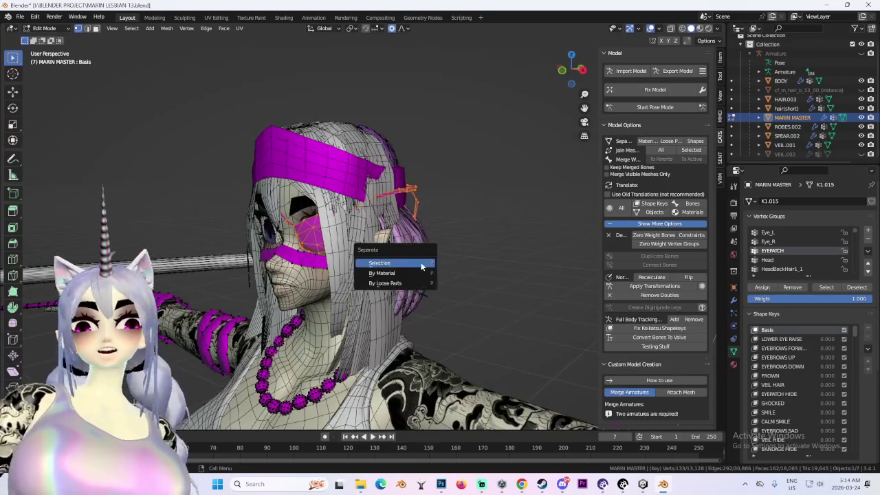
left_click(421, 262)
- Back in Object Mode, delete the separated eyepatch object MARIN MASTER.001
left_click(53, 28)
left_click(50, 39)
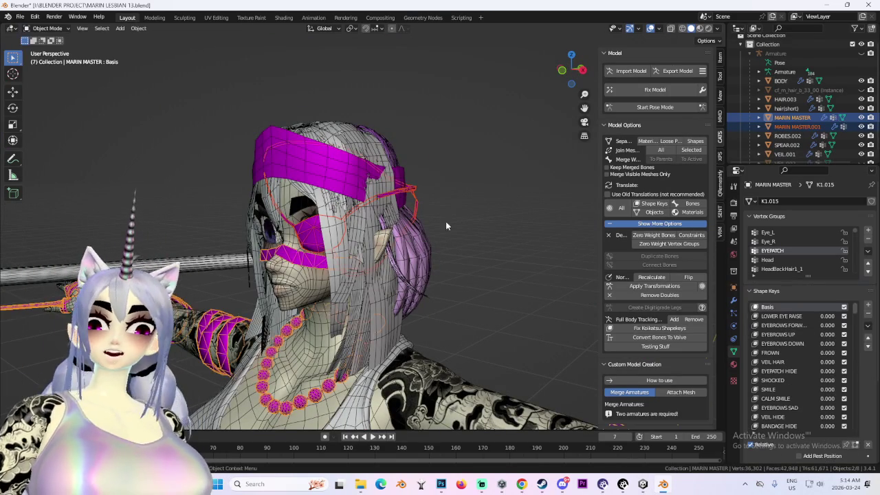
left_click(413, 196)
right_click(415, 192)
left_click(410, 202)
- Select the hair(short) and HAIR.003 objects and unhide VEIL.002 in the outliner
mouse_move(410, 206)
middle_mouse_down()
mouse_move(482, 178)
mouse_move(350, 202)
mouse_move(337, 174)
mouse_move(382, 205)
mouse_move(339, 207)
mouse_move(425, 201)
mouse_move(343, 188)
middle_mouse_up()
left_click(494, 171)
left_click(350, 201)
left_click(862, 154)
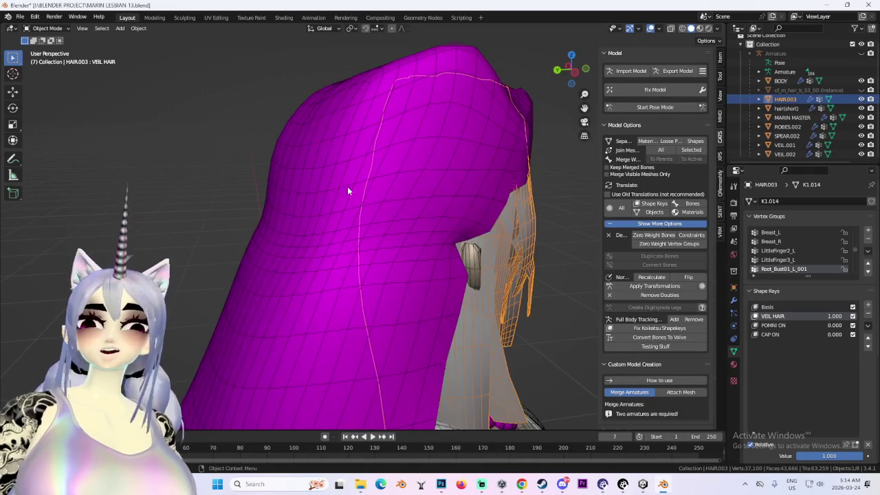
- Hide VEIL.002, then unhide and select the cf_m_hair object in a left side view
left_click(430, 165)
middle_click_drag(430, 164, 467, 167)
left_click(562, 72)
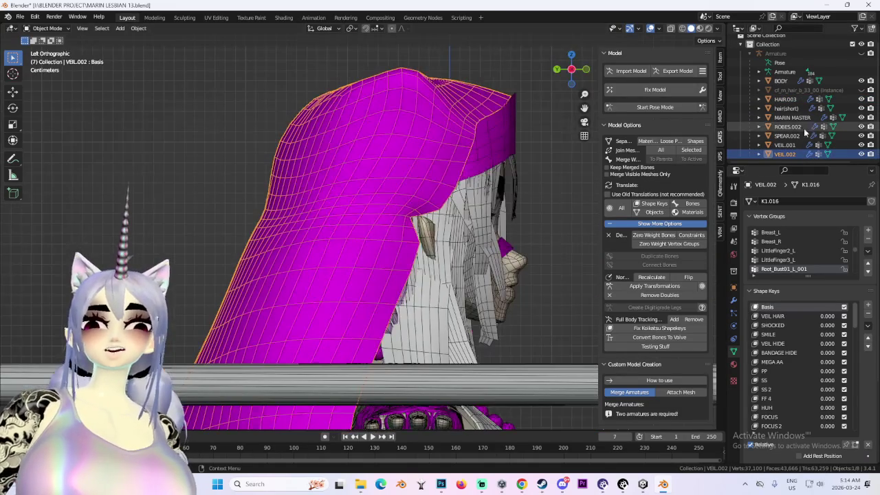
left_click(861, 154)
left_click(805, 90)
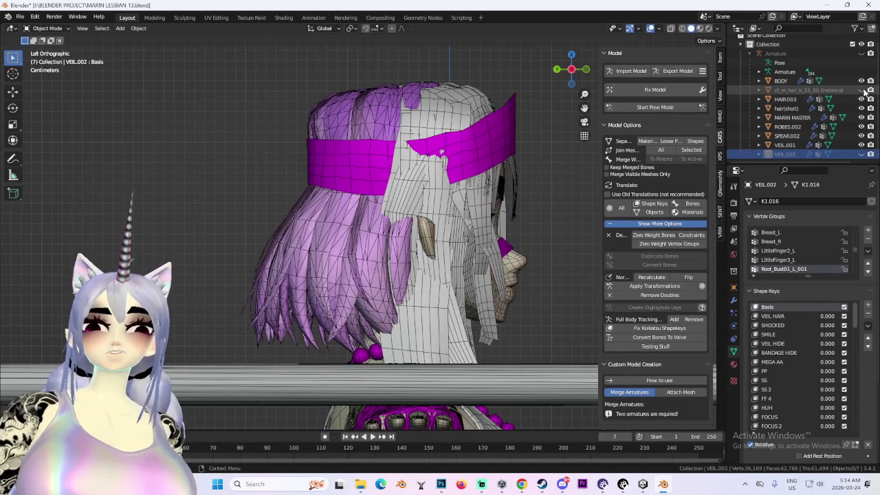
left_click(861, 90)
- Preview VEIL HAIR at 1 on cf_m_hair, then set it to 0 on cf_m_hair, hair(short) and HAIR.003
mouse_move(385, 179)
middle_mouse_down()
mouse_move(339, 139)
mouse_move(732, 318)
middle_mouse_up()
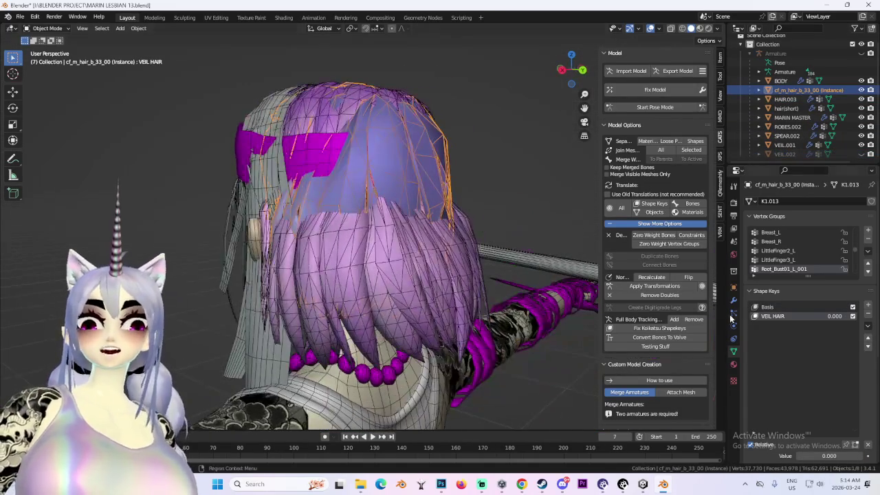
left_click_drag(842, 316, 874, 317)
mouse_move(413, 206)
middle_mouse_down()
mouse_move(453, 219)
mouse_move(393, 229)
middle_mouse_up()
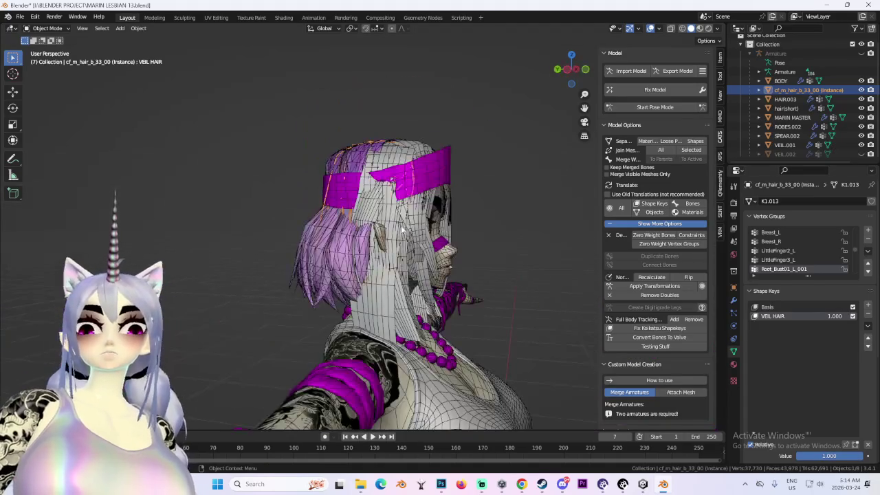
left_click_drag(839, 316, 733, 263)
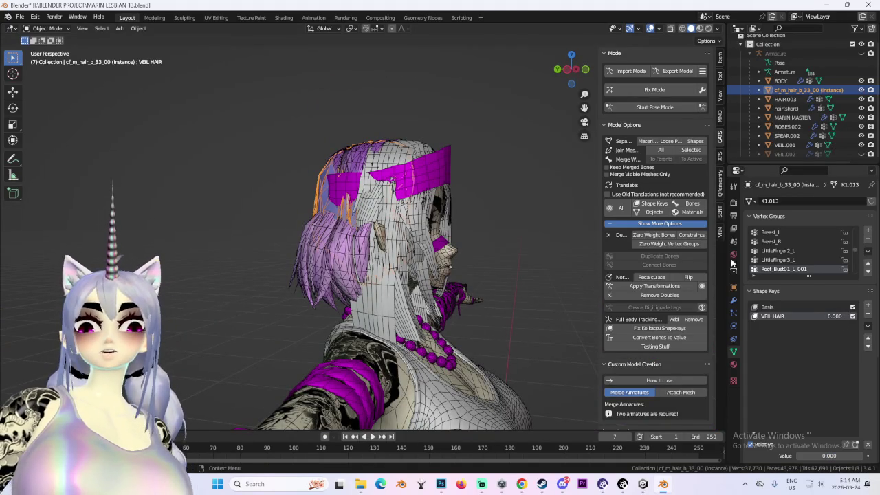
left_click(365, 157)
left_click_drag(850, 313, 791, 316)
left_click(377, 224)
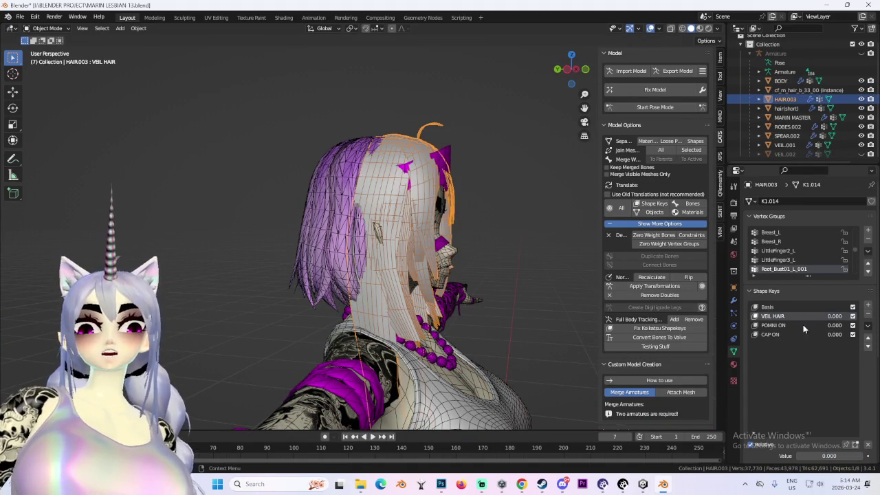
middle_click_drag(385, 240, 452, 241)
- In front view, shift-select every mesh from BODY to VEIL.002 with BODY active
scroll(452, 241, "down", 2)
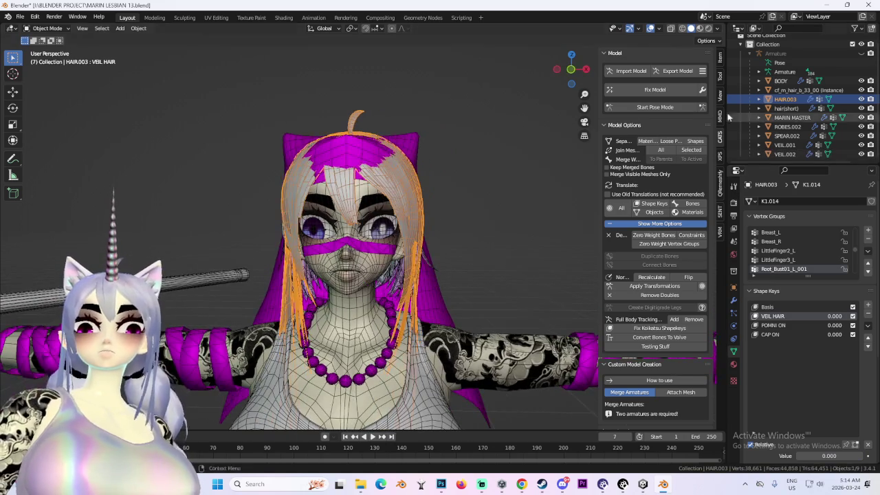
scroll(523, 81, "down", 3)
left_click(573, 68)
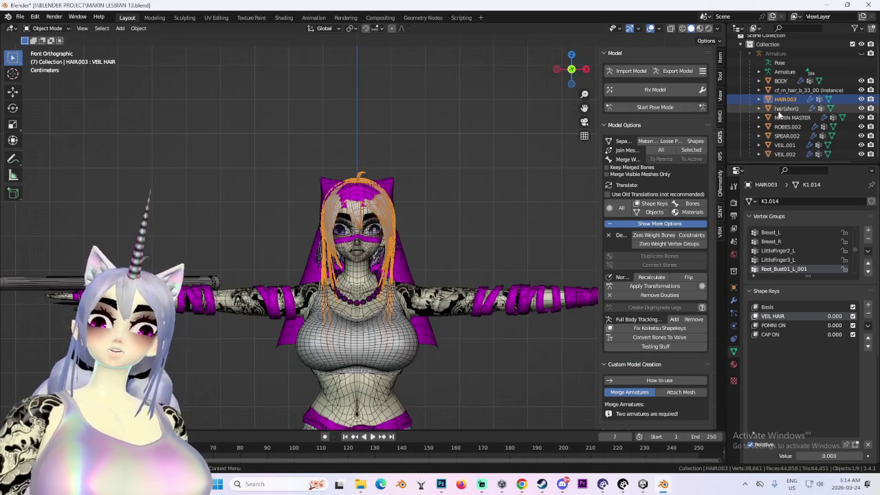
key("Up")
key("Up")
left_click(798, 155, "shift")
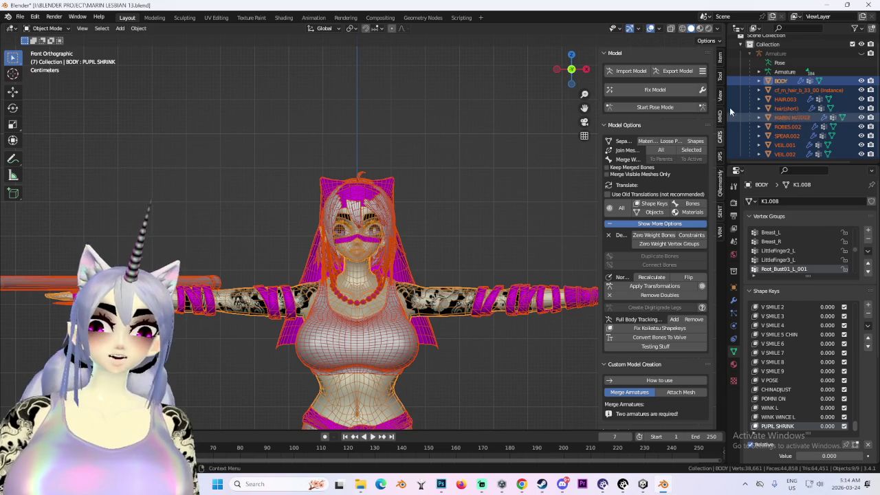
- Join all selected meshes into BODY and turn the view to face the avatar head-on
right_click(733, 135)
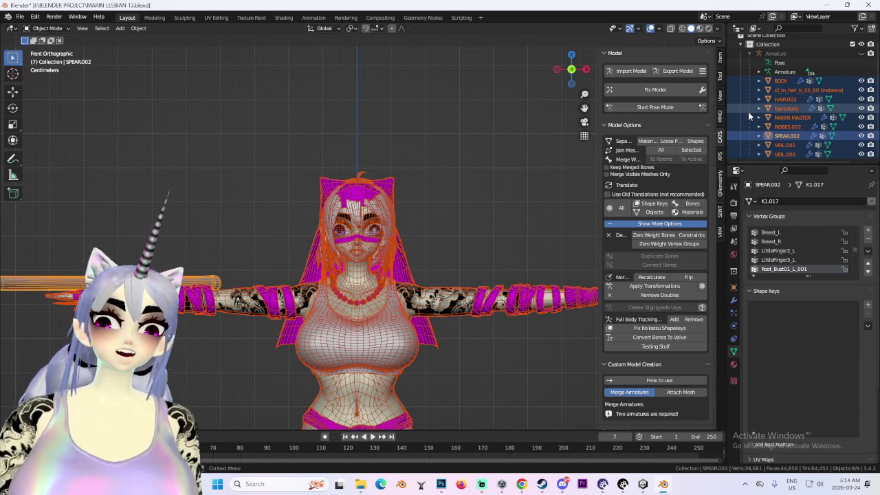
left_click(781, 80)
left_click(784, 154, "shift")
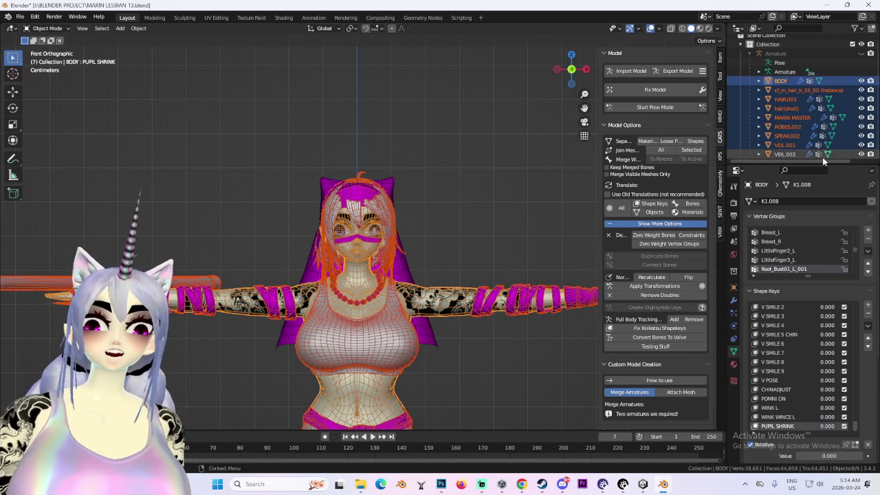
left_click(691, 150)
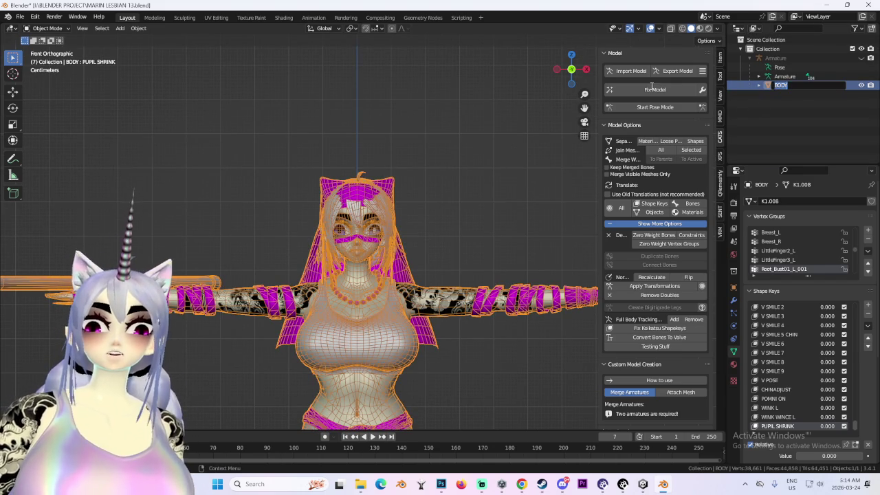
scroll(447, 206, "up", 3)
mouse_move(481, 207)
middle_mouse_down()
mouse_move(433, 231)
mouse_move(494, 215)
mouse_move(478, 206)
mouse_move(521, 213)
middle_mouse_up()
scroll(494, 216, "up", 2)
scroll(494, 216, "down", 3)
middle_click_drag(540, 180, 453, 227)
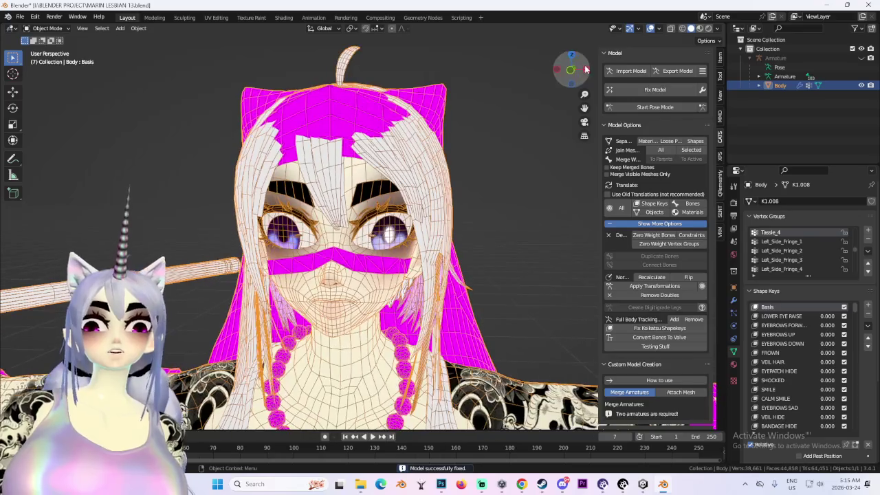
key("ctrl+z")
scroll(416, 246, "down", 2)
scroll(415, 246, "up", 3)
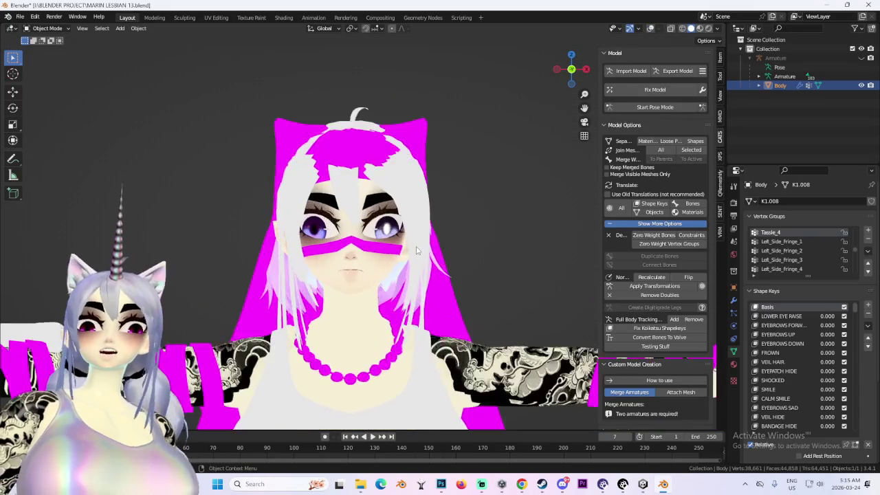
scroll(416, 246, "up", 3)
- Switch viewport shading lighting from Flat to Studio and inspect the face
left_click(718, 28)
left_click(710, 103)
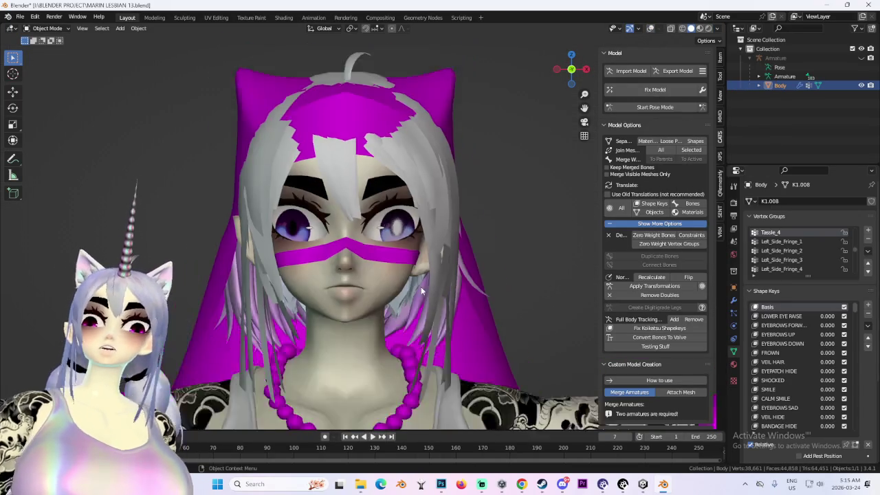
scroll(388, 285, "down", 3)
scroll(387, 286, "up", 3)
mouse_move(413, 275)
middle_mouse_down()
mouse_move(358, 282)
mouse_move(387, 286)
middle_mouse_up()
scroll(387, 285, "up", 2)
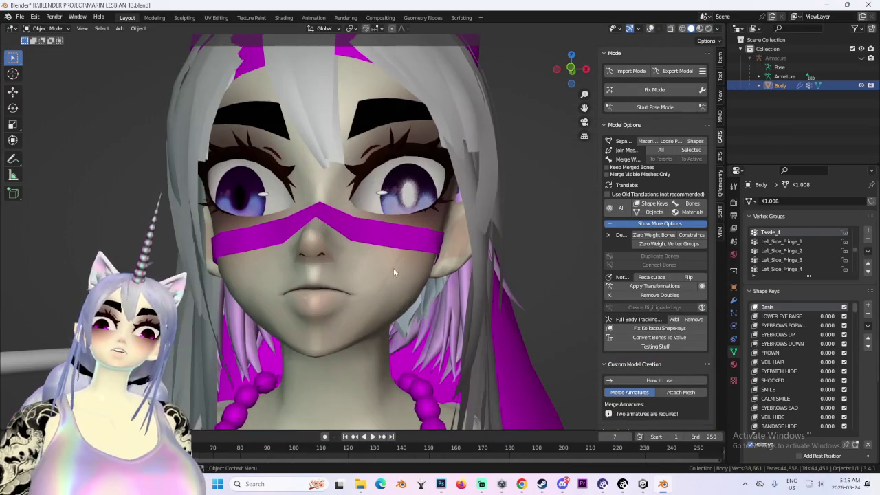
scroll(296, 262, "up", 3)
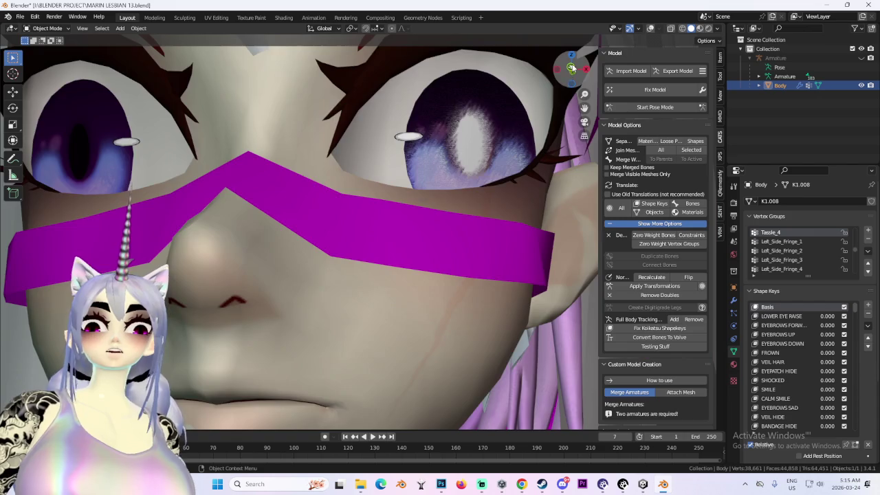
scroll(372, 278, "down", 3)
scroll(382, 258, "down", 2)
left_click(47, 28)
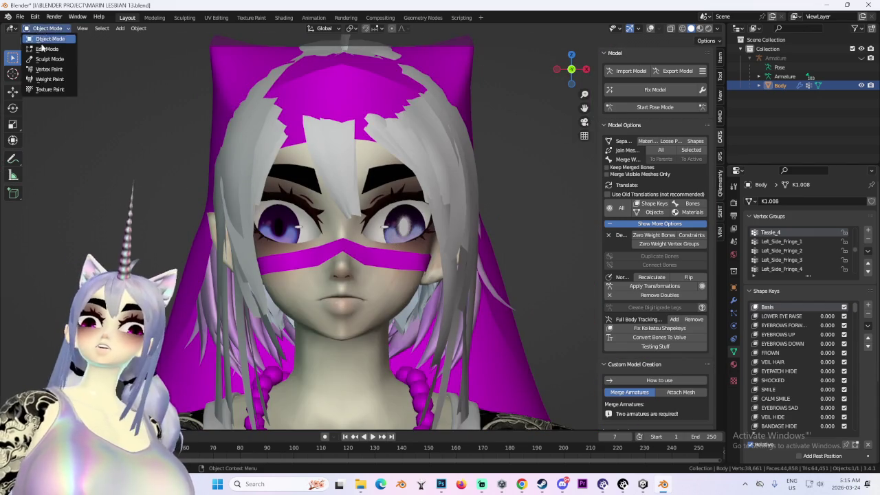
- Enter Edit Mode with the wireframe shown and scale the selected eye along X twice
left_click(49, 53)
scroll(343, 241, "up", 3)
left_click(650, 28)
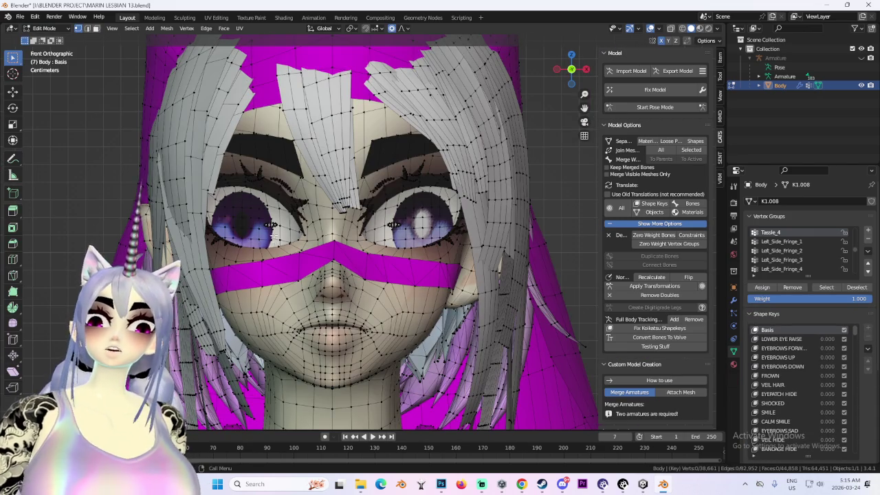
scroll(267, 225, "up", 2)
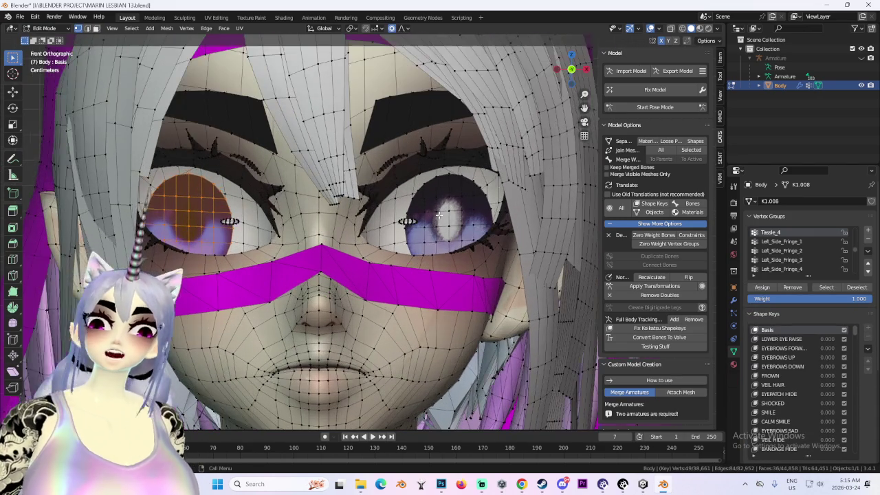
key("s")
key("x")
key("Return")
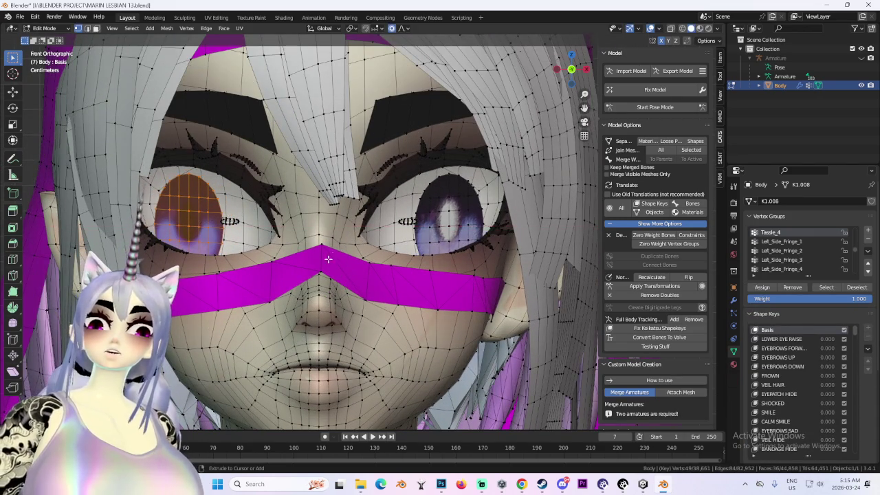
key("s")
key("x")
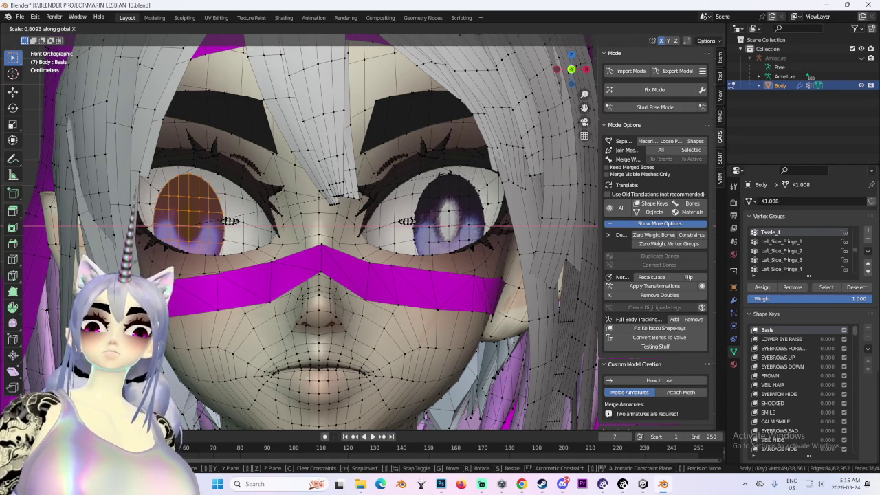
key("Return")
- Preview the eye without overlays, then rescale it, switching the axis from X to Z
scroll(495, 227, "down", 3)
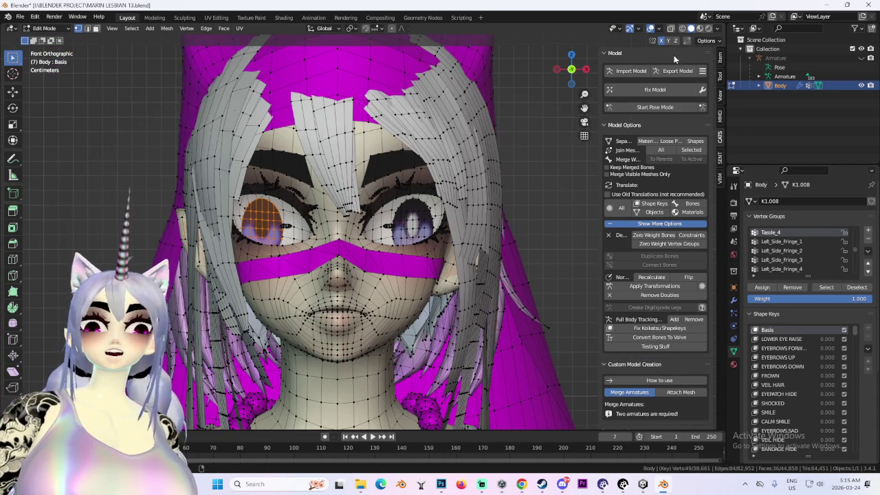
key("shift+alt+z")
scroll(525, 247, "up", 2)
scroll(525, 247, "down", 3)
scroll(530, 255, "up", 2)
scroll(535, 263, "up", 2)
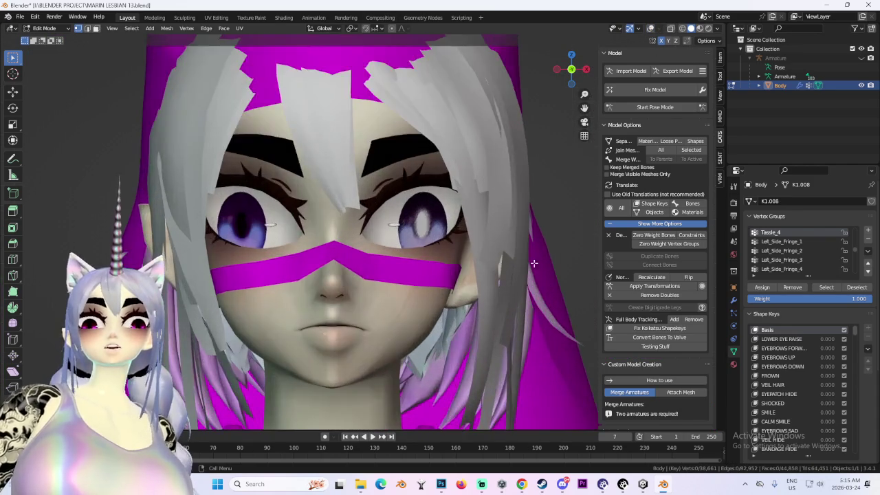
scroll(535, 263, "down", 3)
scroll(535, 264, "up", 2)
scroll(535, 263, "up", 2)
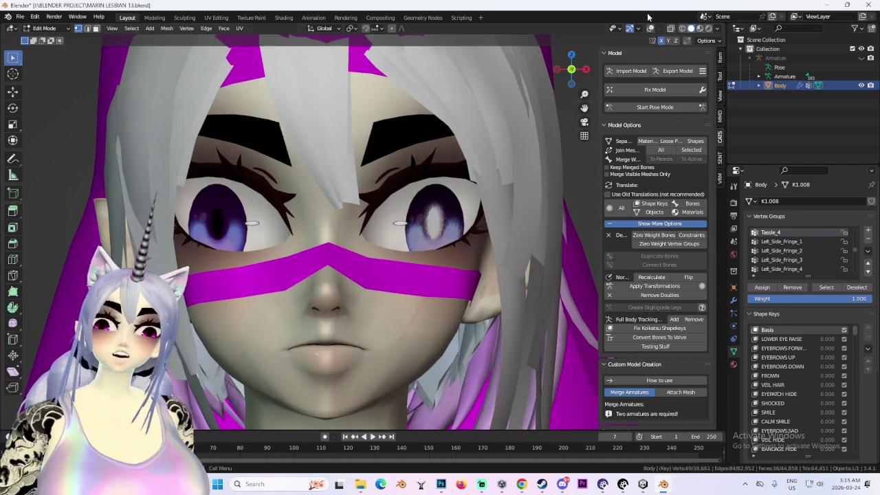
left_click(630, 29)
key("s")
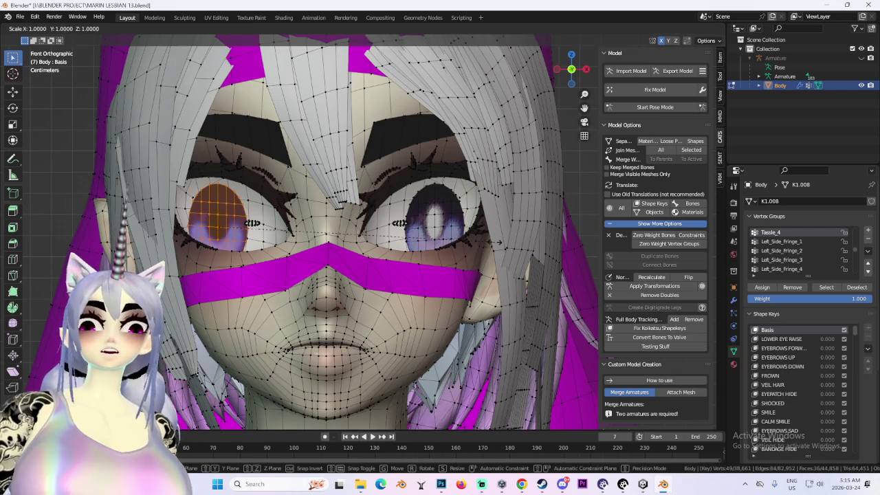
key("x")
key("z")
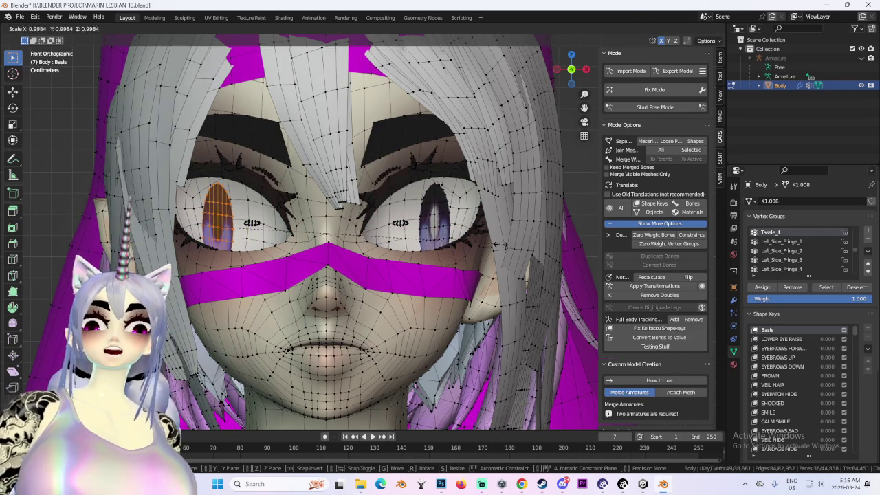
key("Return")
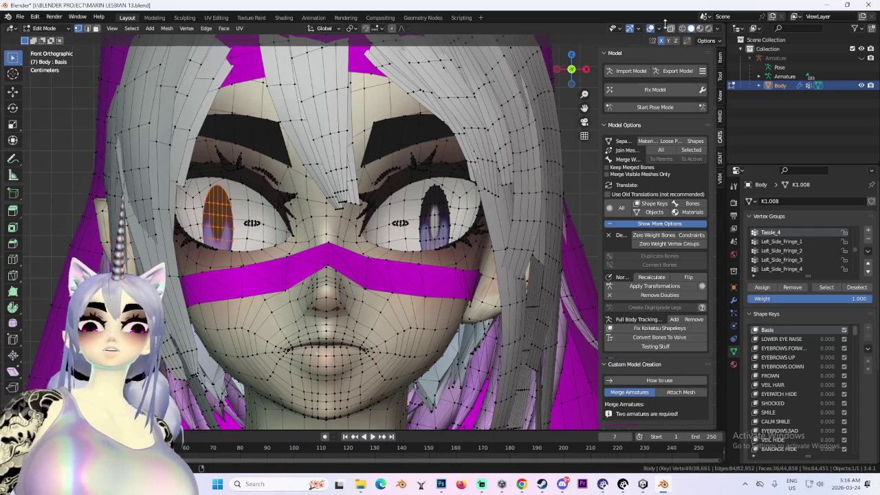
- Check the reverted round eye without overlays and return to Object Mode
key("shift+alt+z")
scroll(483, 292, "down", 2)
mouse_move(484, 292)
middle_mouse_down()
mouse_move(567, 251)
mouse_move(530, 248)
mouse_move(547, 241)
mouse_move(534, 261)
middle_mouse_up()
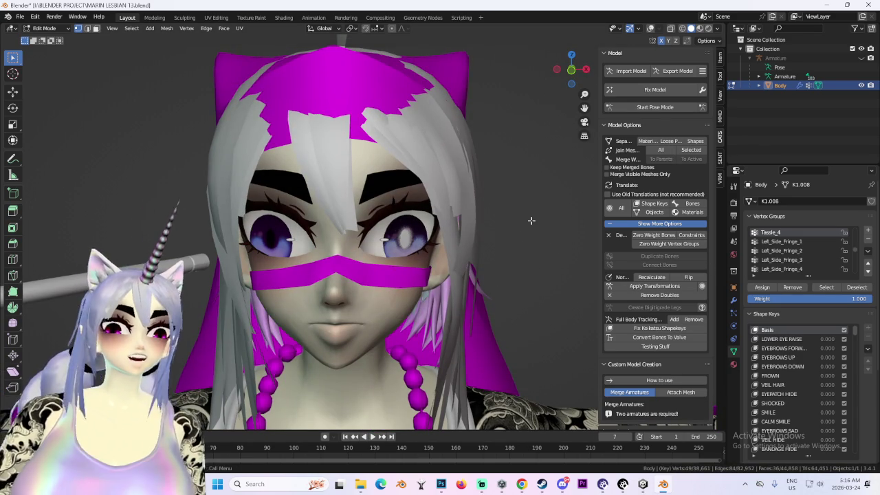
left_click(45, 29)
left_click(61, 39)
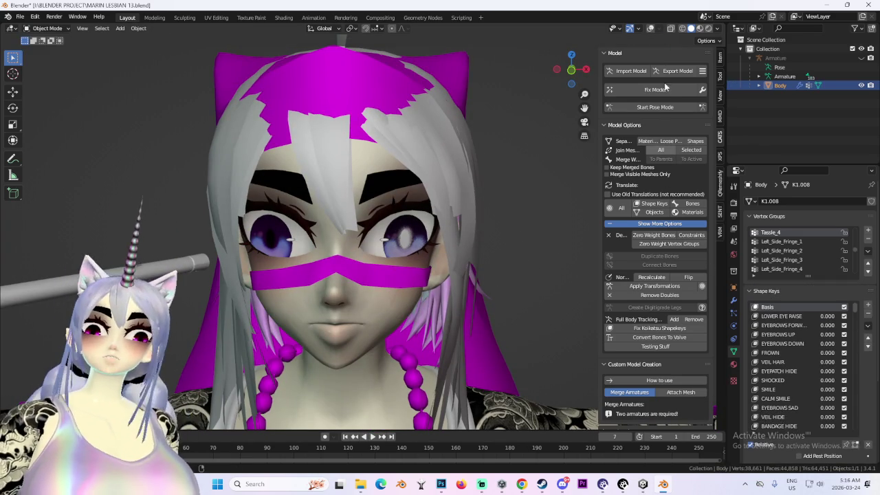
- Add a new shape key to Body named CAT EYES
left_click(651, 29)
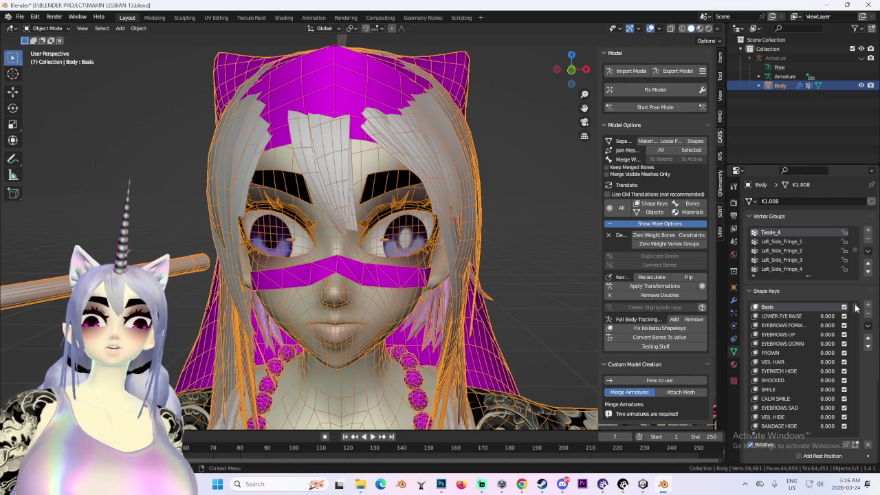
scroll(857, 307, "down", 15)
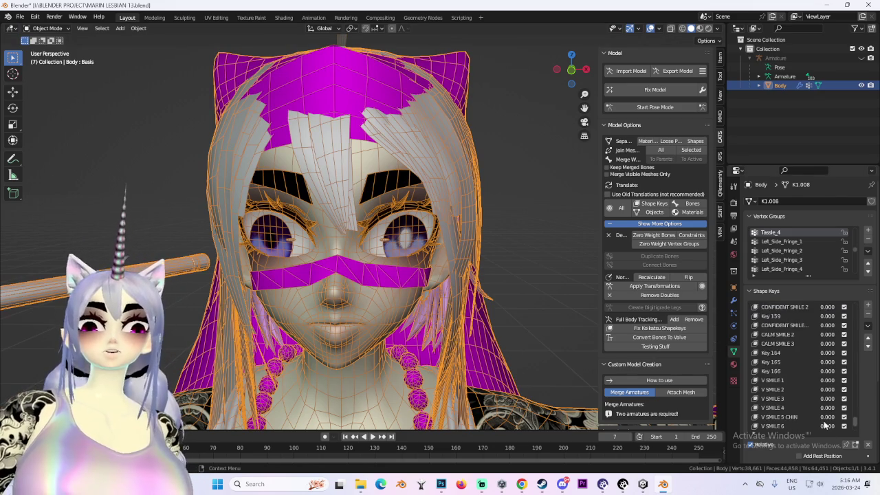
left_click(869, 307)
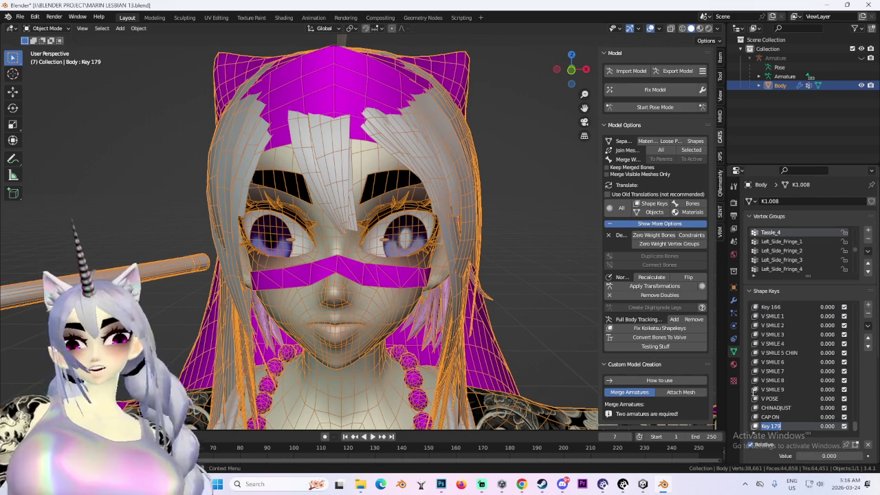
type("CAT EYES")
key("Return")
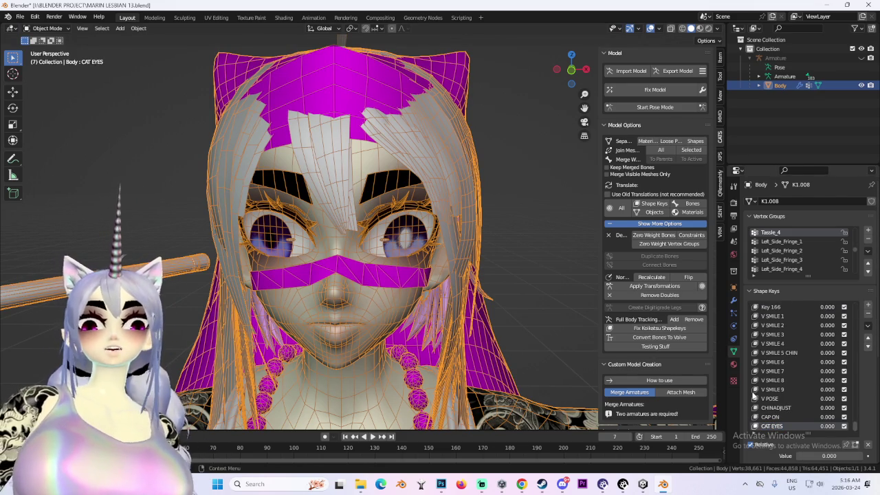
- In Edit Mode front view, scale the selected eye along X into a slit
left_click(45, 28)
left_click(42, 42)
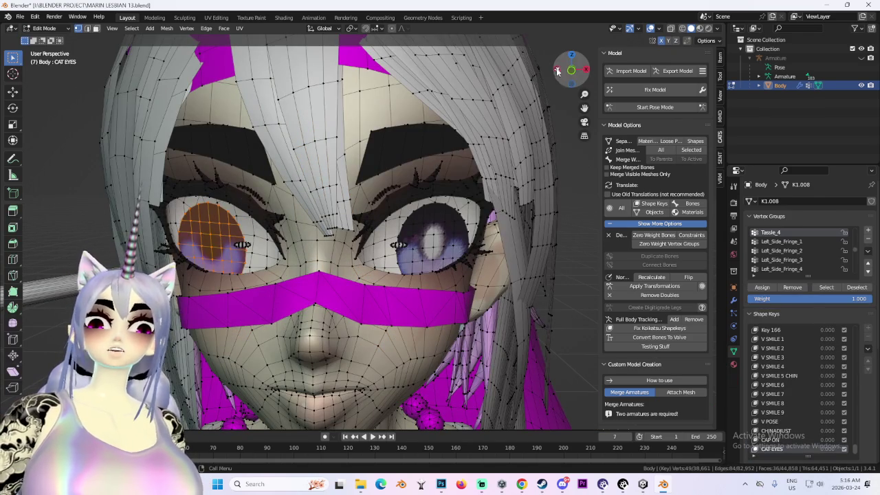
left_click(571, 74)
scroll(413, 261, "up", 3)
key("s")
key("x")
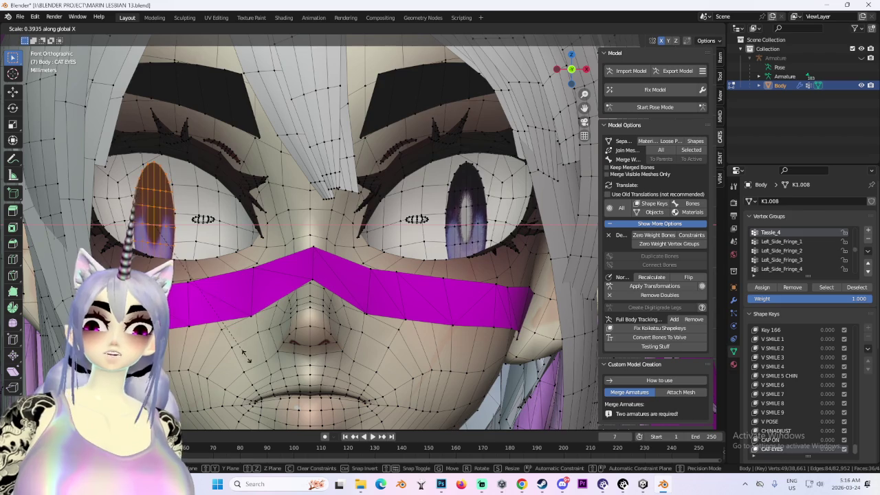
left_click(298, 349)
scroll(296, 334, "down", 3)
scroll(559, 205, "down", 2)
scroll(558, 265, "down", 2)
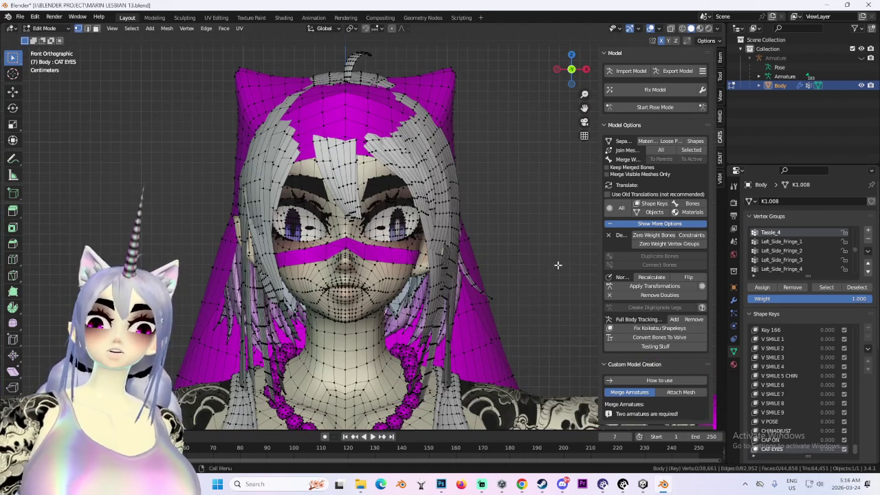
- Return to Object Mode and run Export Model, bringing up the 7-materials warning
left_click(45, 28)
left_click(47, 43)
scroll(344, 207, "up", 3)
scroll(413, 137, "up", 2)
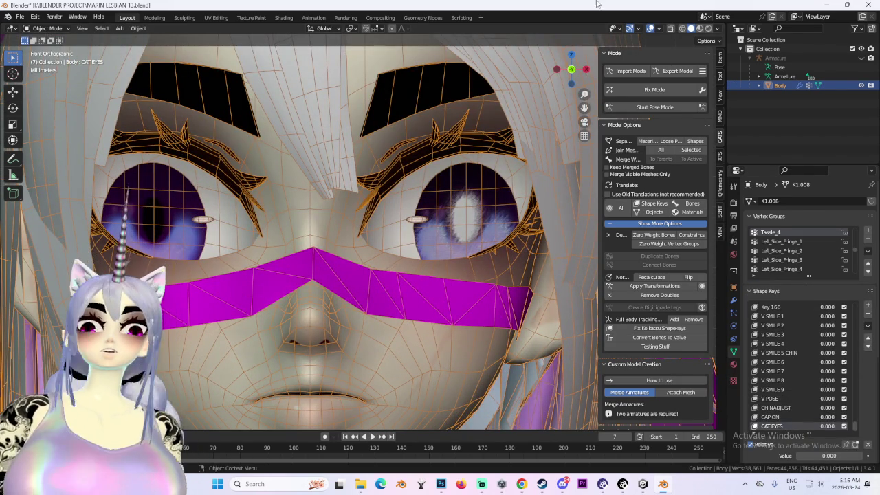
left_click(687, 72)
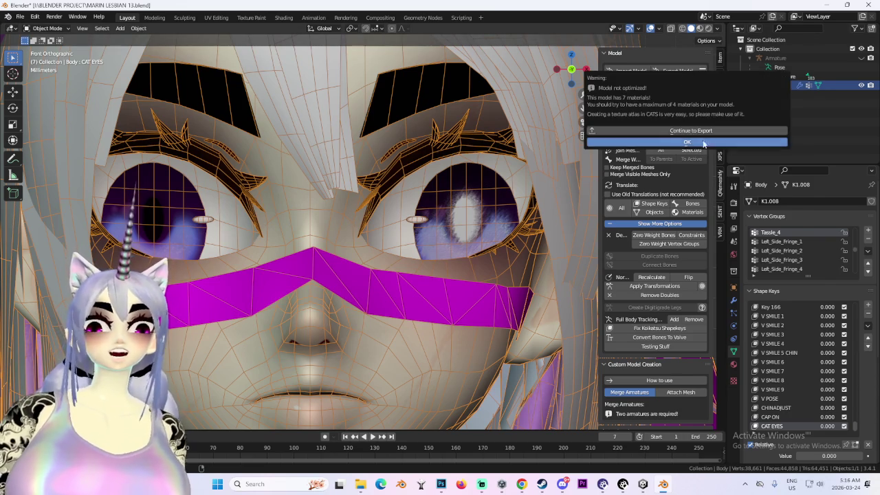
- Continue past the warning and export MARIN SHORT HAIR 03.fbx into I:\BLENDER PROJECT
left_click(695, 133)
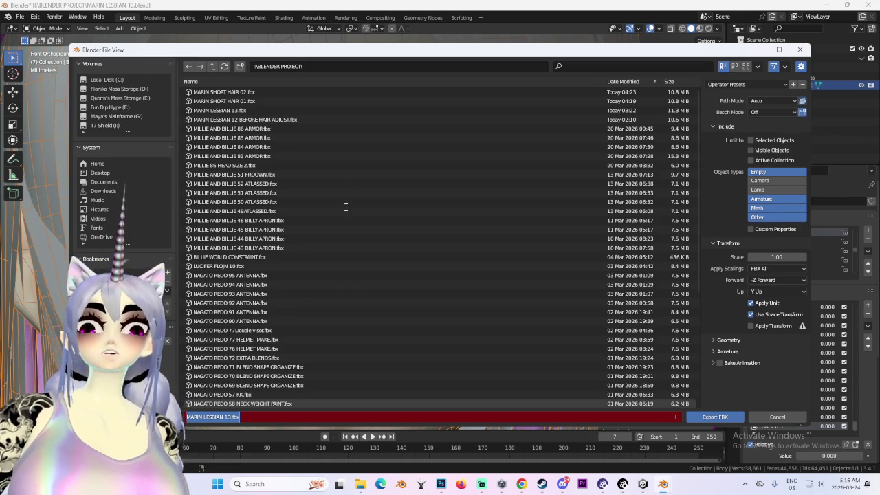
key("alt+Left")
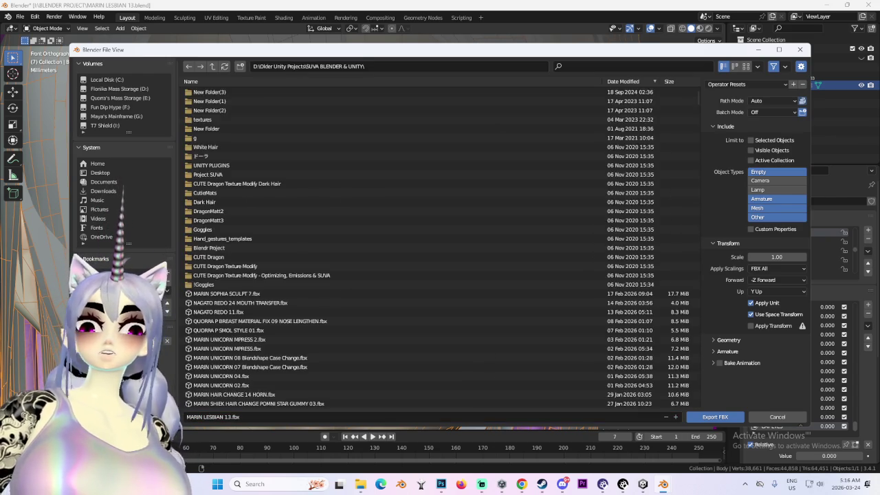
key("alt+Right")
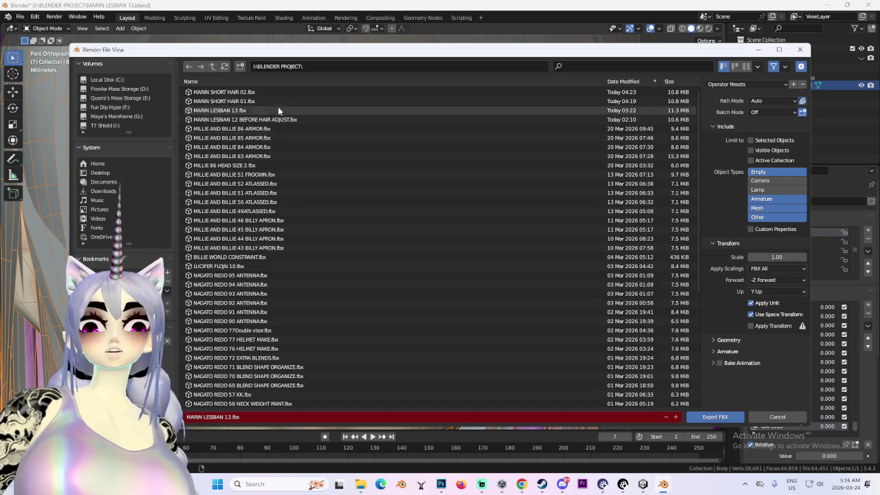
left_click(284, 91)
left_click(447, 416)
key("End")
key("BackSpace")
key("BackSpace")
key("BackSpace")
type("3")
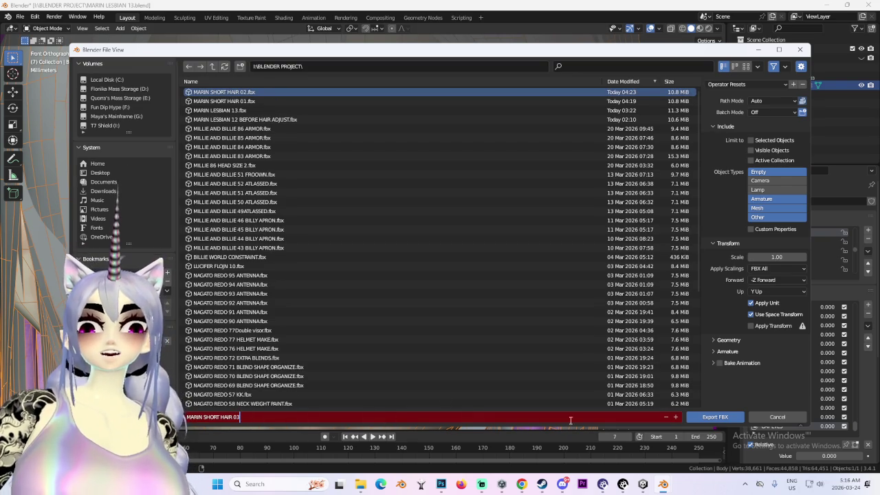
left_click(719, 422)
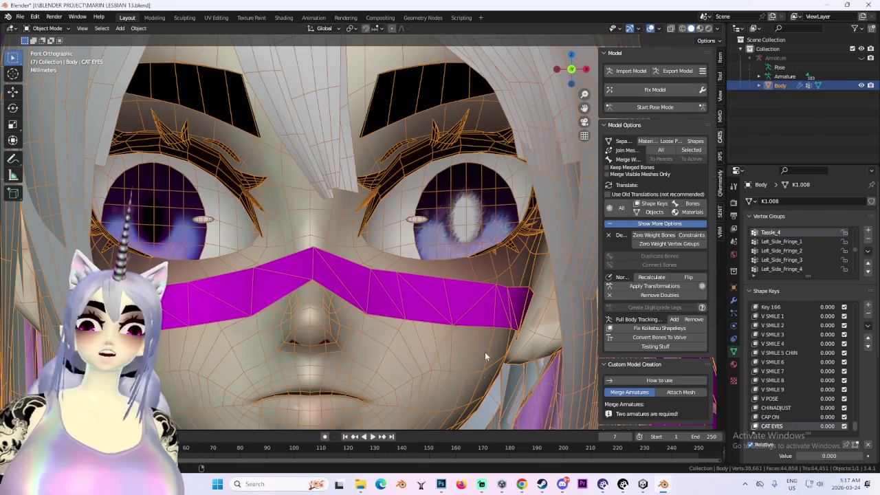
left_click(643, 484)
- Select the MARIN SHORT HAIR 02 avatar in Unity and locate its source model asset
mouse_move(227, 179)
left_mouse_down("alt")
mouse_move(286, 161)
mouse_move(275, 172)
left_mouse_up("alt")
scroll(490, 182, "up", 5)
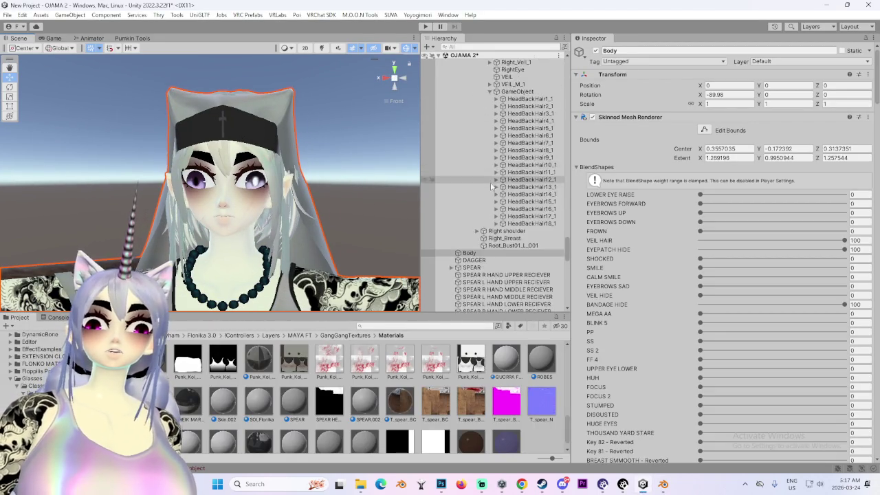
scroll(491, 182, "up", 5)
scroll(490, 182, "up", 5)
left_click(502, 191)
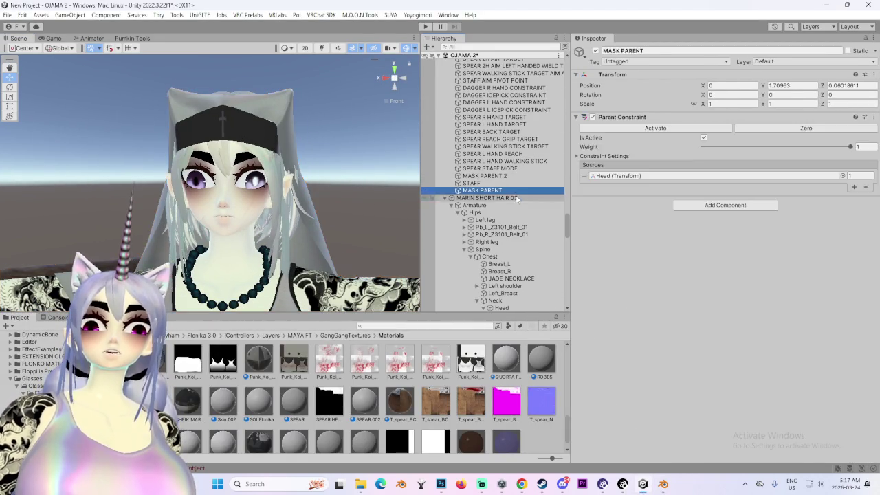
left_click(739, 137)
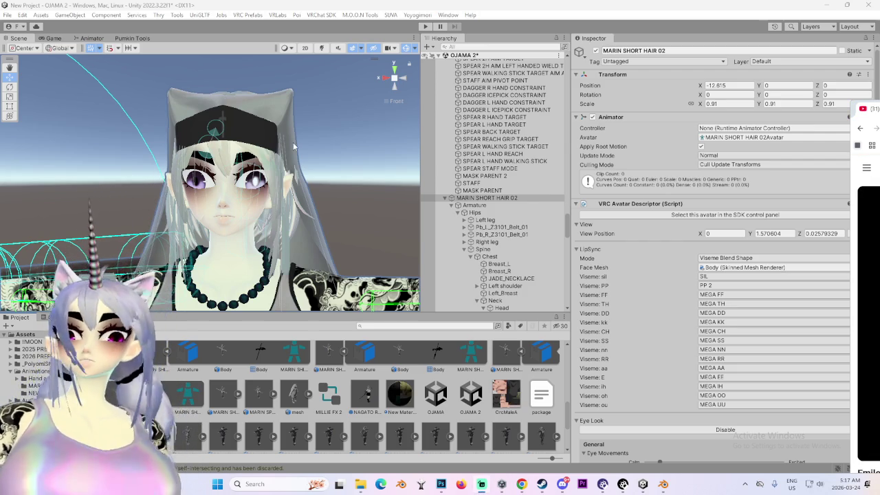
scroll(282, 221, "down", 4)
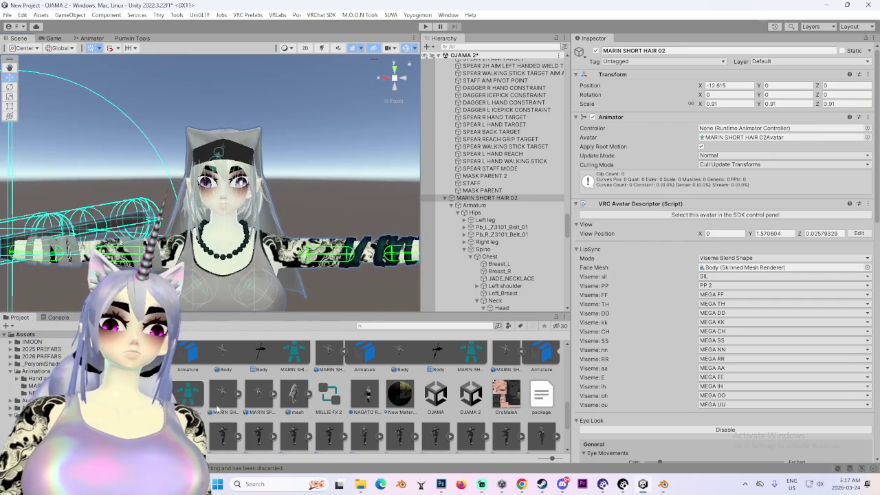
left_click(507, 352)
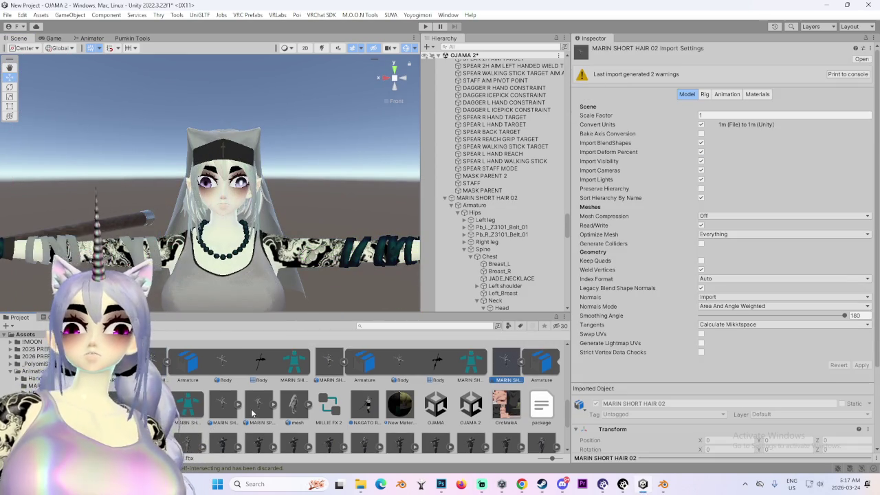
- Set MARIN SHORT HAIR 03's material Location to Use External Materials (Legacy) and apply
left_click(223, 405)
left_click(757, 94)
left_click(756, 116)
left_click(791, 131)
left_click(867, 168)
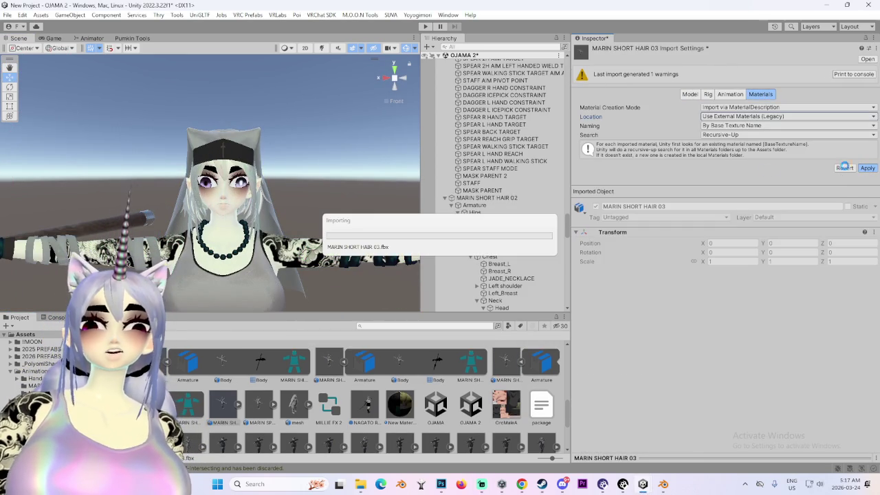
left_click(663, 484)
scroll(344, 237, "down", 5)
middle_click_drag(316, 238, 404, 238)
- Show the Body's material settings and switch the body into Edit Mode
scroll(404, 238, "up", 3)
scroll(404, 238, "down", 2)
scroll(378, 218, "up", 2)
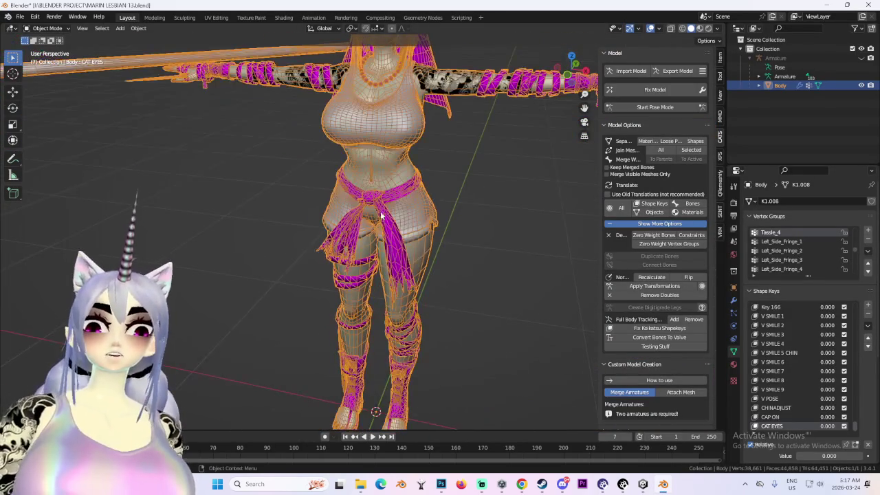
left_click(733, 365)
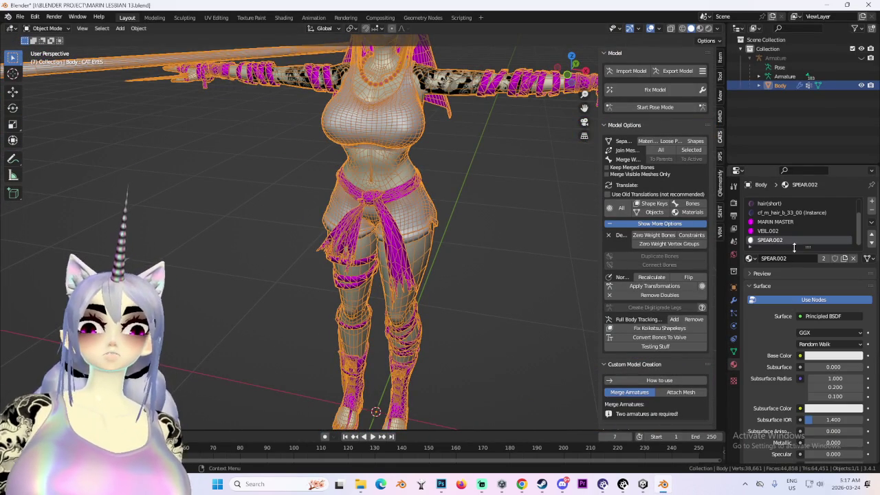
middle_click_drag(575, 159, 523, 165)
scroll(523, 165, "up", 1)
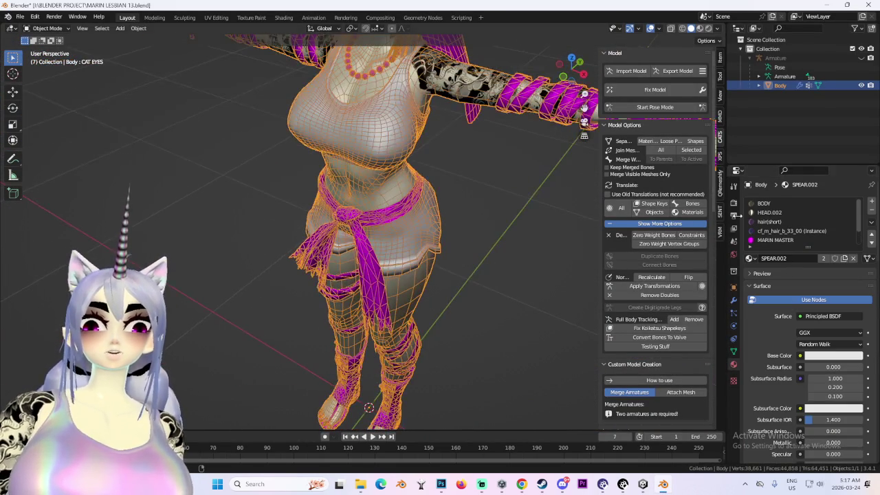
scroll(756, 222, "down", 2)
left_click(46, 28)
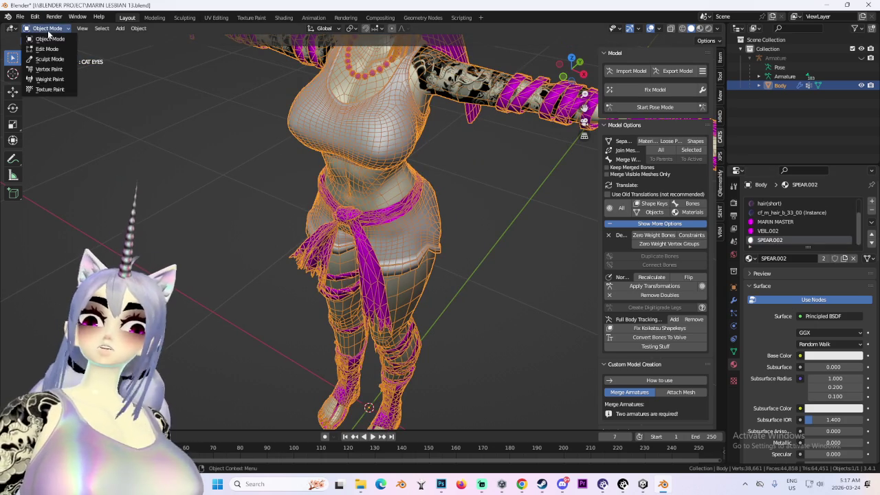
left_click(41, 40)
- Split the mesh by materials with CATS, then select all parts and join them back into Body
left_click(659, 151)
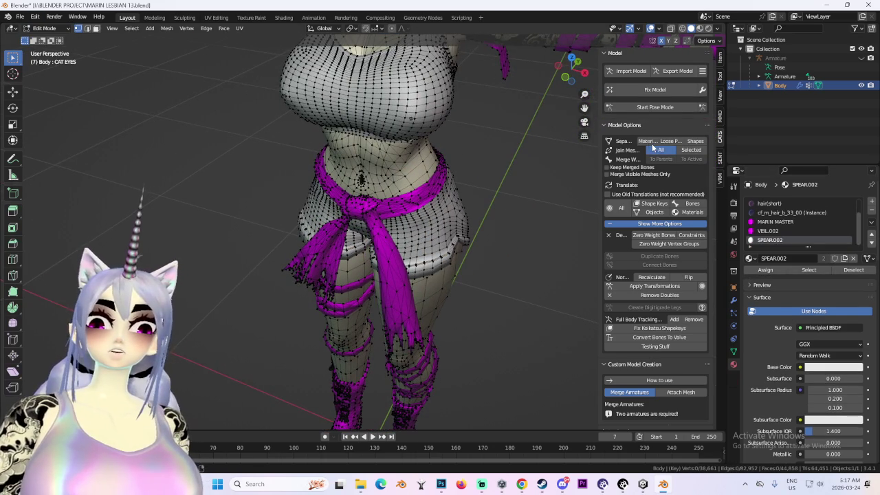
scroll(504, 168, "down", 5)
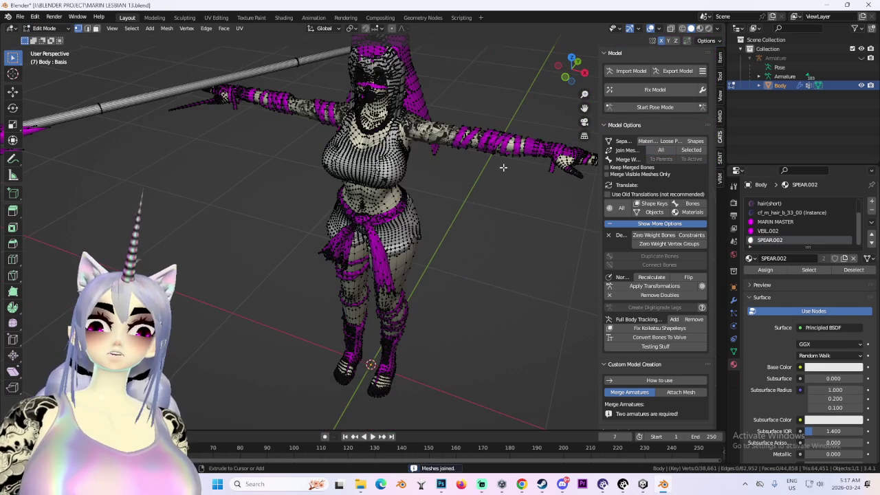
left_click(651, 144)
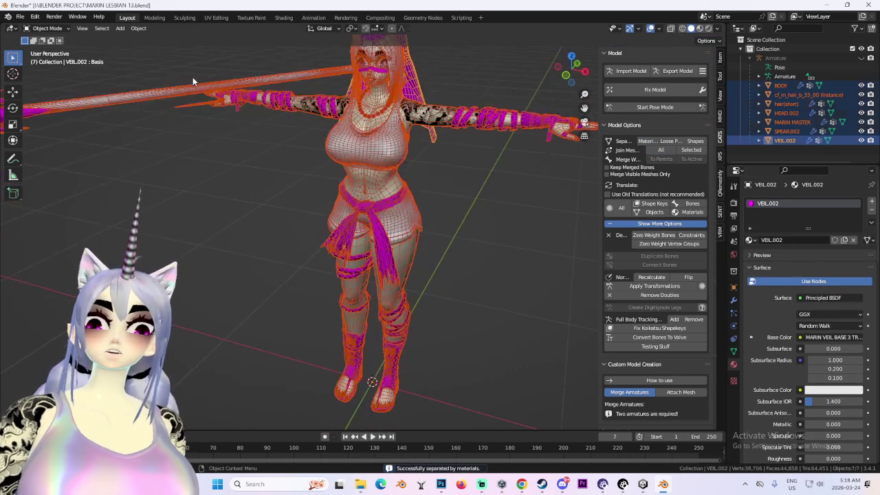
key("a")
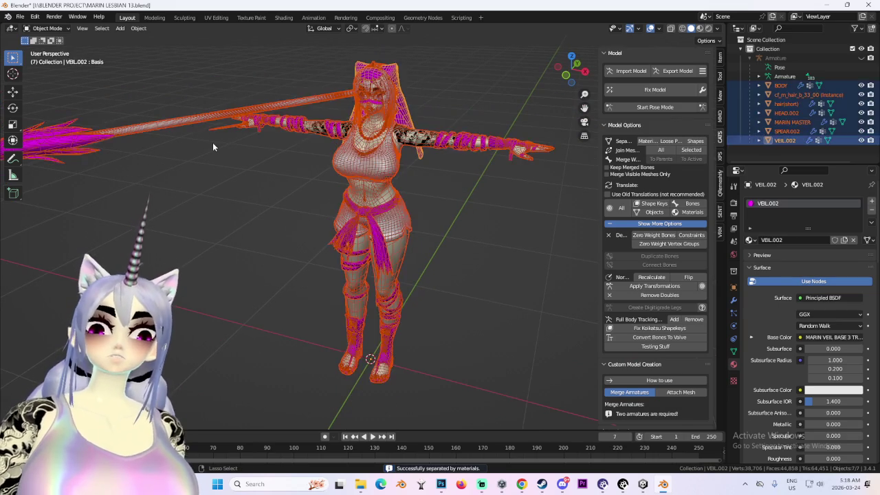
key("ctrl+j")
key("Tab")
key("Tab")
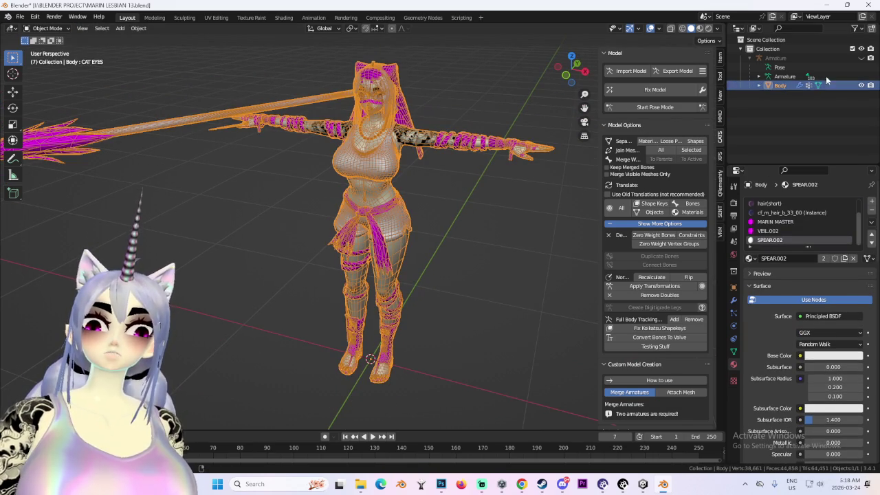
scroll(775, 233, "up", 2)
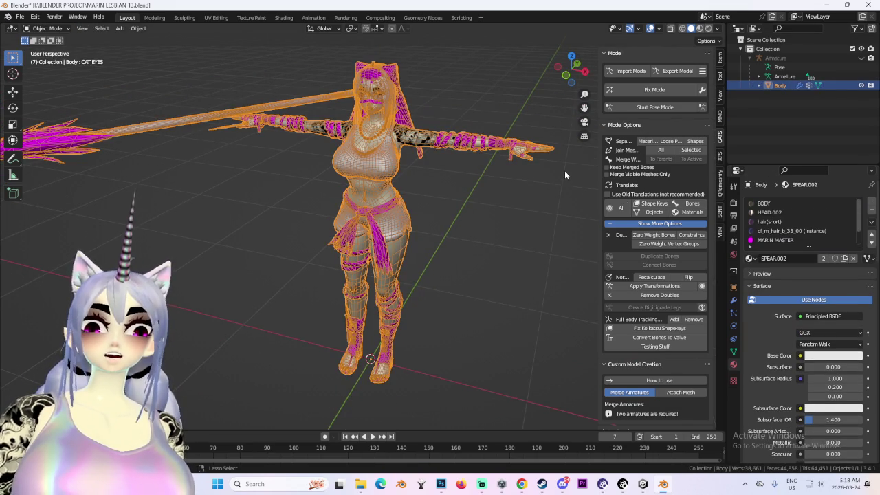
- Toggle Edit Mode to inspect the cf_m_hair_b_33_00 and MARIN MASTER material slots
key("Tab")
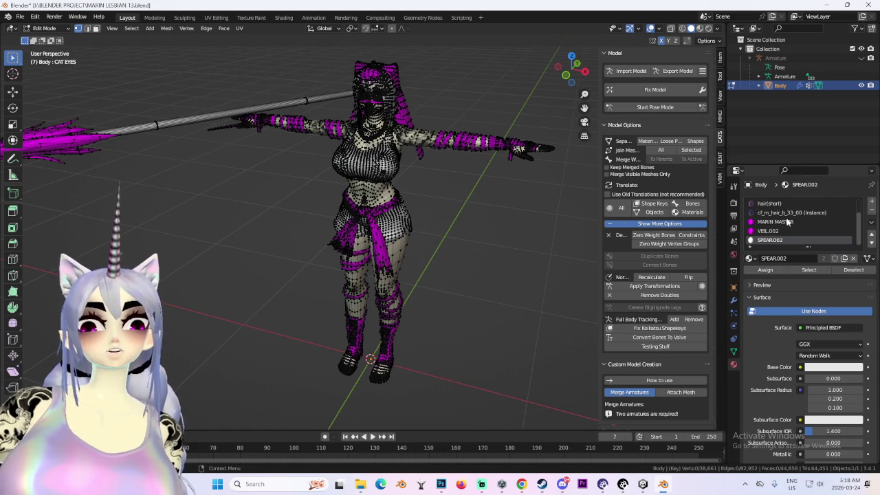
left_click(791, 231)
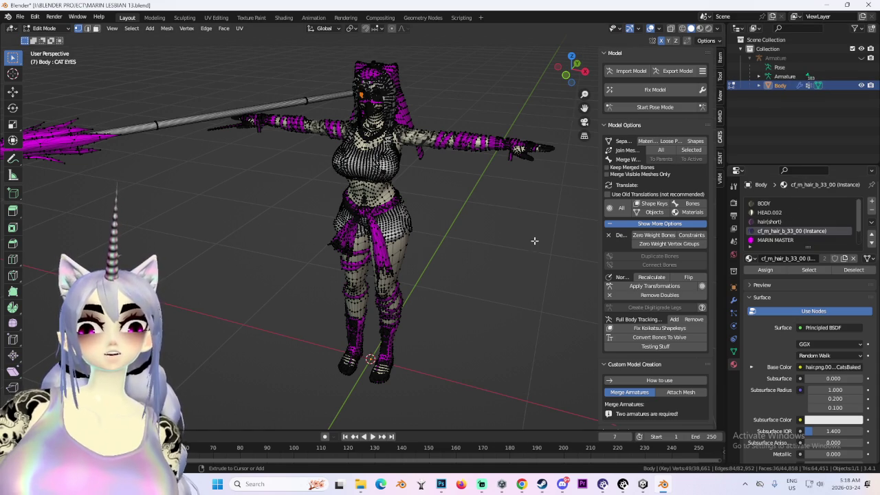
key("Tab")
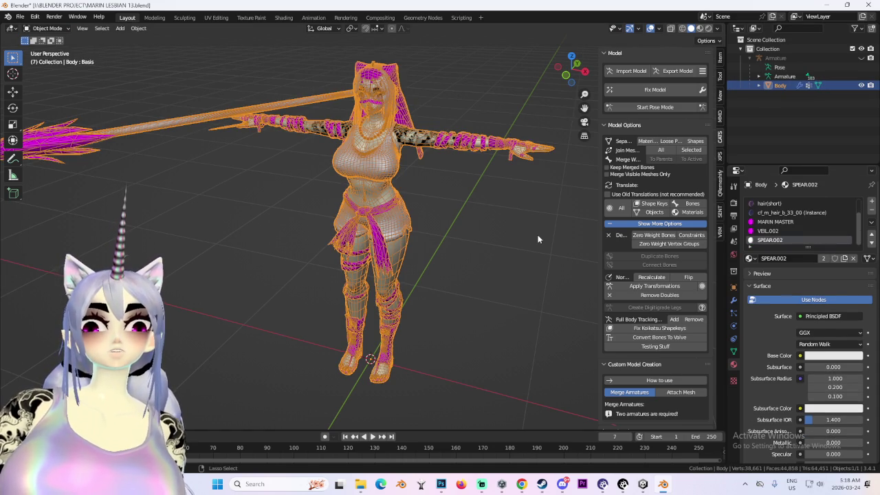
key("Tab")
key("Tab")
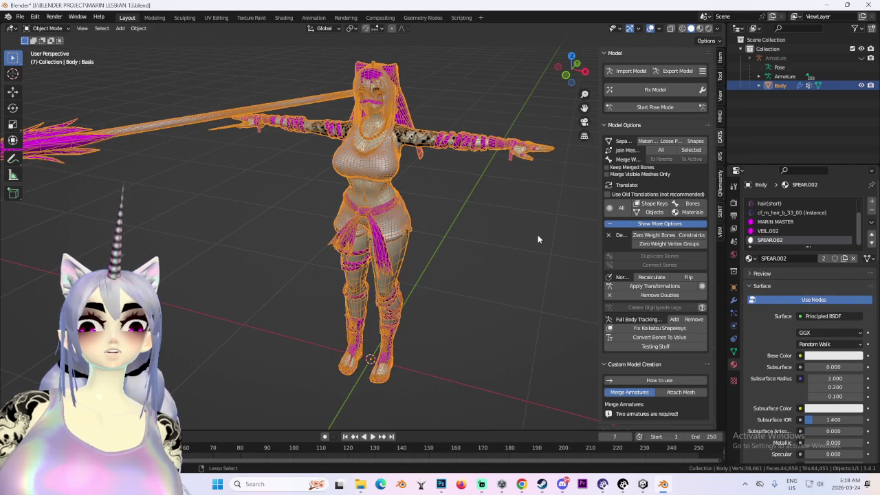
scroll(815, 227, "down", 3)
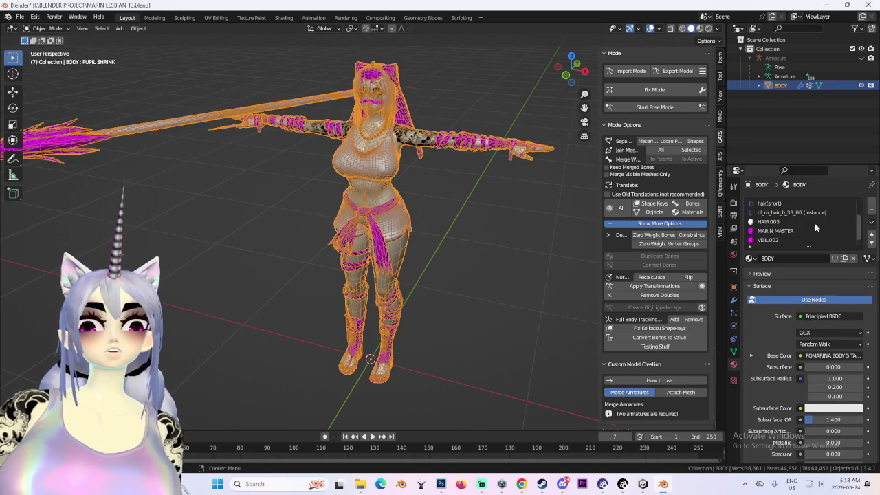
left_click(796, 222)
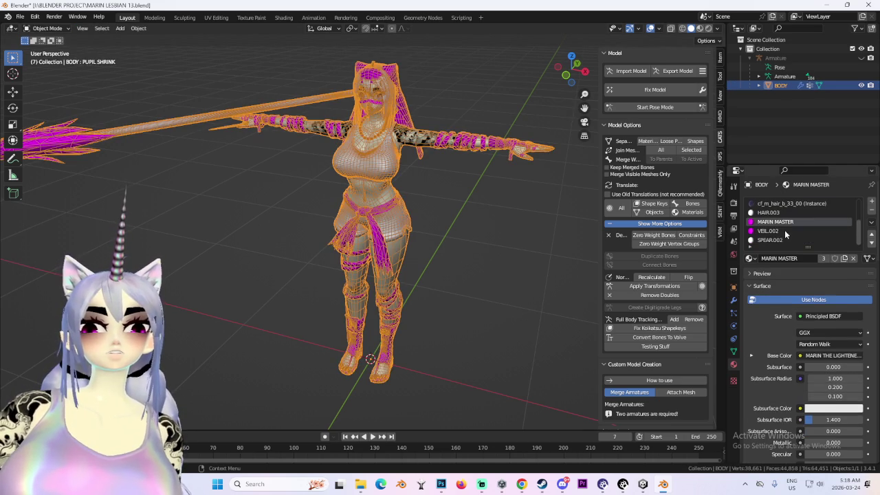
- Enable Fix Materials in the CATS Fix Model settings
left_click(704, 89)
left_click(676, 160)
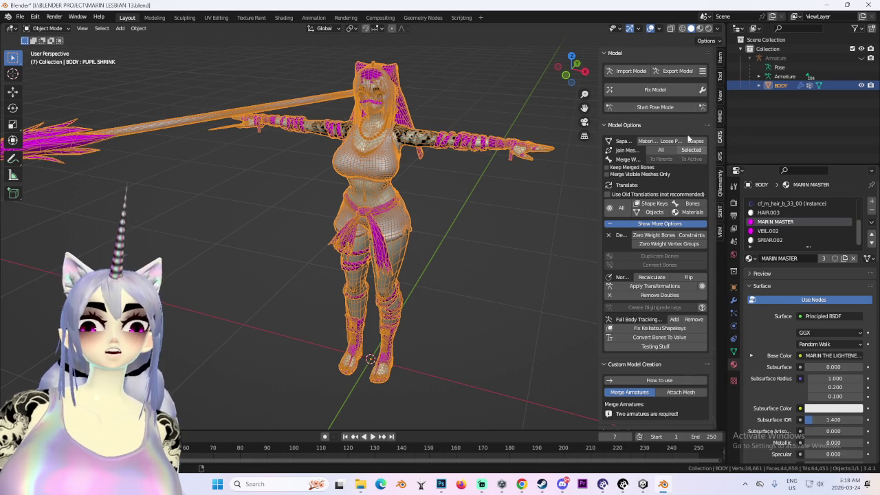
left_click(707, 89)
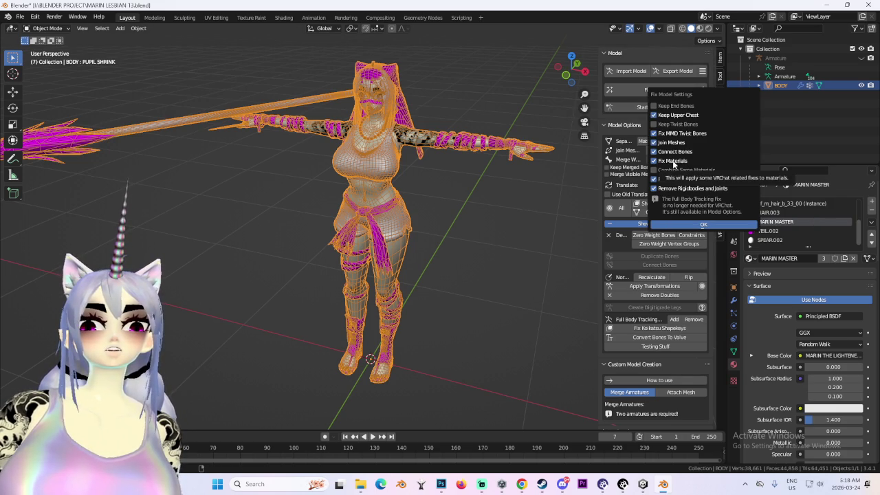
- Close the settings popup and run CATS Fix Model on the avatar
left_click(495, 189)
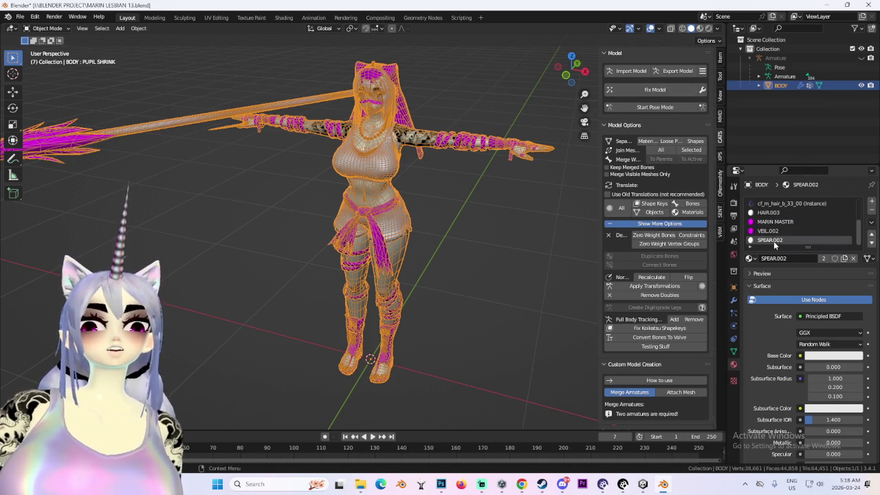
scroll(784, 221, "up", 2, "ctrl")
scroll(782, 212, "up", 1)
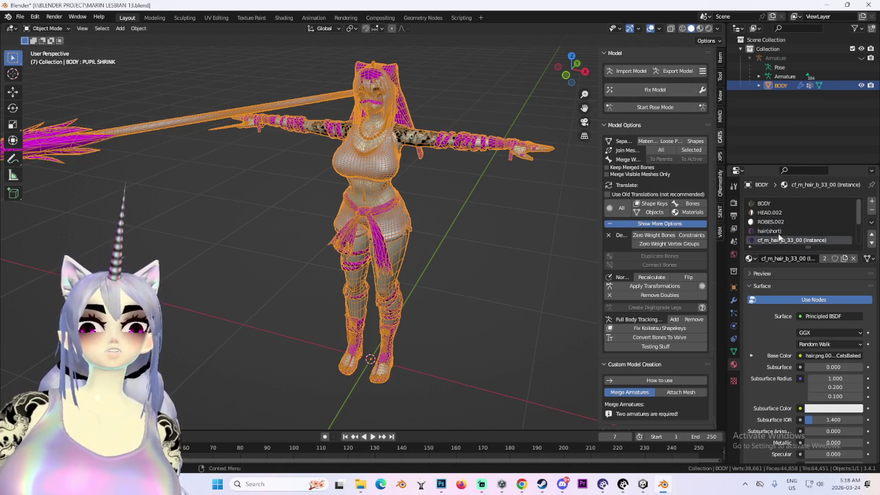
scroll(773, 227, "up", 2, "ctrl")
scroll(773, 210, "up", 2, "ctrl")
left_click(667, 94)
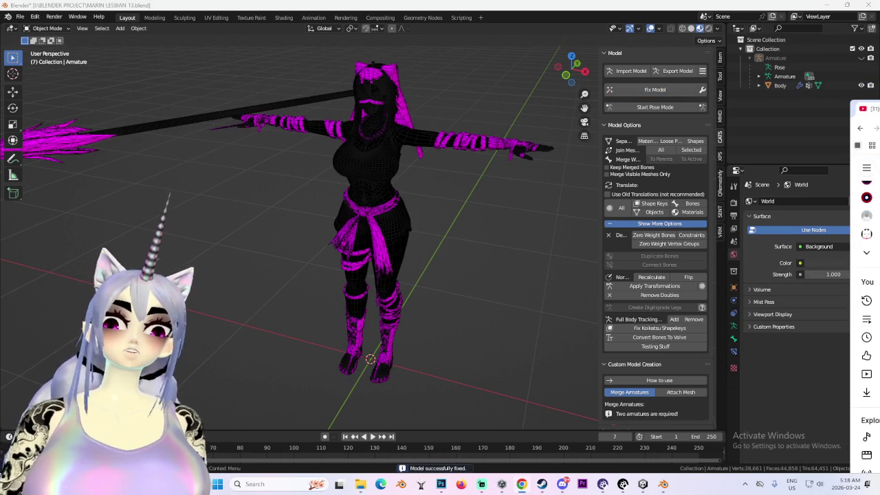
- Select the Body and inspect its HAIR.003, cf_m_hair_b_33_00 and BODY material slots
left_click(425, 193)
middle_click_drag(426, 193, 520, 121)
left_click(570, 70)
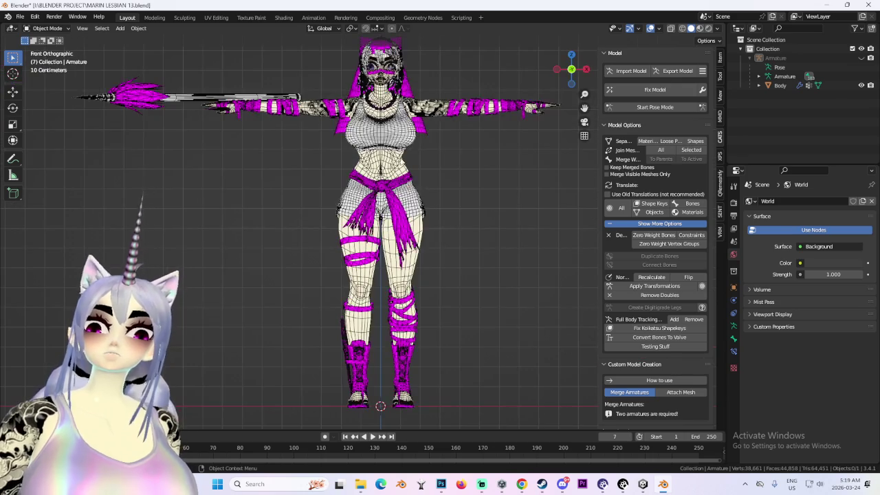
left_click(413, 127)
scroll(798, 221, "down", 4)
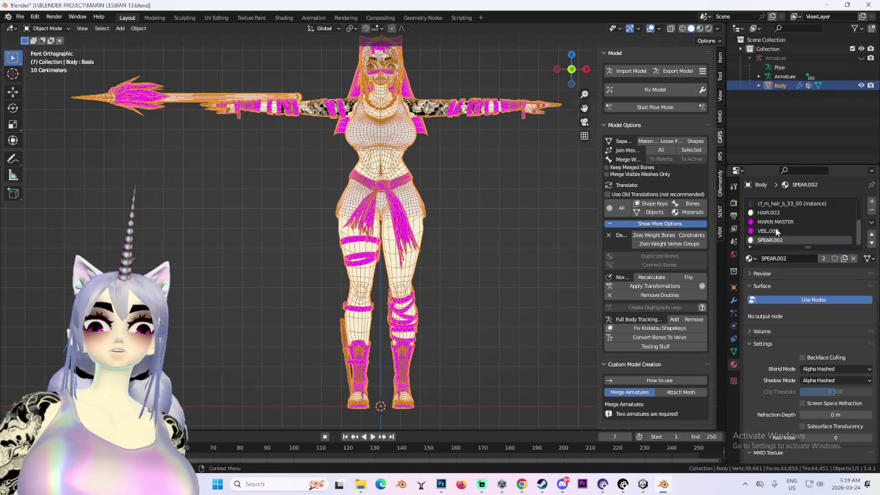
left_click(779, 213)
left_click(782, 205)
scroll(804, 237, "up", 4)
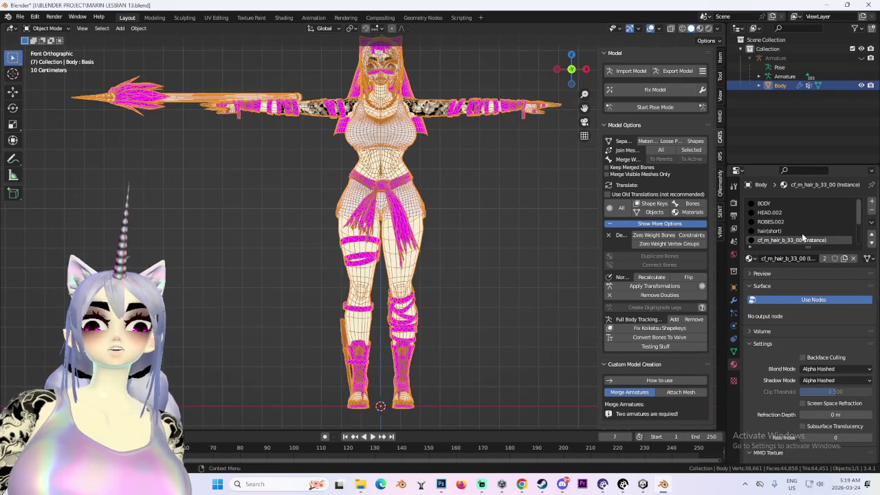
left_click(767, 205)
left_click(588, 201)
middle_click_drag(553, 212, 523, 227)
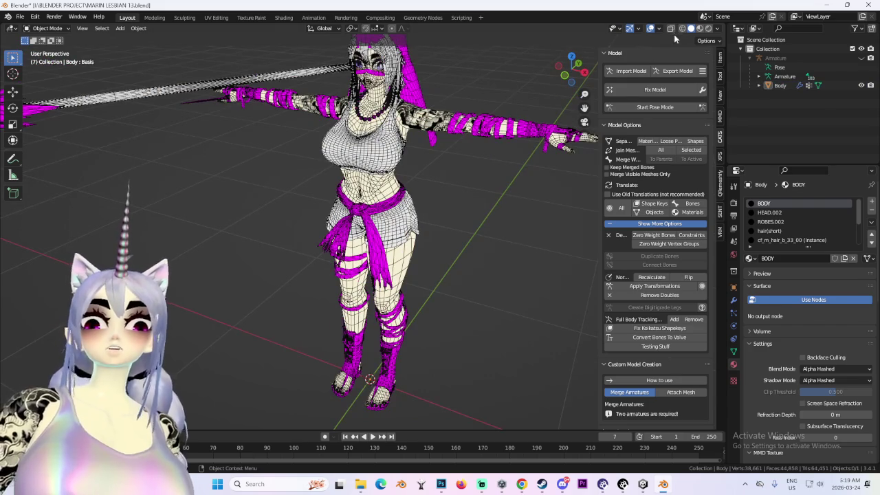
- Export the avatar through CATS as MARIN SHORT HAIR 04.fbx, then bring Unity to the front
left_click(679, 71)
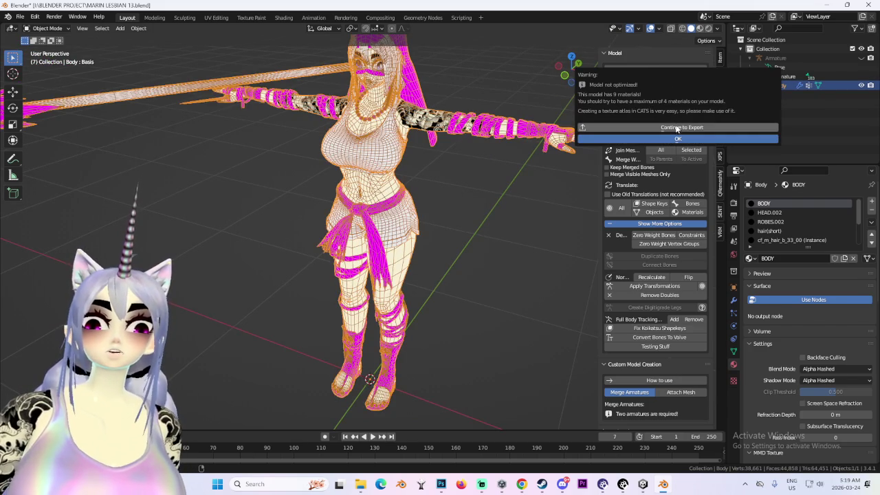
left_click(674, 126)
left_click(247, 92)
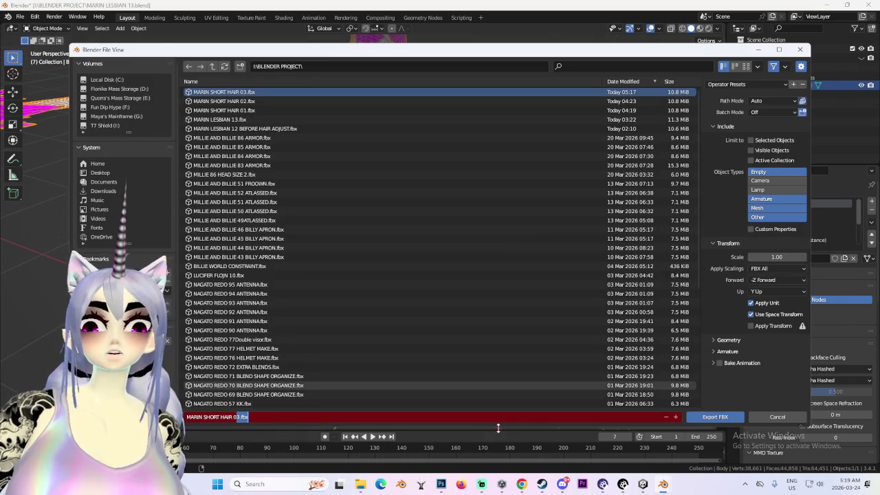
type("4")
left_click(709, 407)
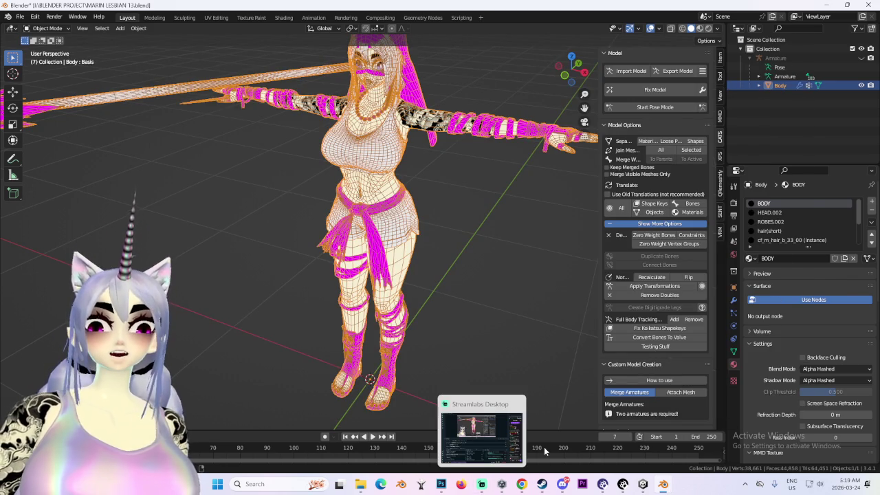
left_click(646, 485)
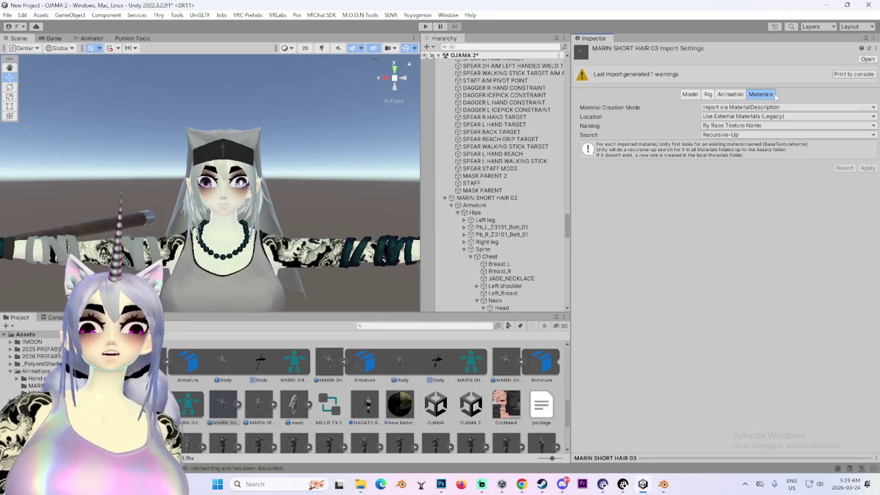
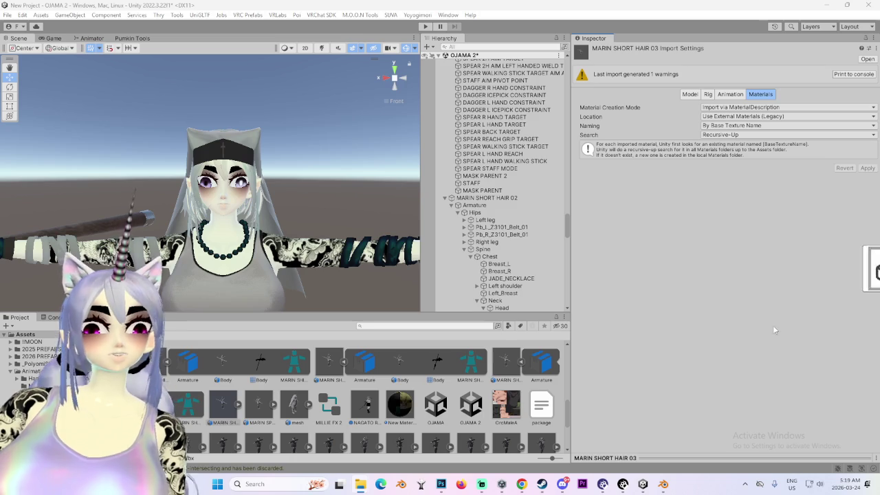
- Duplicate the short-hair FBX as MARIN SHORT HAIR 04 and give MARIN SHORT HAIR 03 a Humanoid rig
key("ctrl+d")
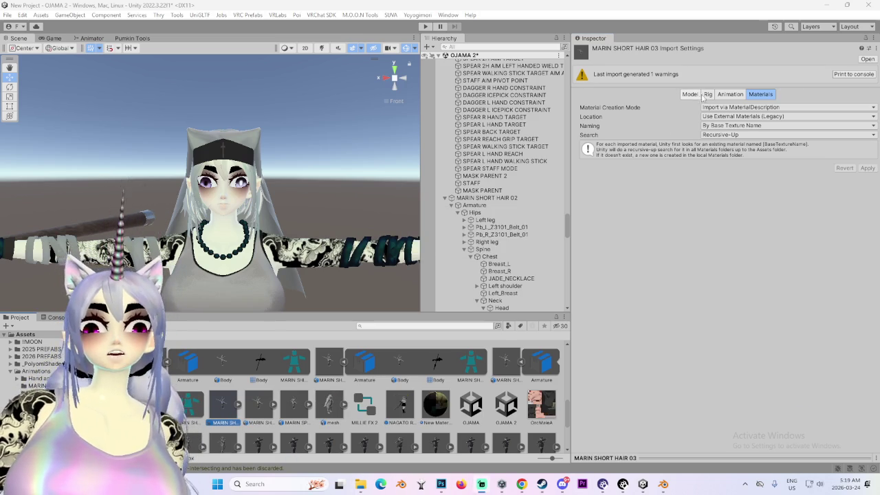
left_click(708, 94)
left_click(729, 107)
left_click(722, 150)
left_click(868, 183)
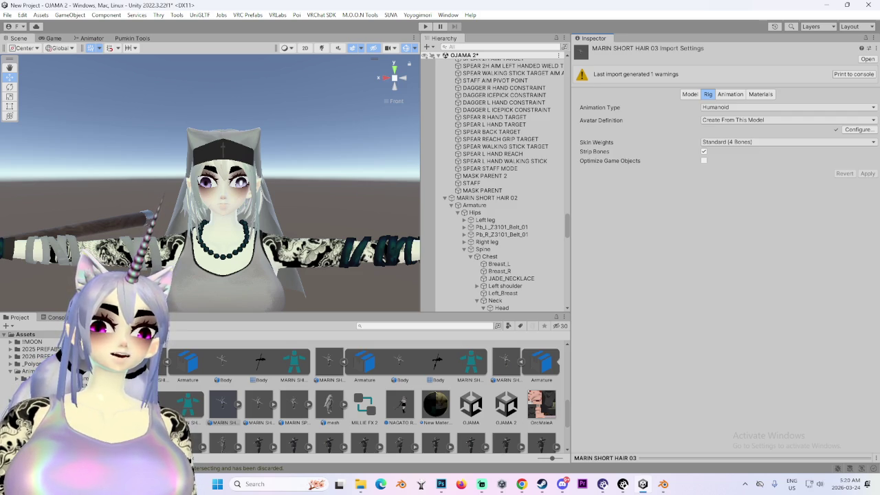
- In MARIN SHORT HAIR 03's avatar configuration, map the Chest slot to the Chest bone
left_click(865, 130)
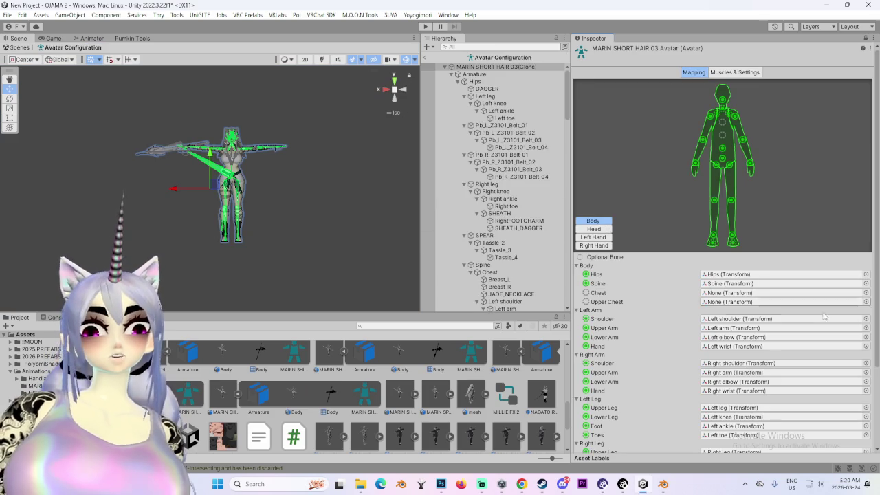
left_click(866, 302)
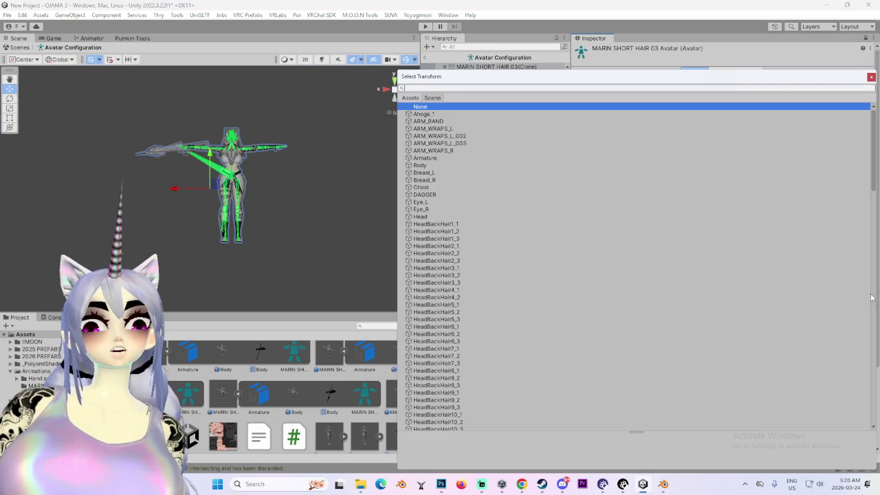
left_click(421, 224)
double_click(421, 217)
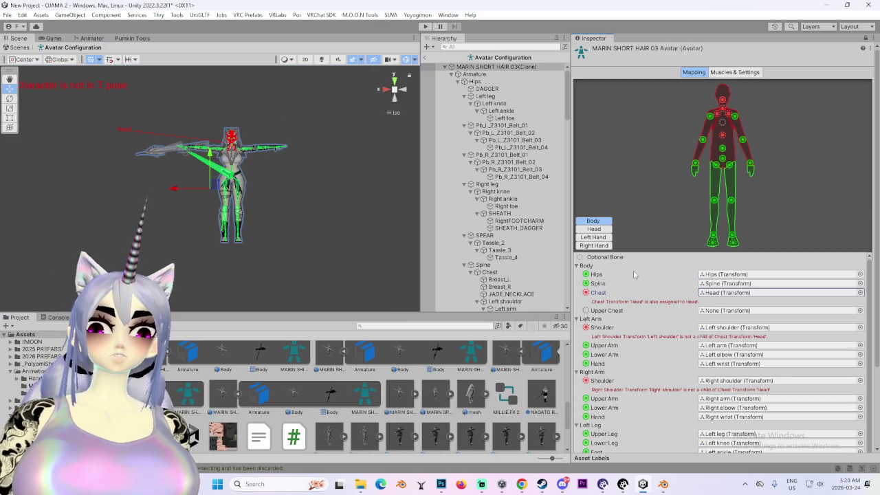
left_click(860, 310)
type("chest")
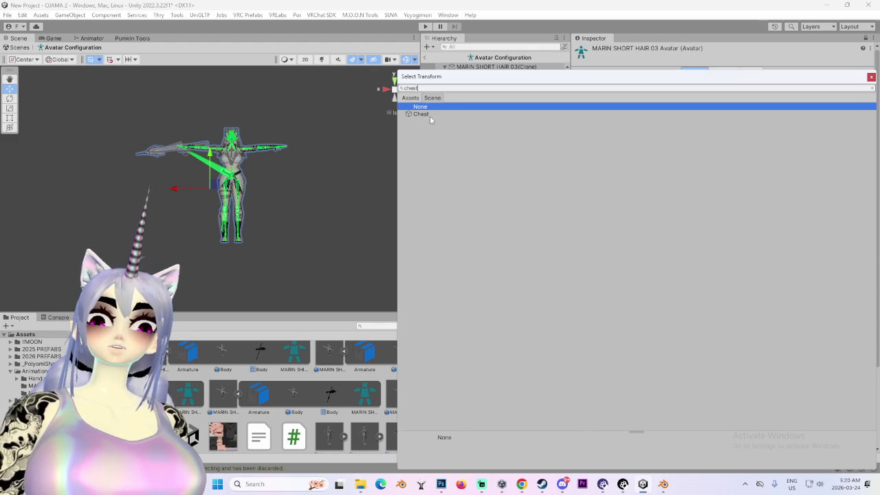
double_click(421, 114)
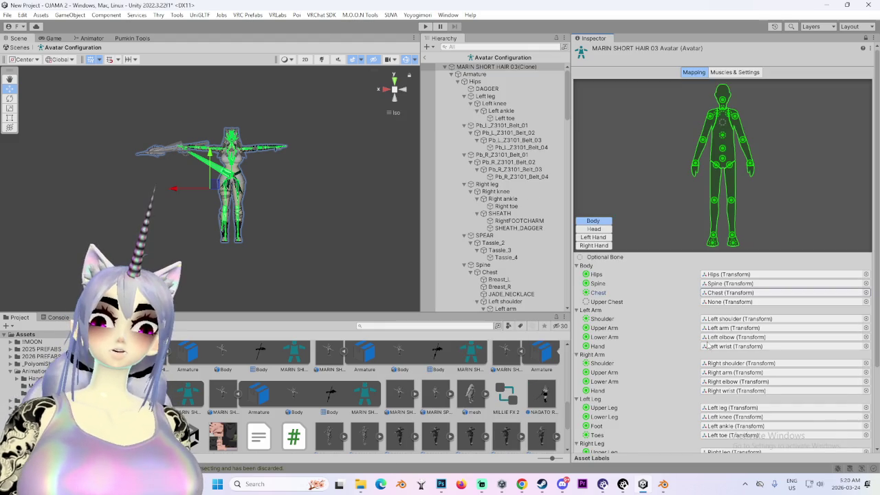
- Clear Jaw, assign LittleFinger2_L and LittleFinger3_L to left Little Intermediate and Distal, and apply
scroll(682, 296, "down", 3)
left_click(594, 129)
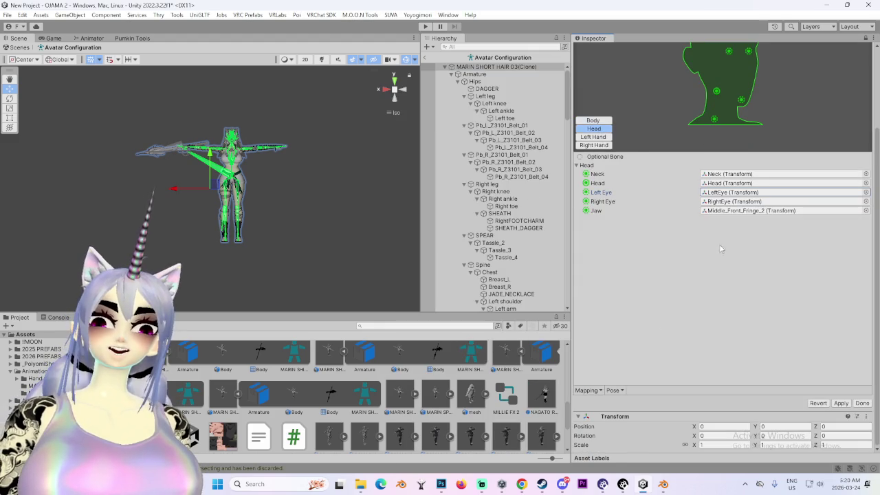
left_click(755, 211)
scroll(654, 207, "up", 2)
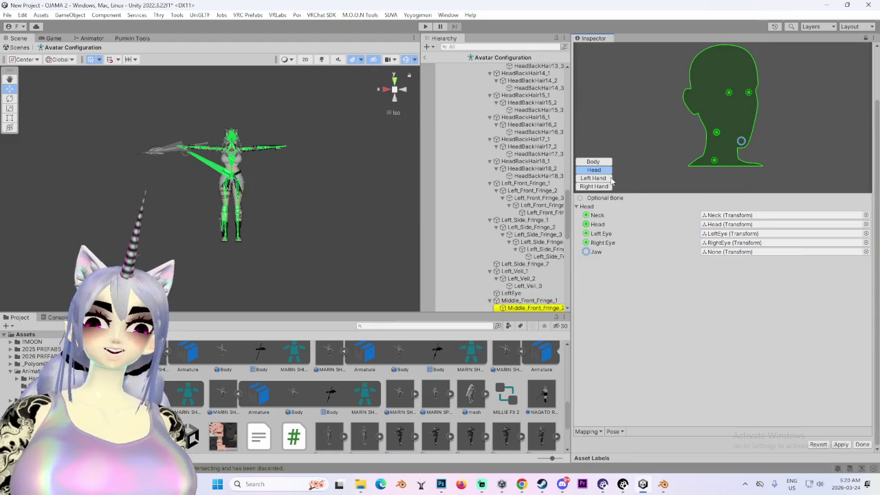
left_click(593, 179)
left_click(743, 325)
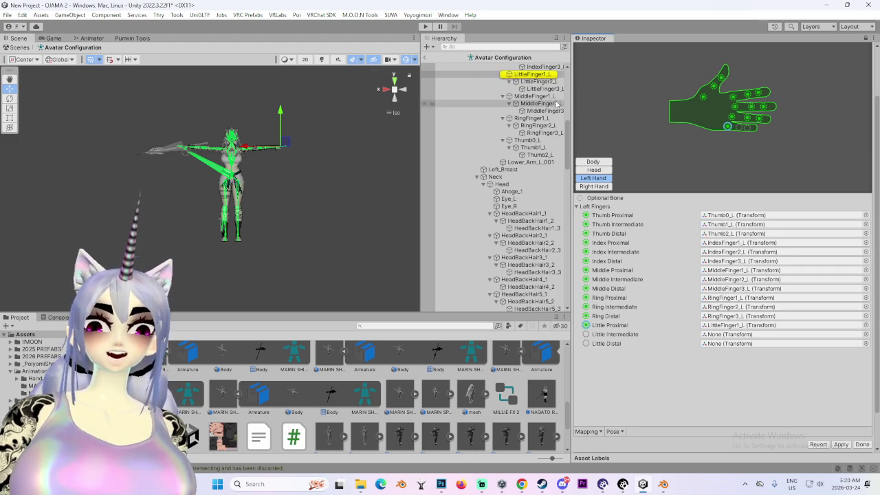
left_click_drag(539, 81, 733, 336)
left_click_drag(545, 88, 761, 346)
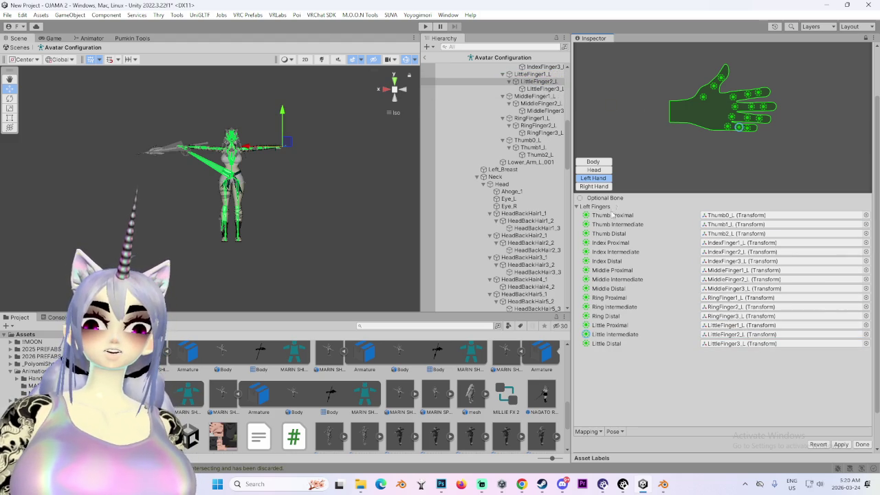
left_click(842, 445)
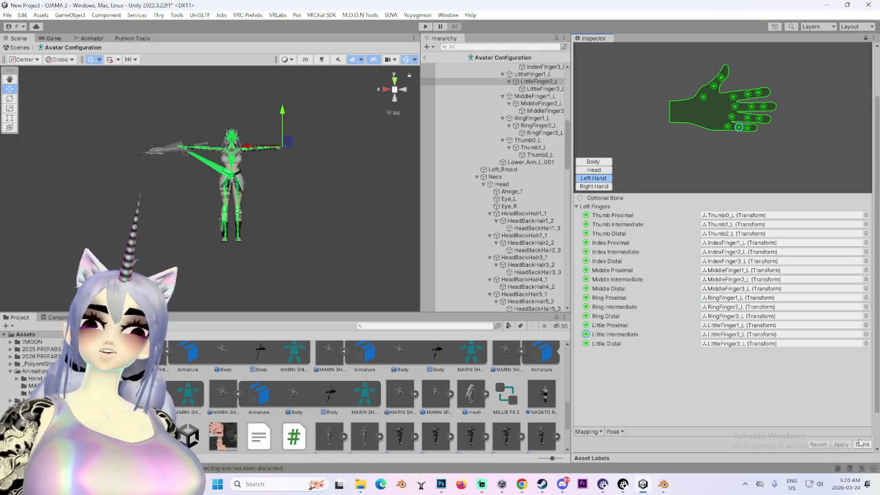
left_click(861, 445)
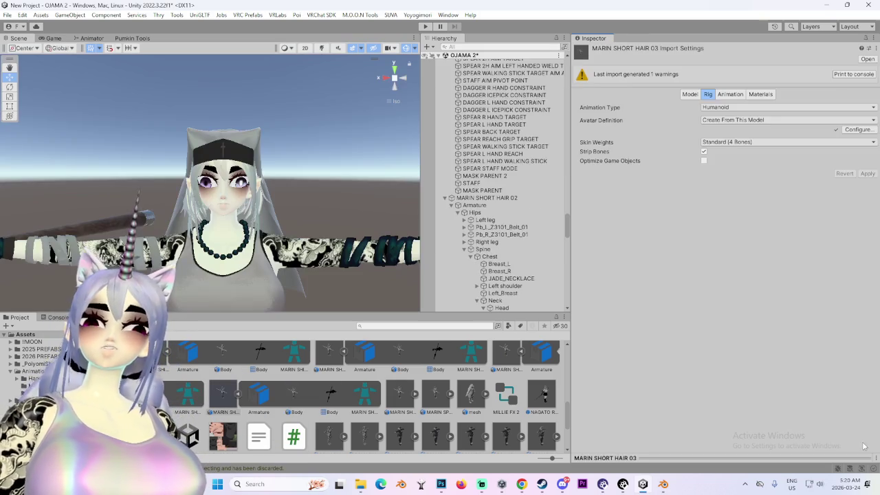
- Enable Read/Write and Legacy Blend Shape Normals in MARIN SHORT HAIR 03's Model import settings and apply
left_click(689, 94)
left_click(704, 225)
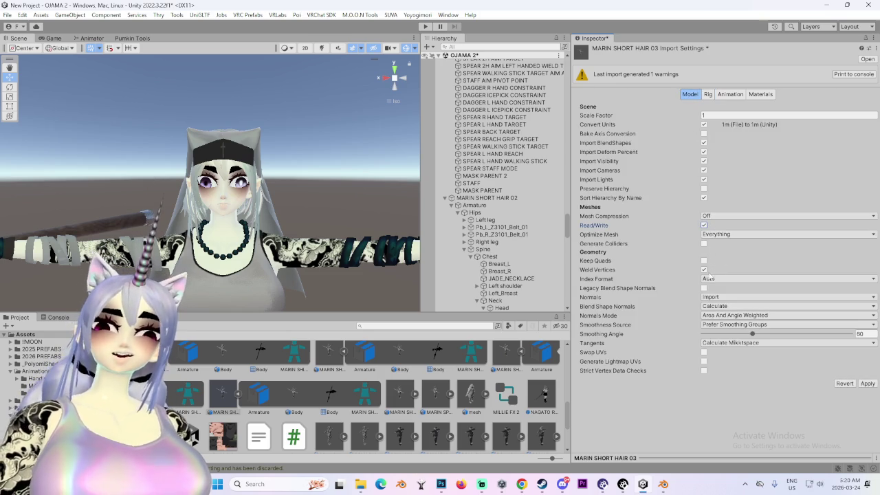
left_click(703, 288)
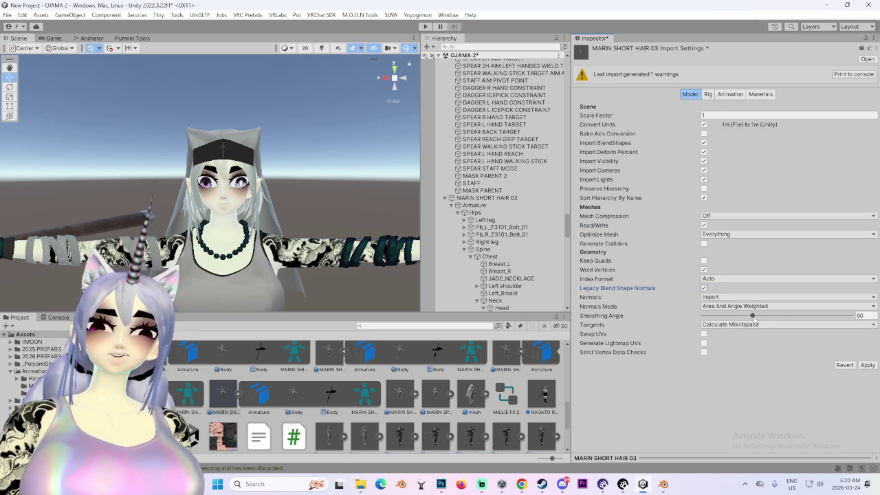
left_click(868, 365)
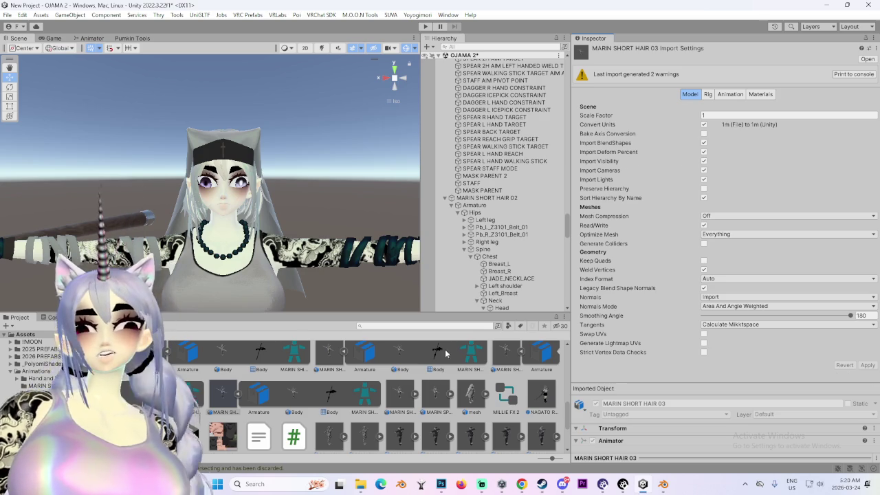
- Inspect the MARIN SHORT HAIR 02 avatar in the scene, then reselect the short-hair model assets
left_click(486, 197)
mouse_move(246, 214)
left_mouse_down("alt")
mouse_move(332, 189)
mouse_move(412, 206)
left_mouse_up("alt")
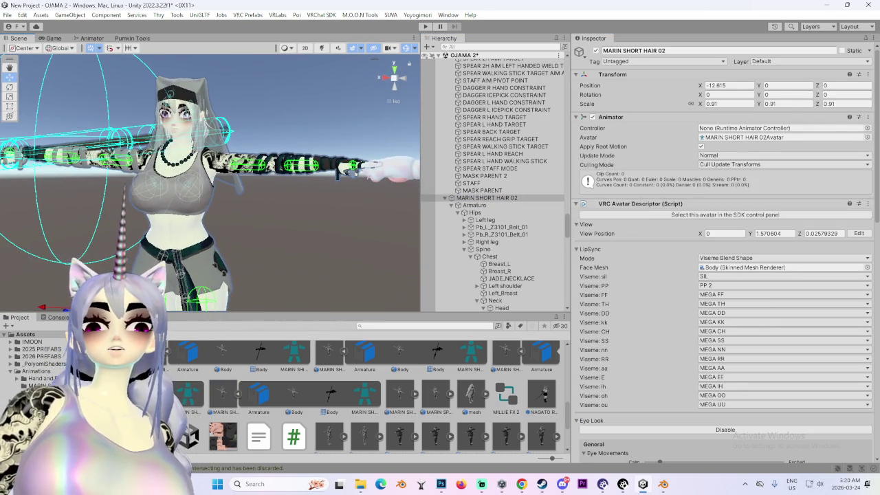
left_click(517, 199)
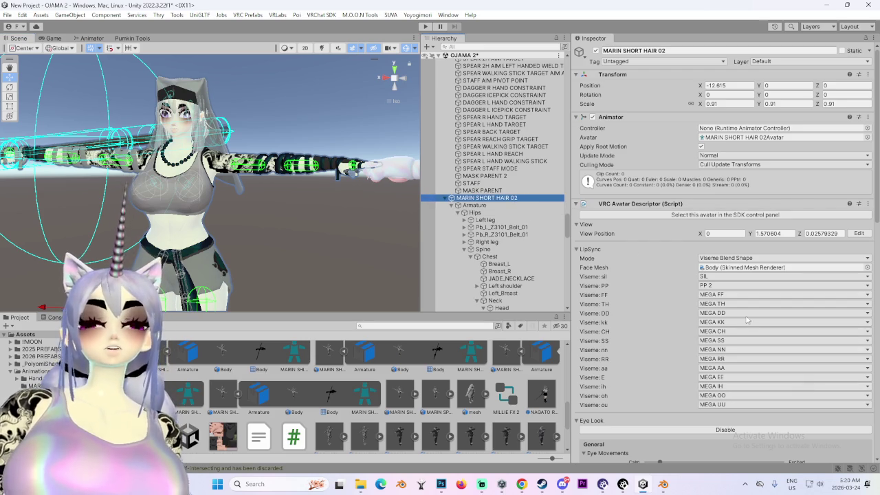
left_click_drag(384, 261, 367, 232, "alt")
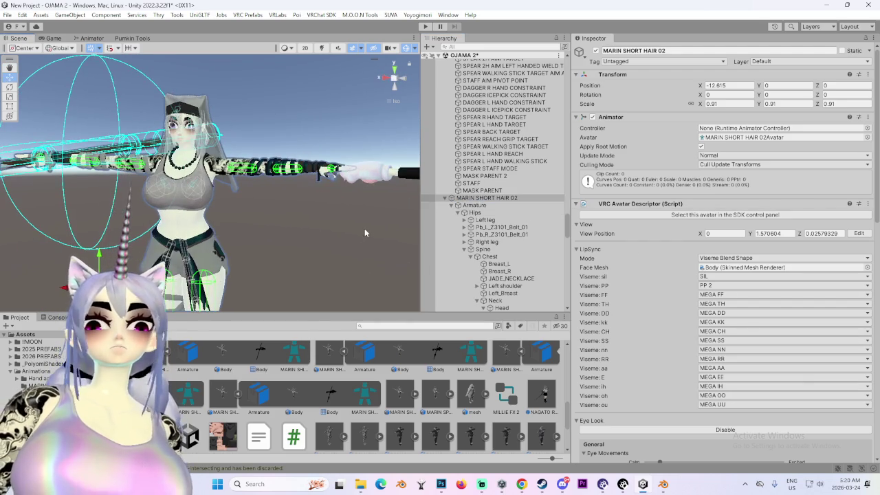
left_click(214, 402)
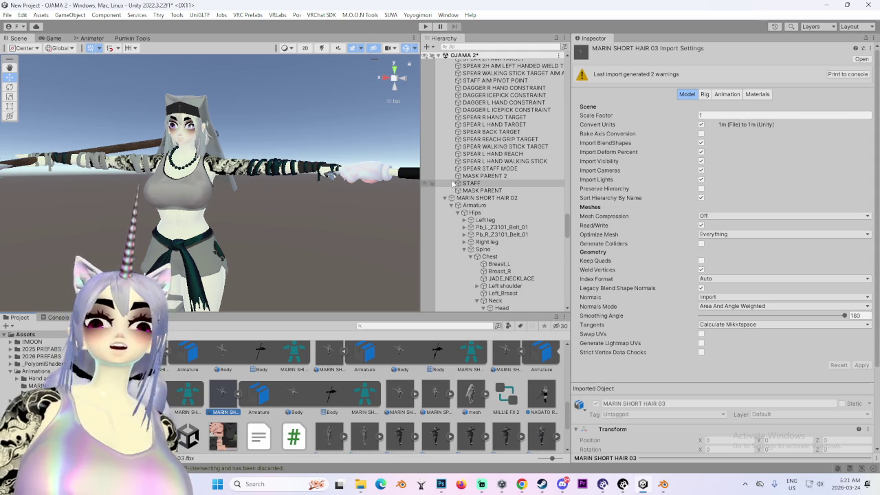
mouse_move(262, 211)
left_mouse_down("alt")
mouse_move(244, 213)
mouse_move(231, 364)
left_mouse_up("alt")
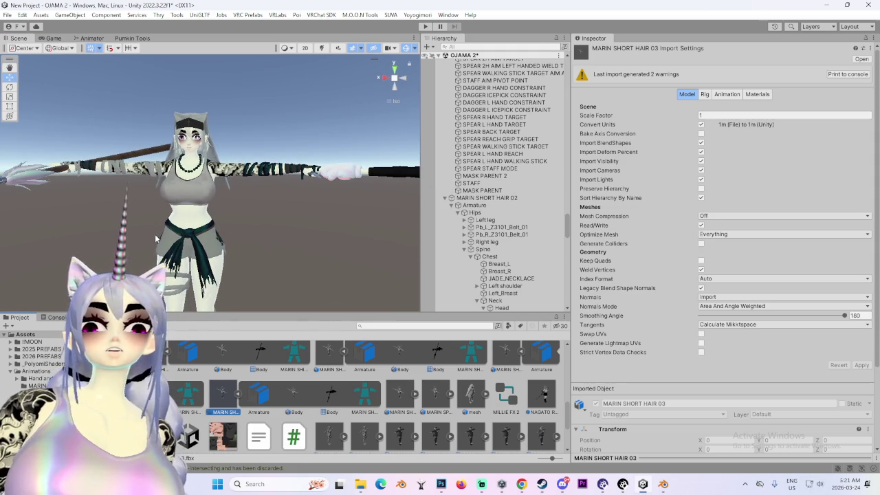
left_click(400, 395)
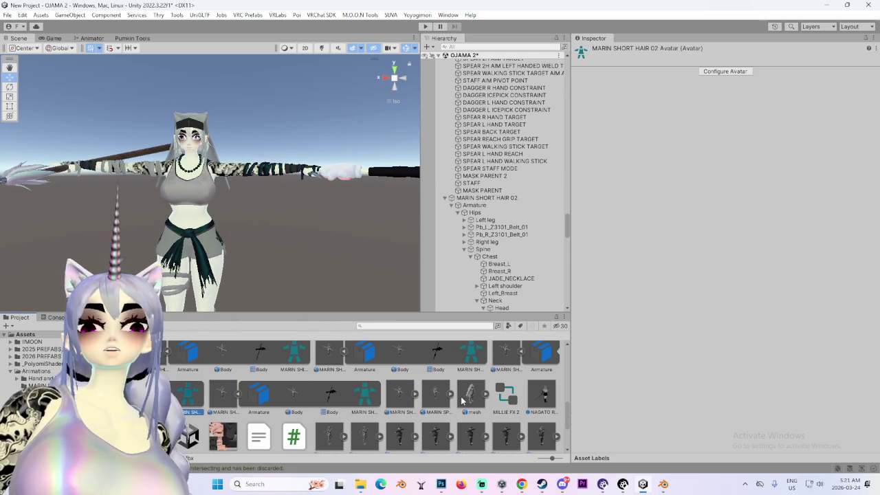
- Set MARIN SHORT HAIR 04's material Location to Use External Materials (Legacy) and reimport
left_click(434, 396)
left_click(405, 395)
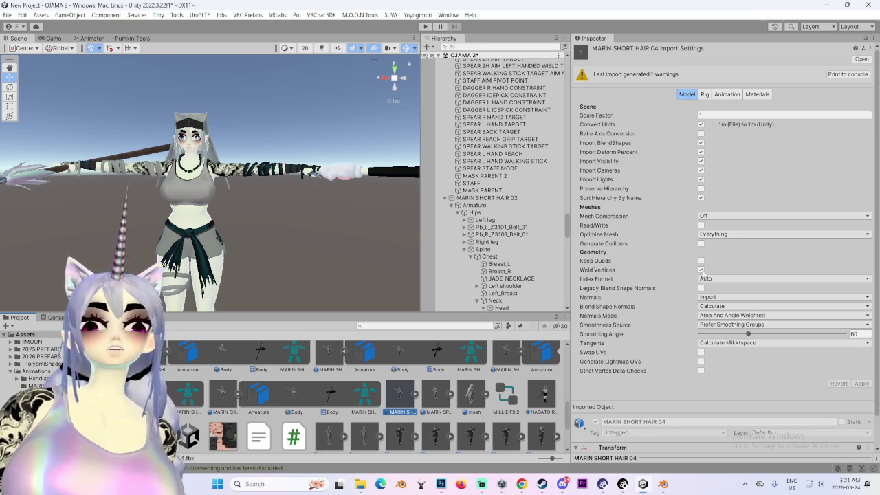
left_click(760, 94)
left_click(750, 118)
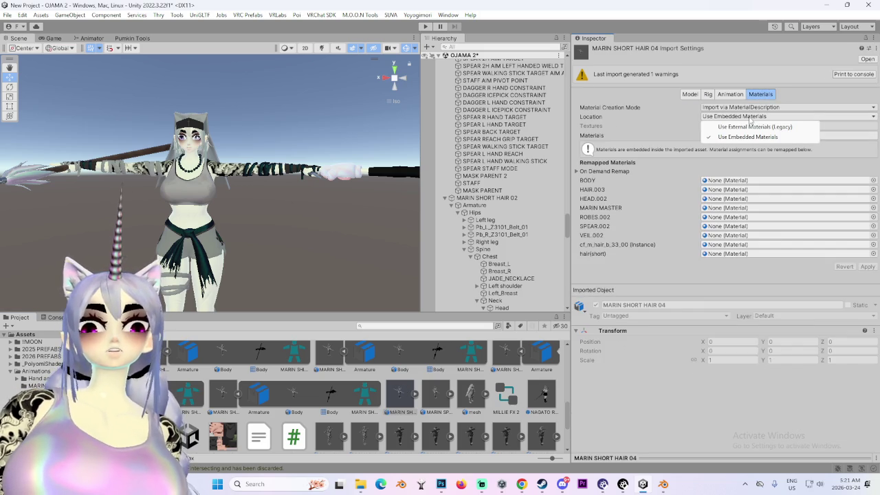
left_click(225, 406)
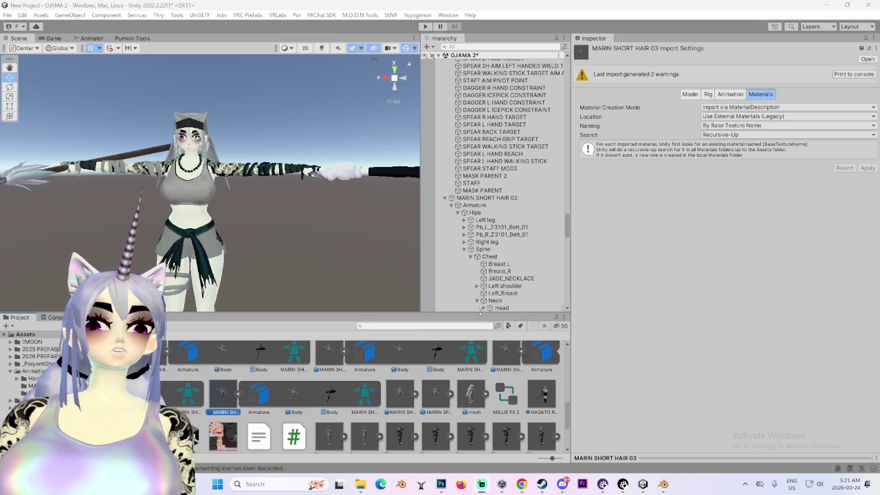
left_click(401, 395)
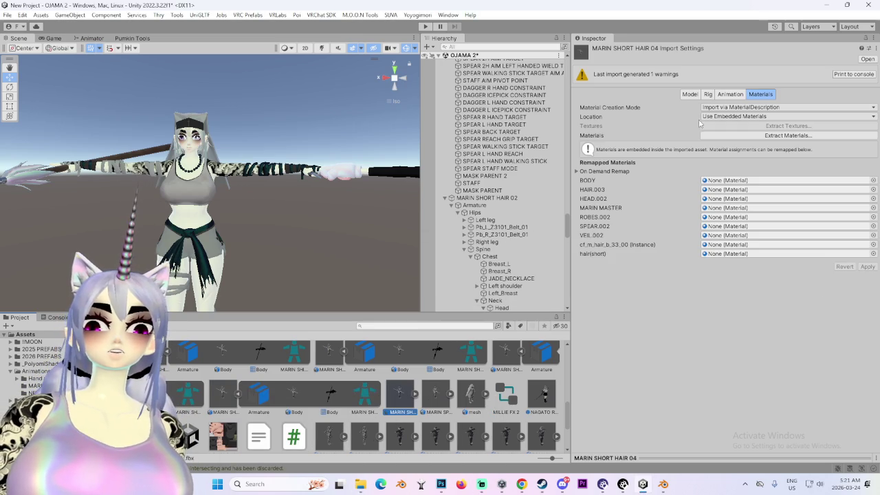
left_click(753, 116)
left_click(750, 131)
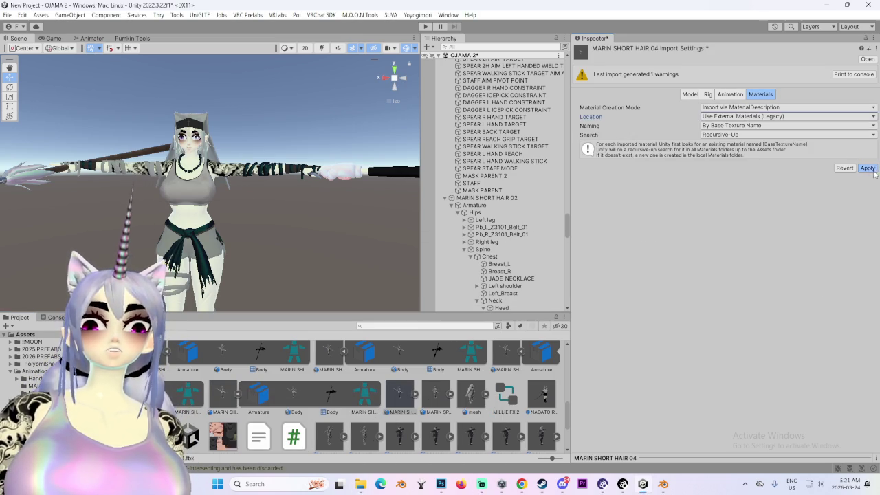
left_click(872, 169)
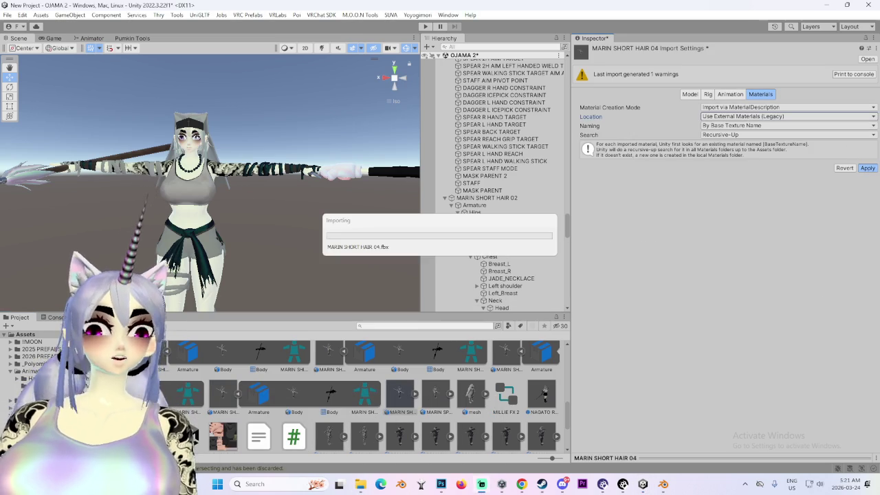
- Bring up MARIN SHORT HAIR 04's Rig settings and its Animation Type choices
left_click(522, 484)
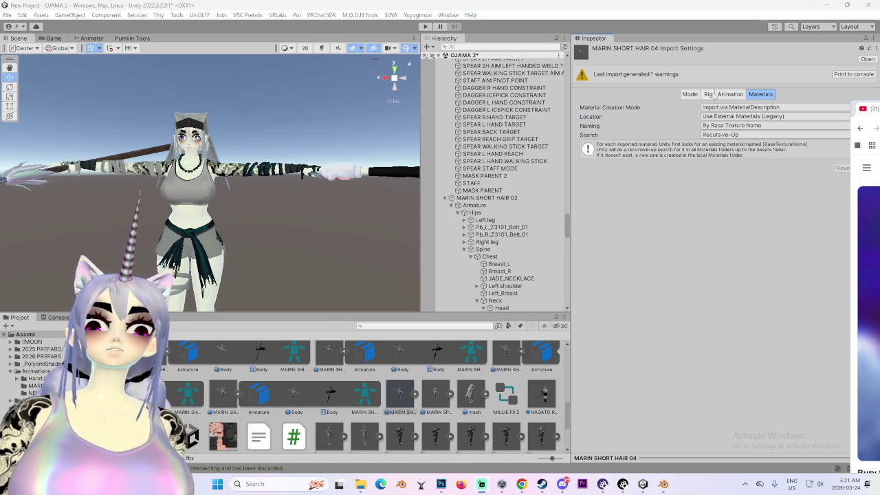
left_click(708, 94)
left_click(724, 108)
- Apply a Humanoid rig to MARIN SHORT HAIR 04 and map its Chest slot to the Chest bone
left_click(743, 147)
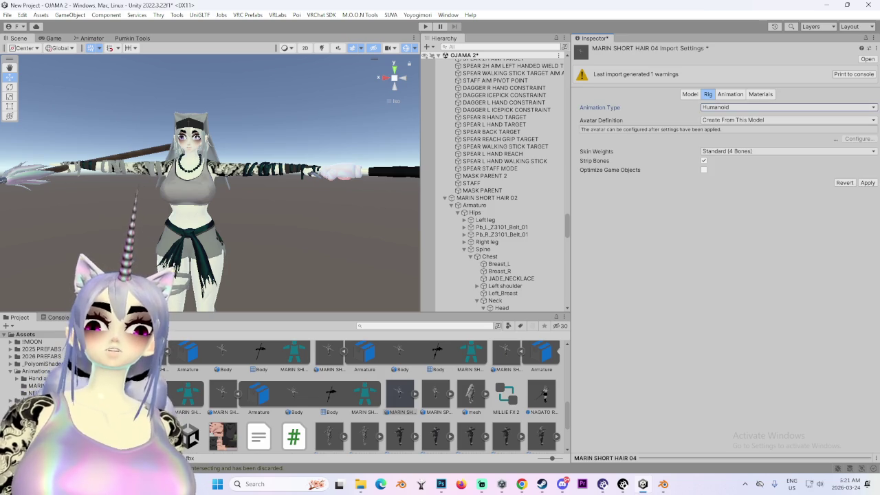
left_click(868, 183)
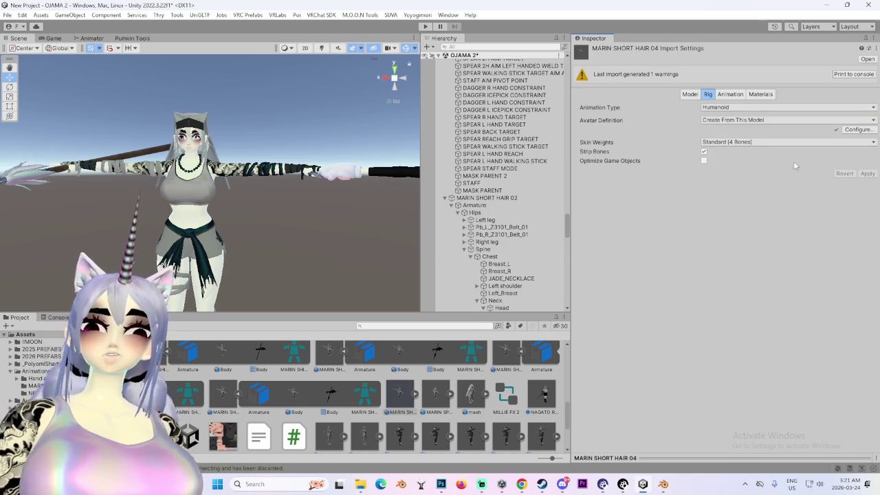
left_click(858, 130)
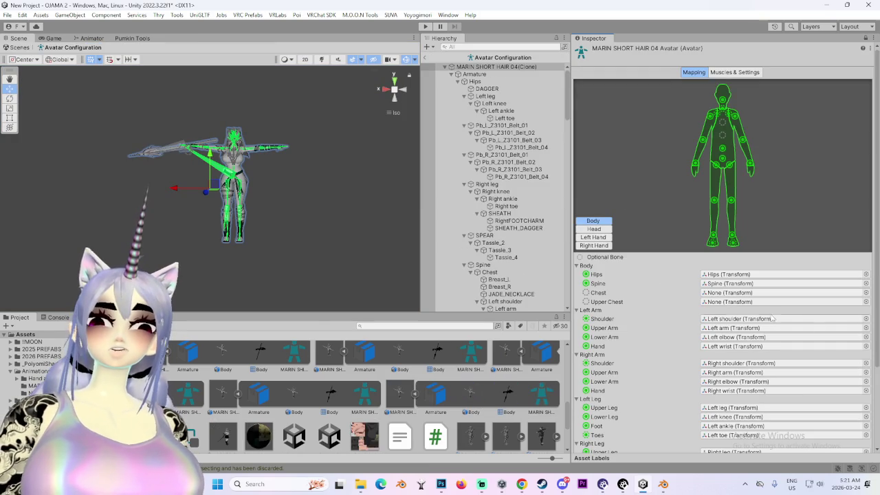
left_click(866, 293)
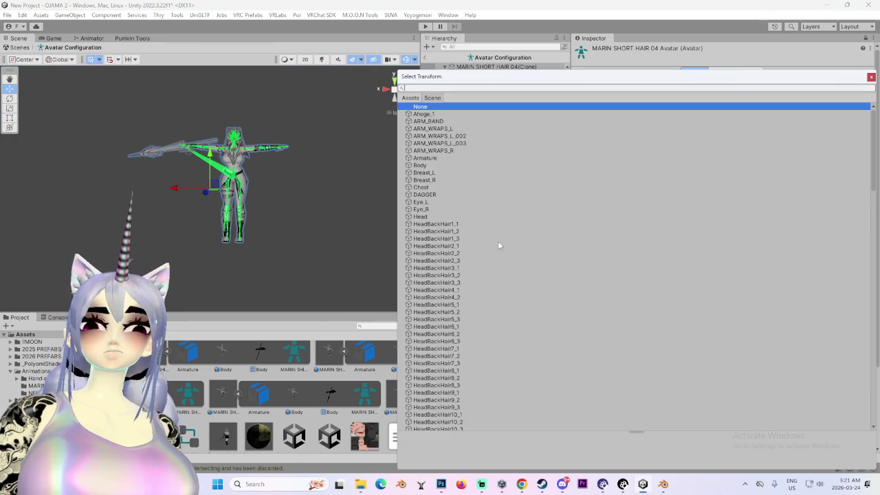
double_click(422, 188)
- Clear the fringe bone from Jaw, assign LittleFinger2_L and LittleFinger3_L to the left little finger, and apply
scroll(618, 118, "down", 4)
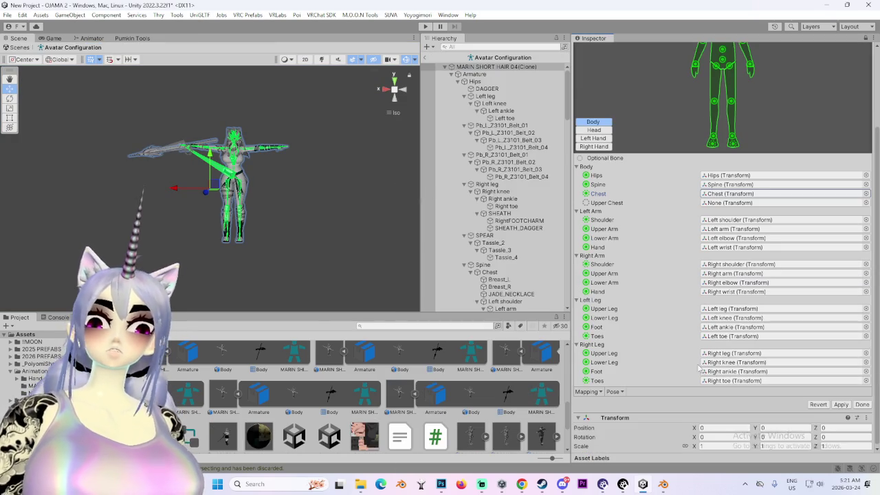
left_click(593, 128)
left_click(726, 210)
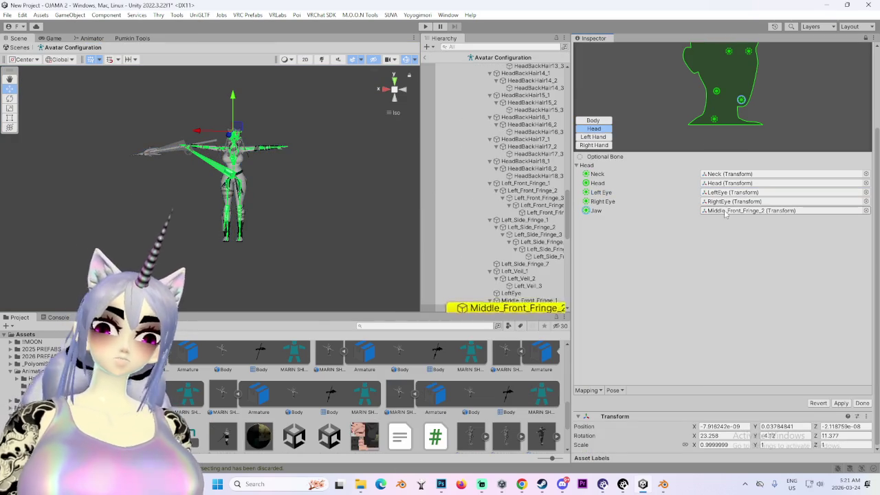
key("Delete")
scroll(588, 183, "up", 2)
left_click(594, 178)
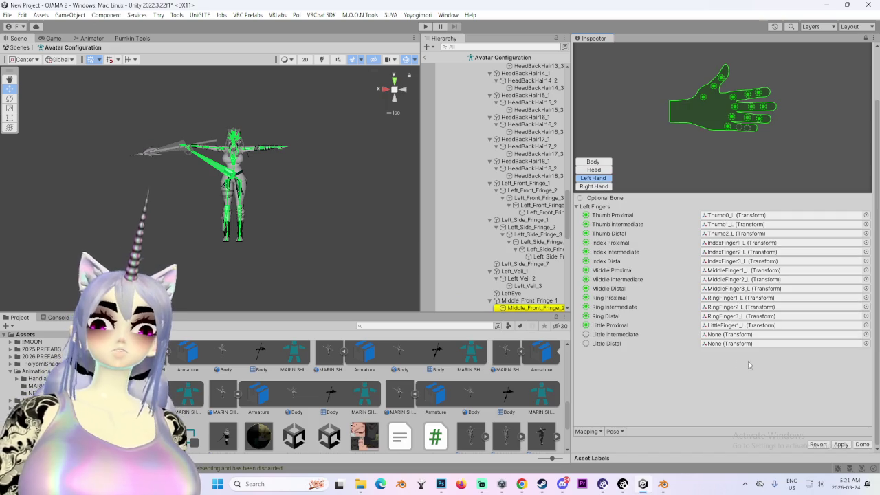
left_click_drag(544, 88, 727, 343)
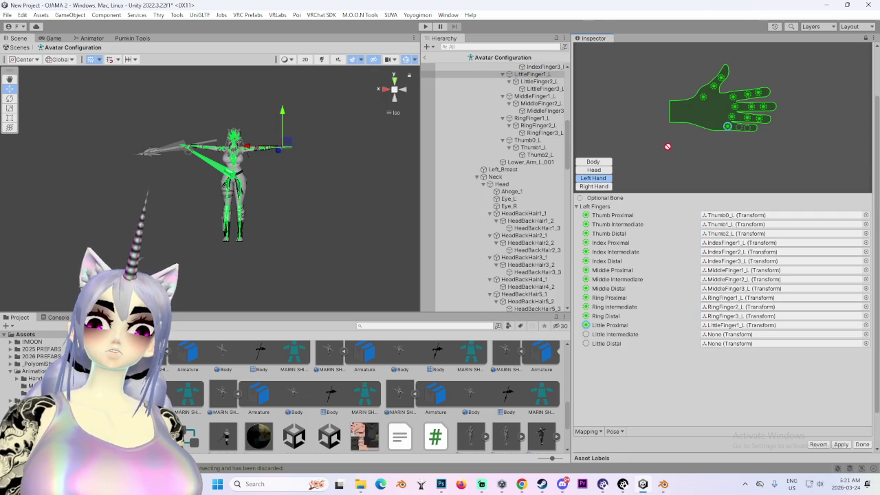
left_click_drag(543, 81, 727, 334)
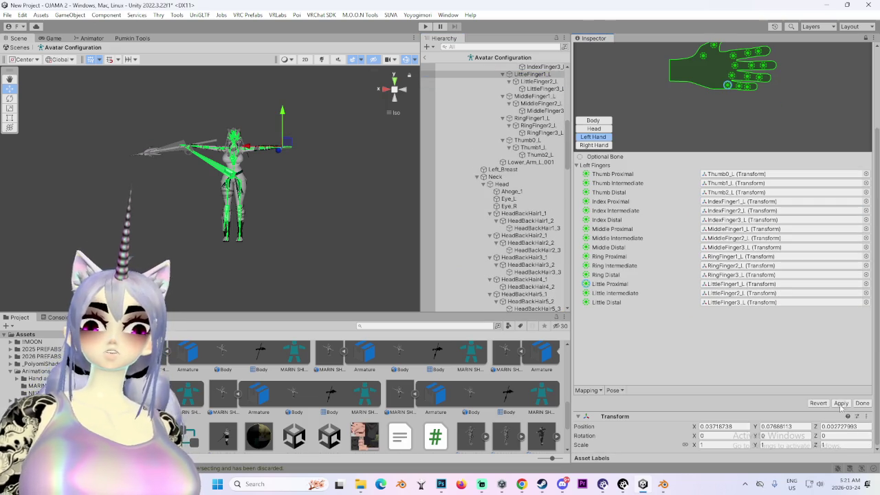
left_click(841, 403)
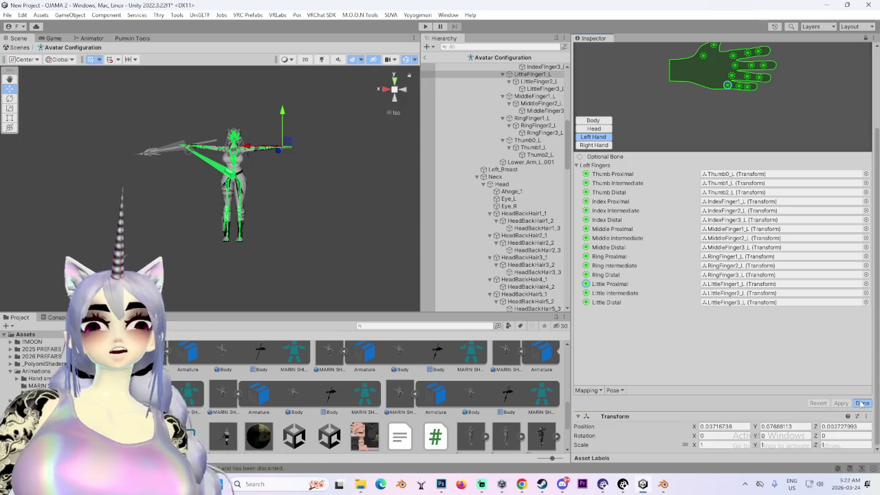
left_click(863, 403)
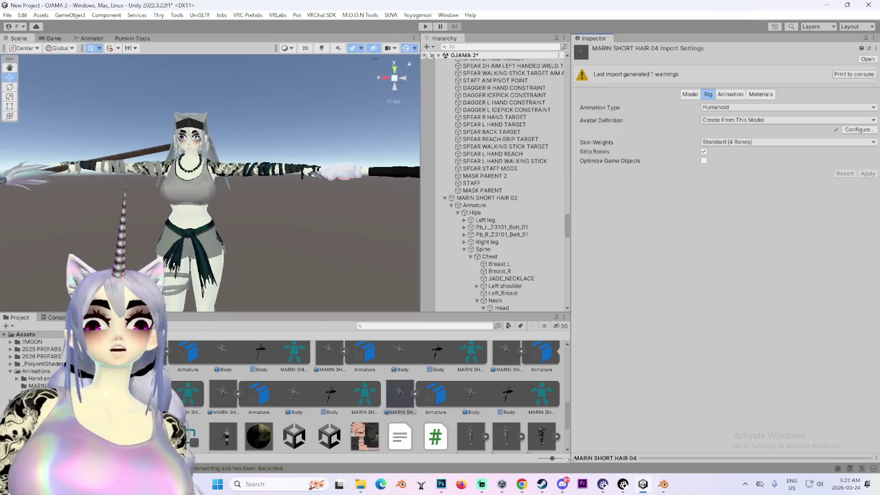
- Enable Legacy Blend Shape Normals on MARIN SHORT HAIR 04's Model import settings and apply
left_click(690, 95)
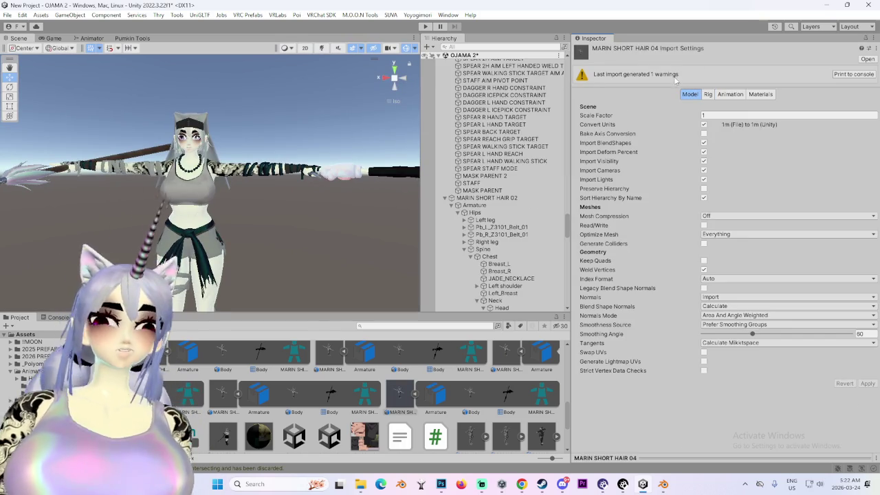
left_click(704, 288)
left_click(868, 365)
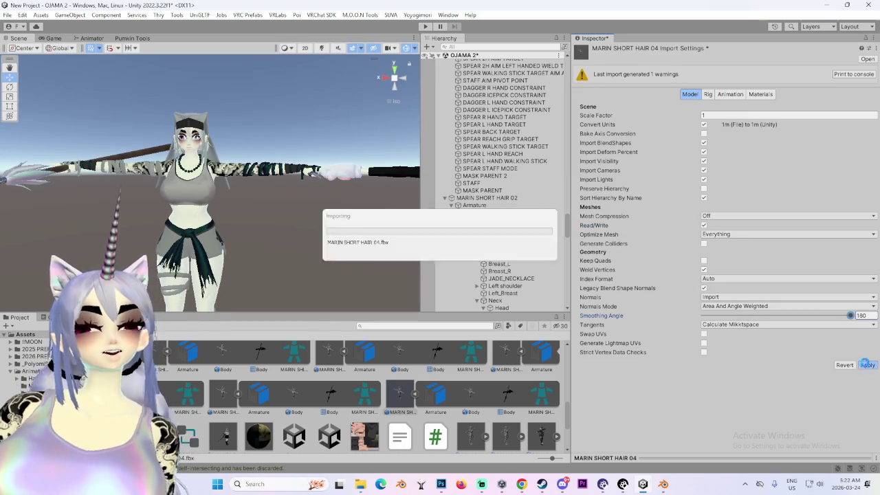
- Search the web for "grog ai" in Chrome
left_click(543, 486)
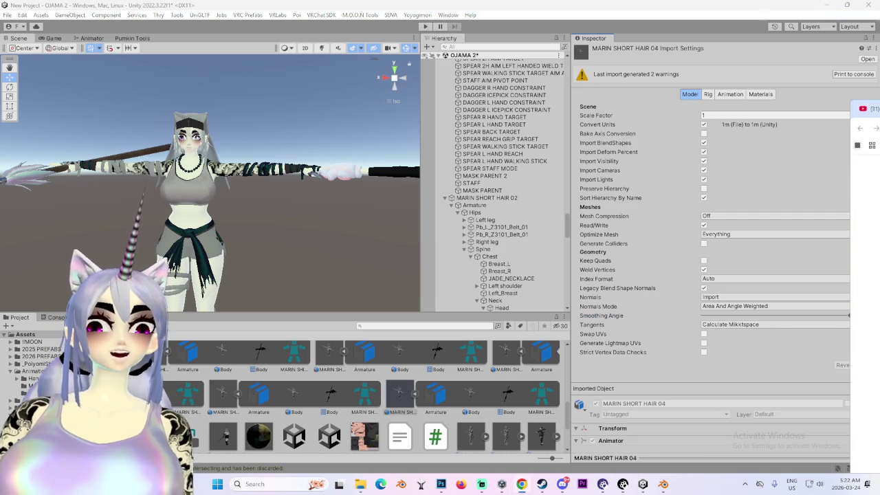
left_click(522, 484)
type("grog ai")
key("Return")
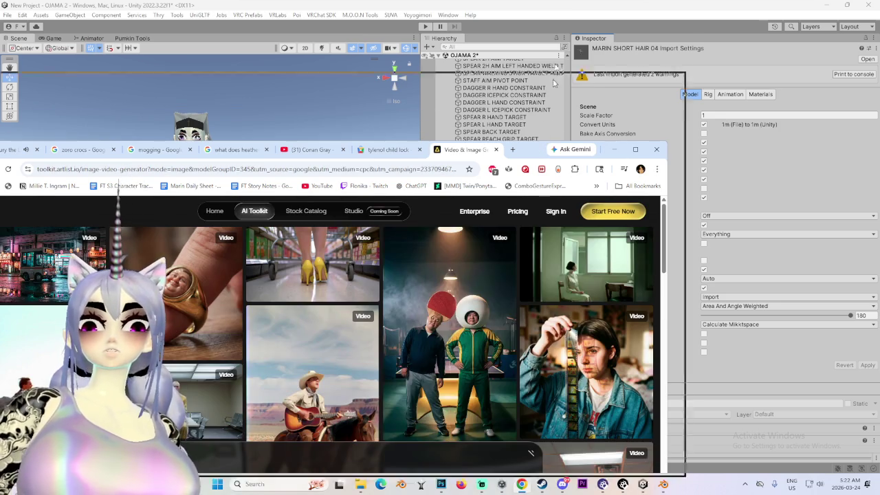
- Enlarge the Chrome window and leave the OpenArt ad page, returning to the grog ai results
left_click_drag(605, 155, 612, 48)
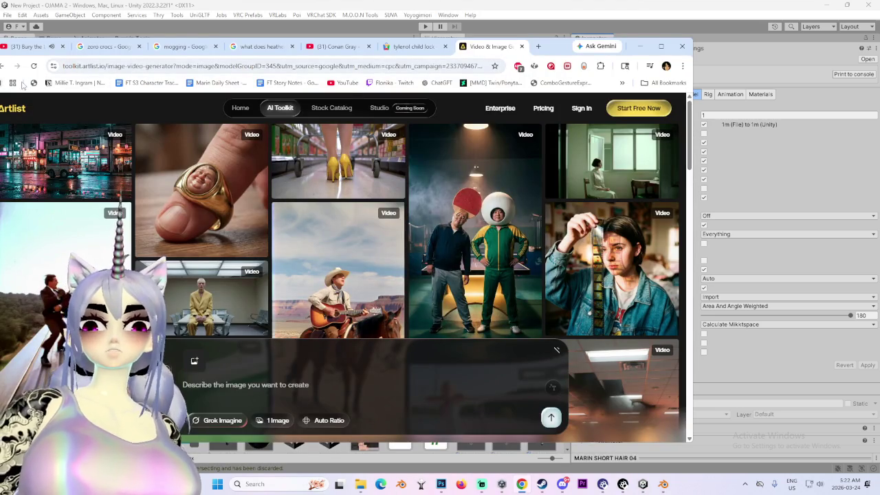
left_click(2, 66)
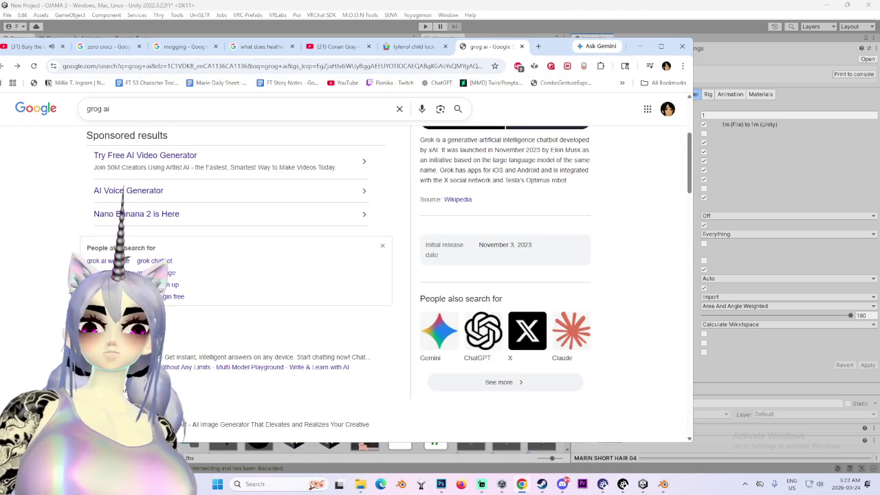
left_click(390, 310)
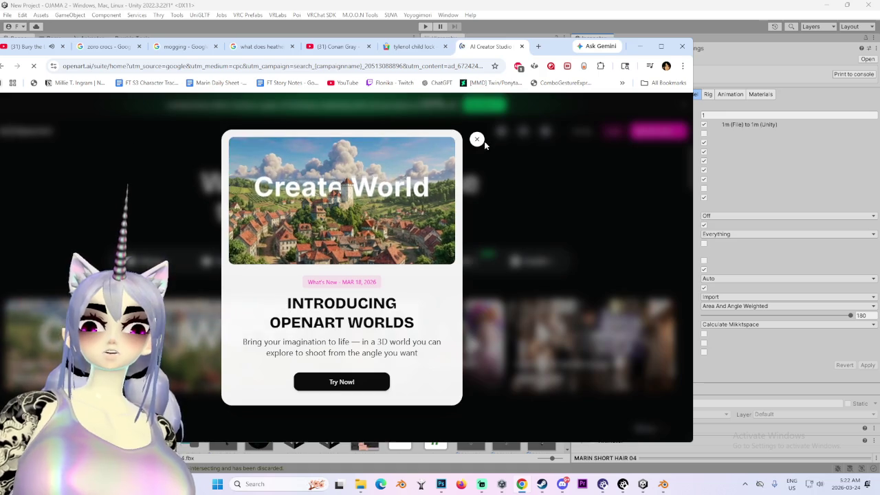
left_click(478, 140)
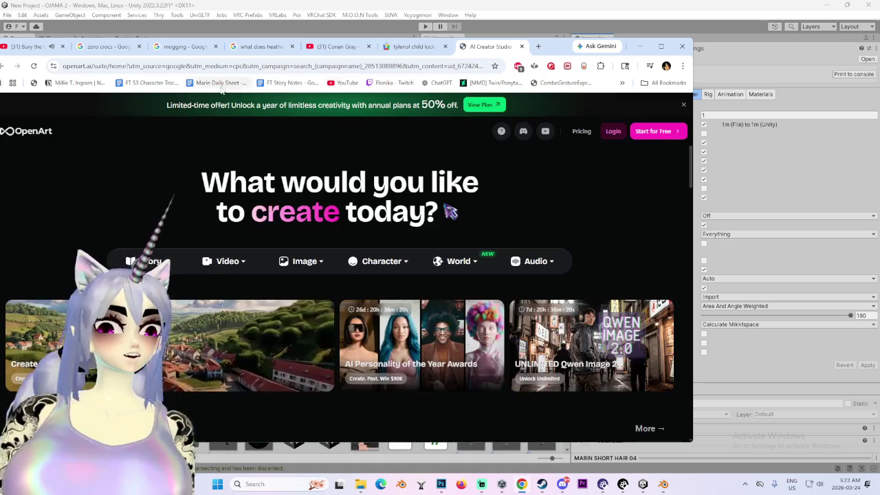
key("alt+Left")
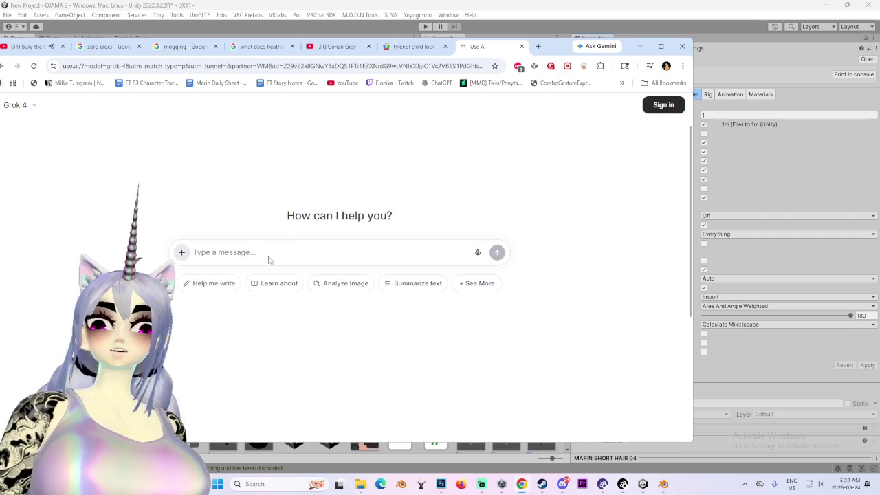
- Ask Grok to picture Dobby the house elf after years of look maxing, then return to Unity
left_click(224, 253)
type("pklease")
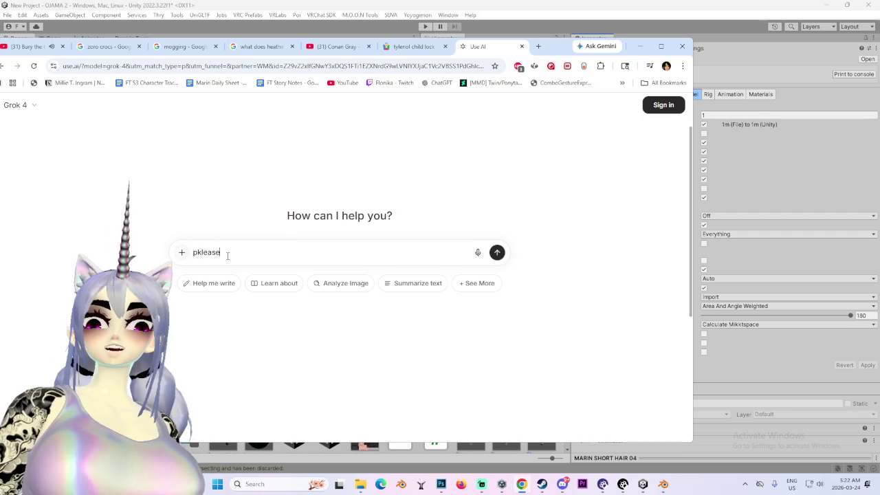
type(" sh")
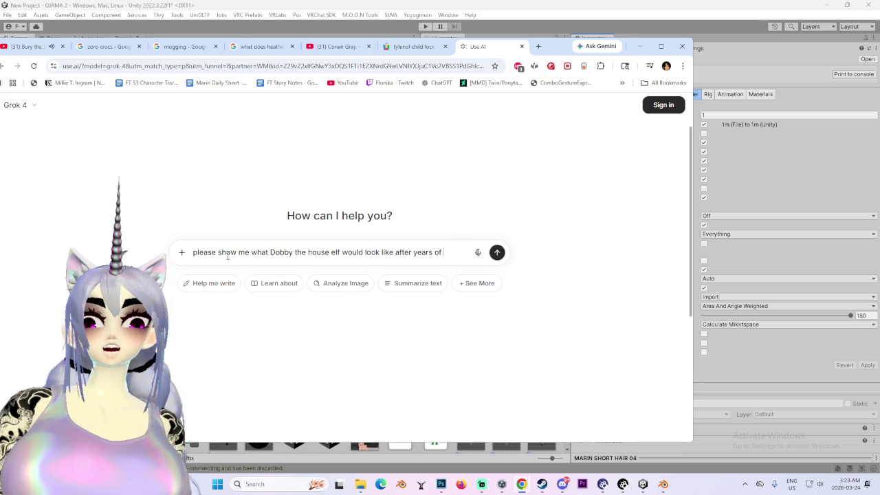
type("ok max")
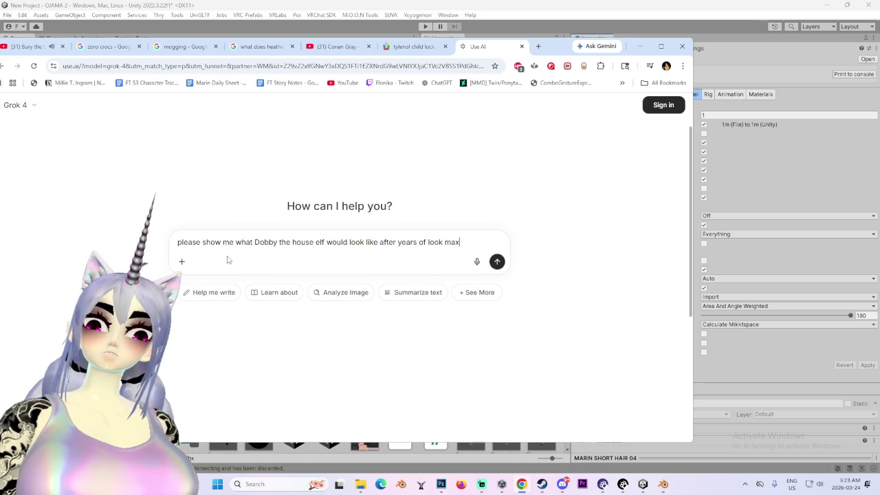
type("ing")
left_click(497, 262)
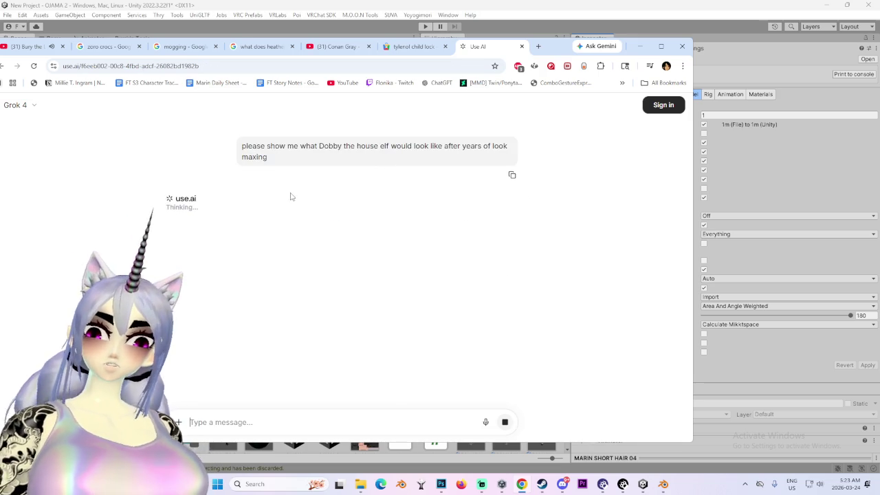
key("alt+Tab")
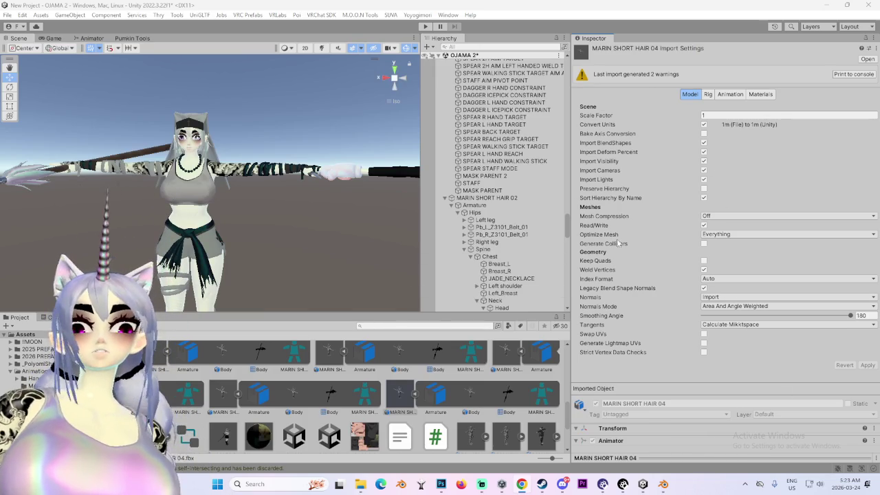
- Place MARIN SHORT HAIR 04 in the scene and move it aside to X -13.37, away from the other avatars
left_click_drag(390, 397, 496, 62)
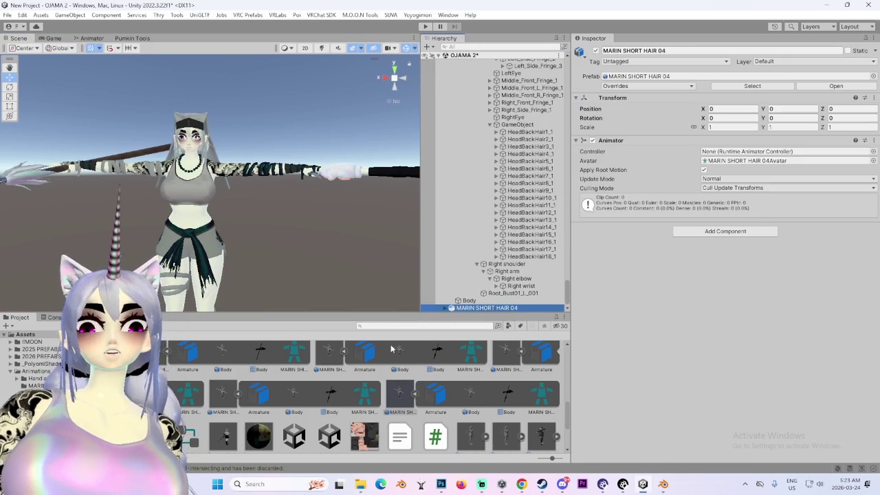
scroll(206, 296, "down", 2)
scroll(178, 284, "down", 2)
scroll(138, 234, "down", 2)
scroll(97, 192, "down", 2)
mouse_move(86, 180)
left_mouse_down()
mouse_move(357, 208)
mouse_move(255, 220)
left_mouse_up()
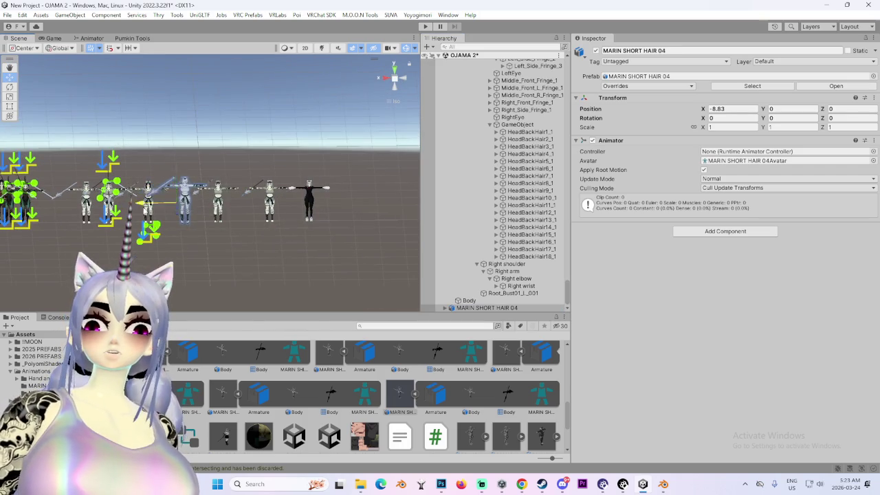
middle_click_drag(255, 220, 152, 214)
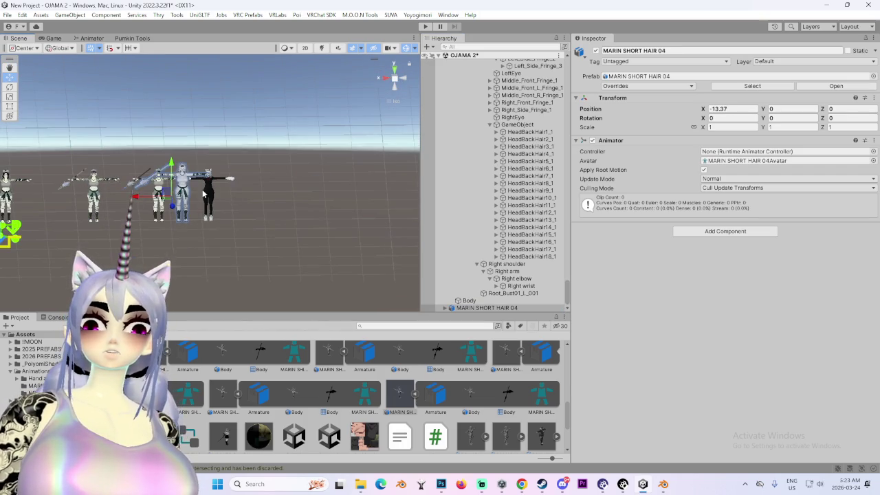
left_click(207, 196)
scroll(495, 185, "up", 4)
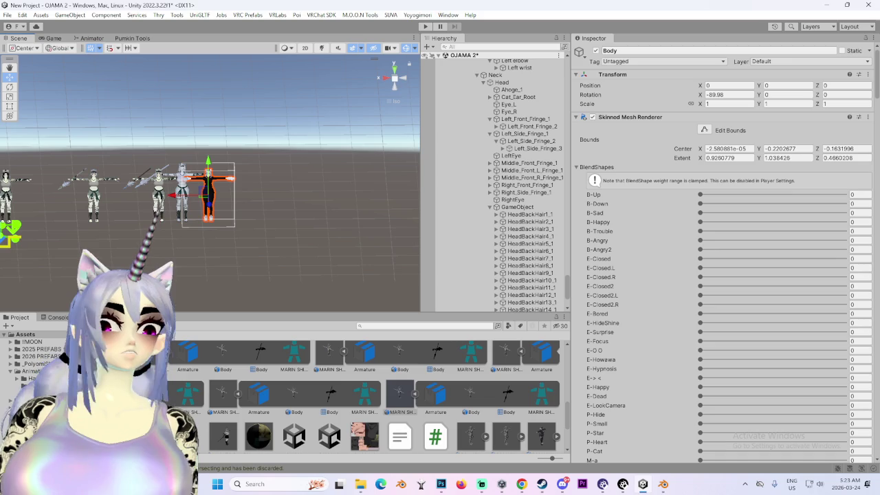
key("alt+Tab")
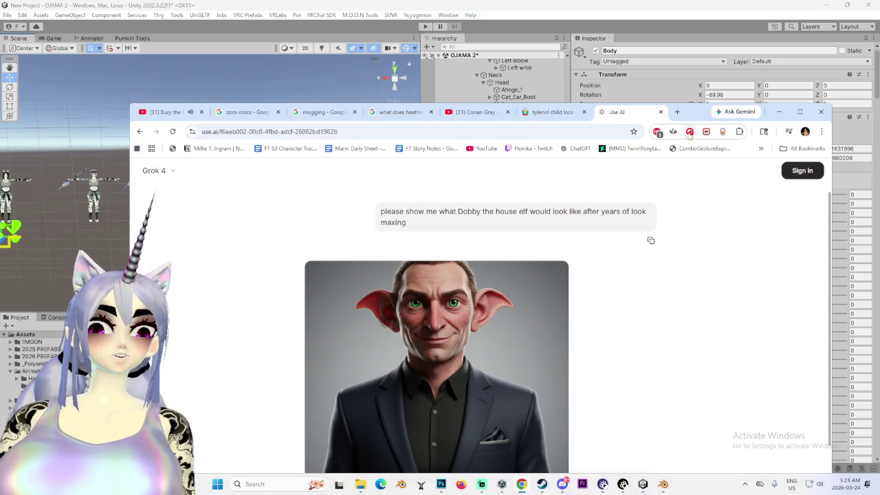
- View Grok's generated look-maxed Dobby image at full size, then close it
left_click(431, 315)
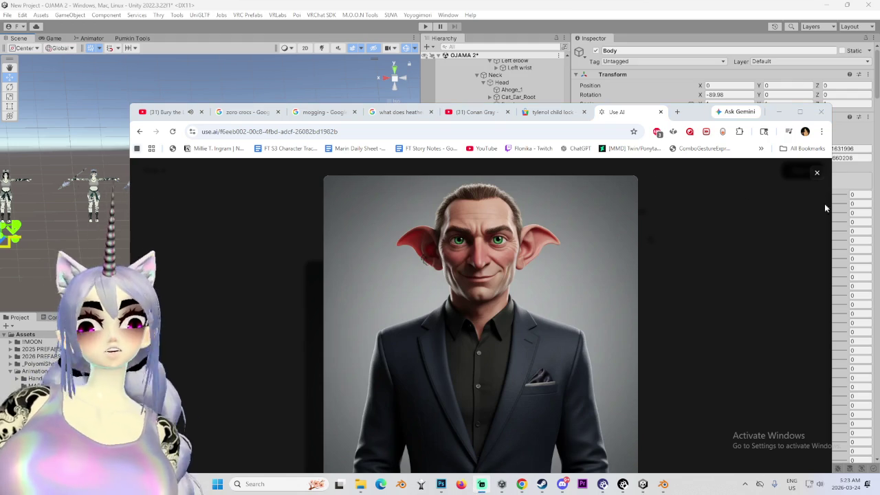
left_click(817, 172)
scroll(421, 319, "down", 1)
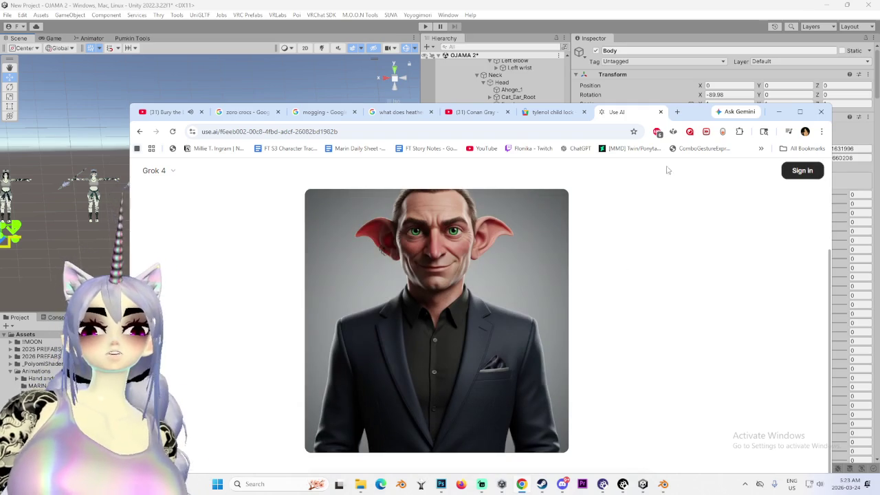
left_click_drag(678, 123, 681, 71)
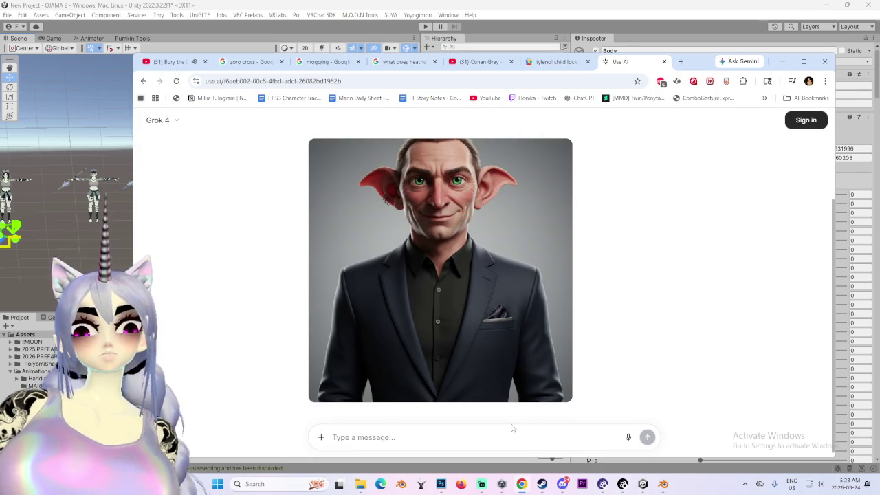
- Try a follow-up question, dismiss the sign-up prompt, close the Use AI tab, and return to Unity
type("what about Ojama Yel")
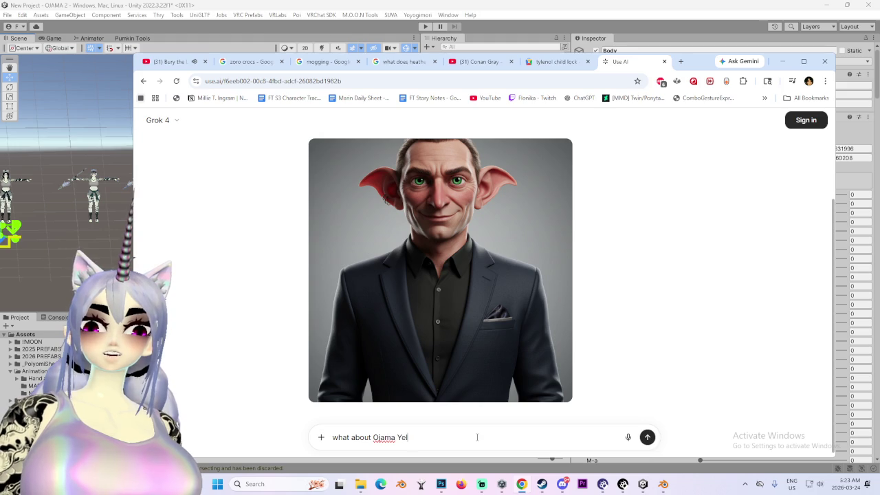
key("Return")
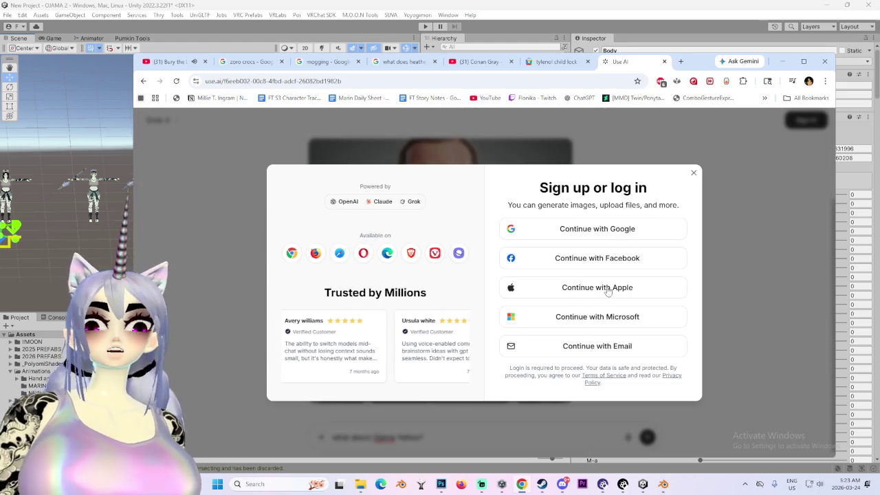
key("Escape")
middle_click(624, 64)
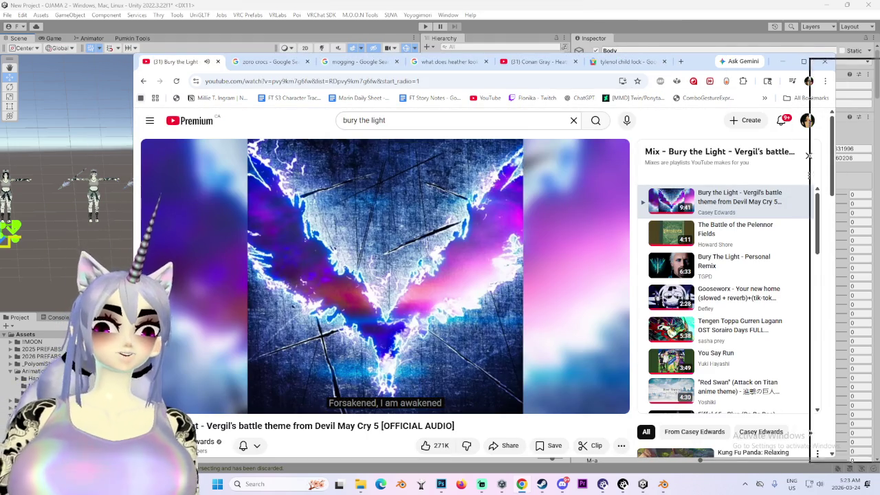
key("alt+Tab")
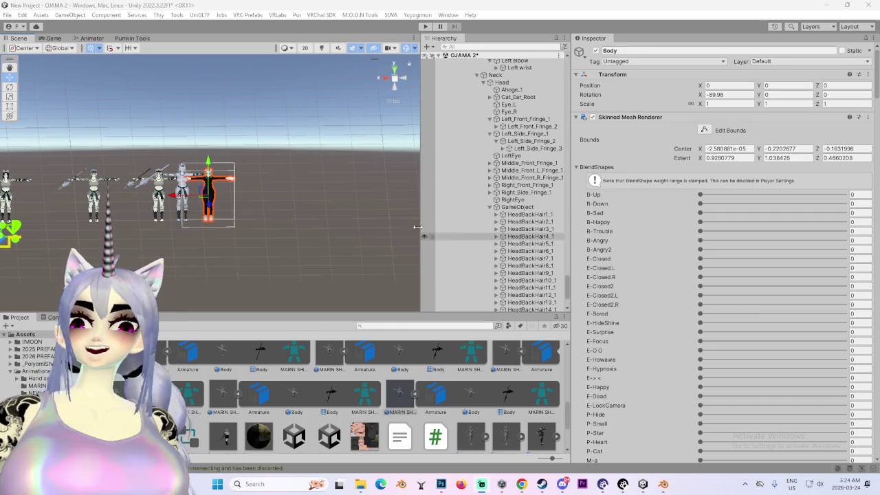
scroll(262, 229, "up", 2)
scroll(263, 229, "up", 1)
scroll(522, 259, "up", 5)
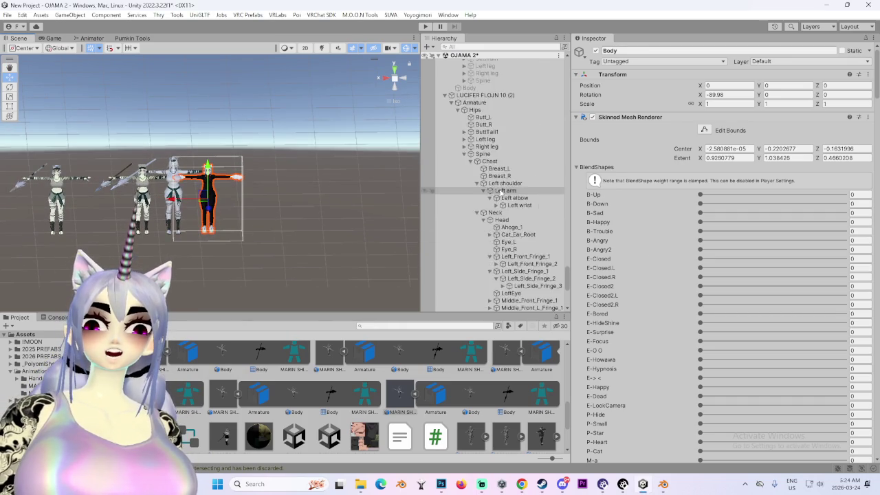
scroll(523, 259, "up", 5)
scroll(522, 259, "up", 5)
scroll(180, 180, "down", 1)
scroll(500, 235, "down", 3)
scroll(505, 248, "down", 5)
scroll(508, 262, "down", 5)
scroll(513, 279, "down", 3)
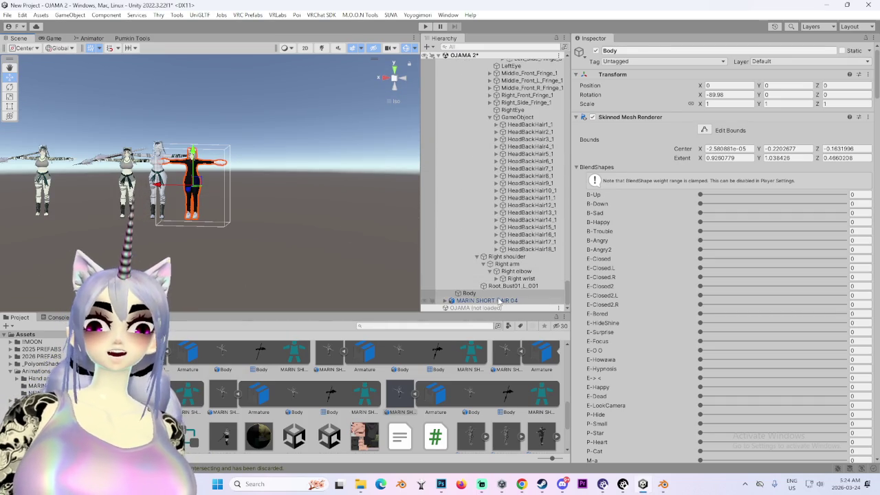
left_click(500, 302)
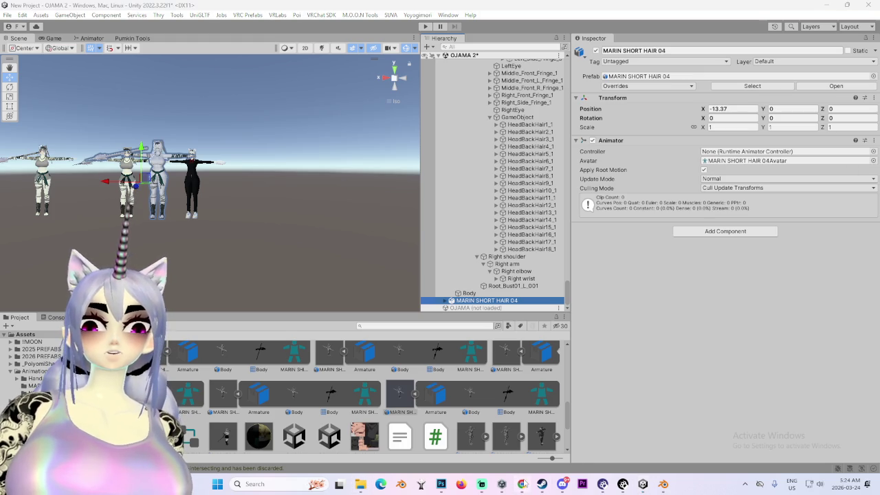
key("alt+Tab")
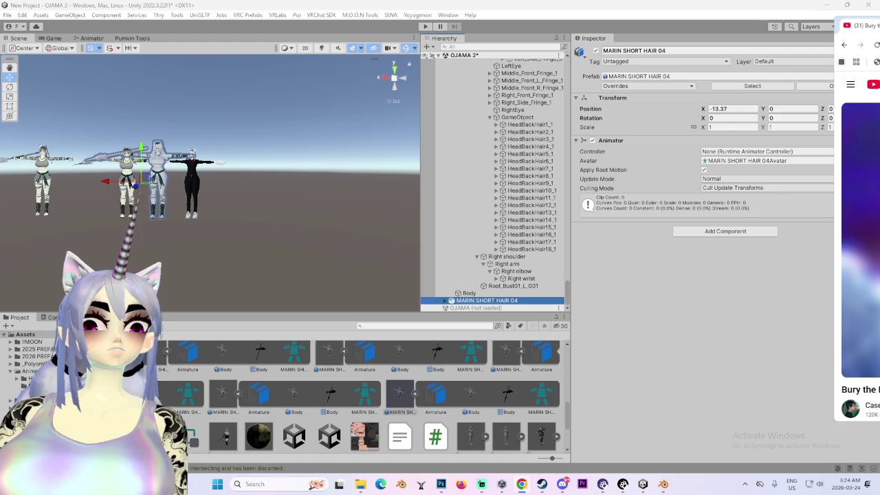
key("alt+Tab")
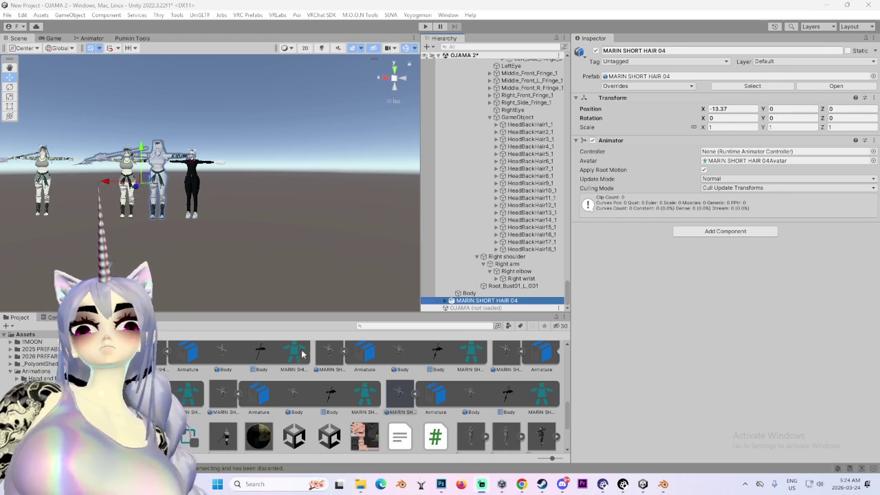
scroll(254, 293, "up", 2)
scroll(256, 286, "up", 2)
scroll(267, 268, "up", 2)
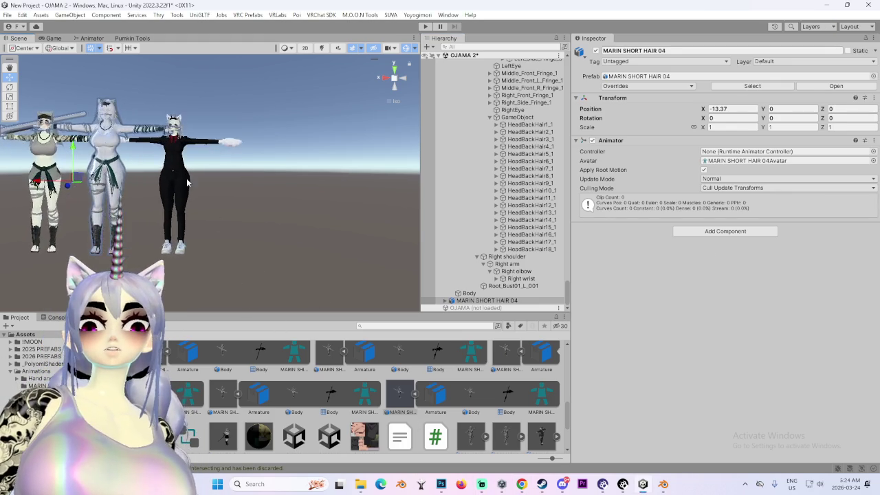
scroll(189, 184, "up", 2)
left_click(211, 173)
scroll(212, 173, "up", 1)
scroll(494, 290, "up", 2)
scroll(494, 289, "up", 5)
scroll(442, 208, "up", 3)
left_click(485, 144)
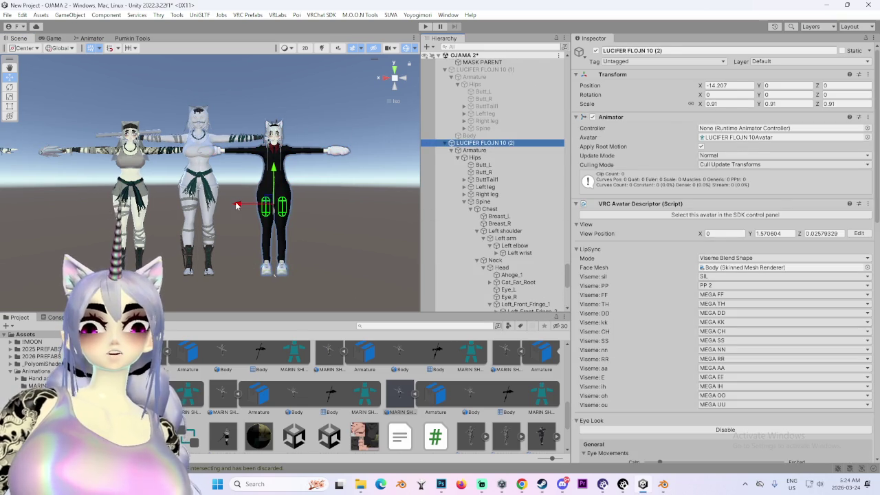
scroll(234, 246, "up", 3)
left_click(207, 186)
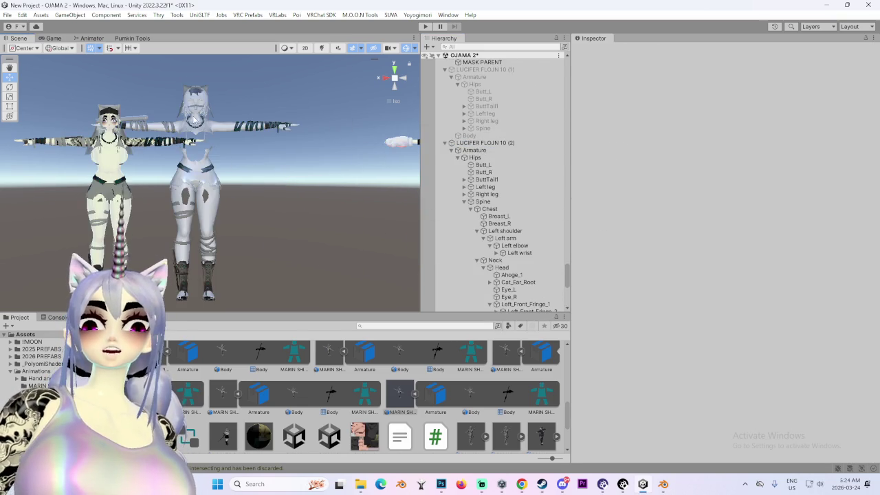
- Select MARIN SHORT HAIR 04 and frame it in a front view of the scene
left_click(199, 180)
key("f")
left_click(384, 78)
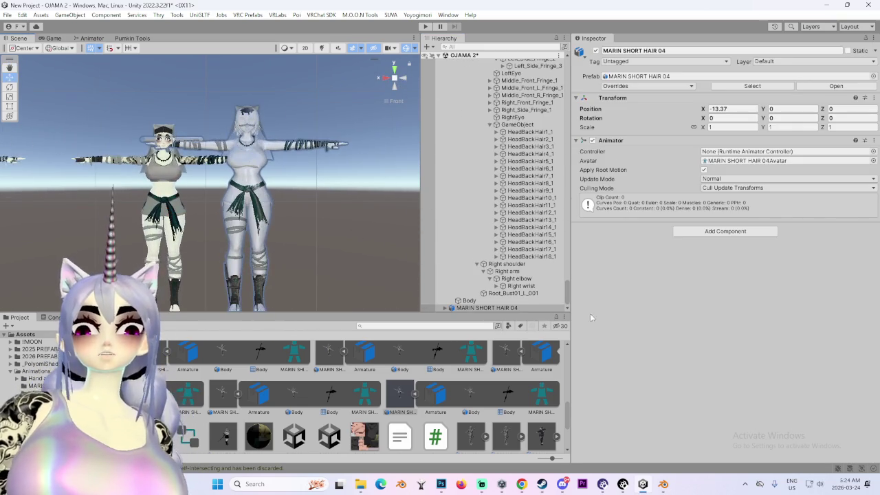
double_click(522, 308)
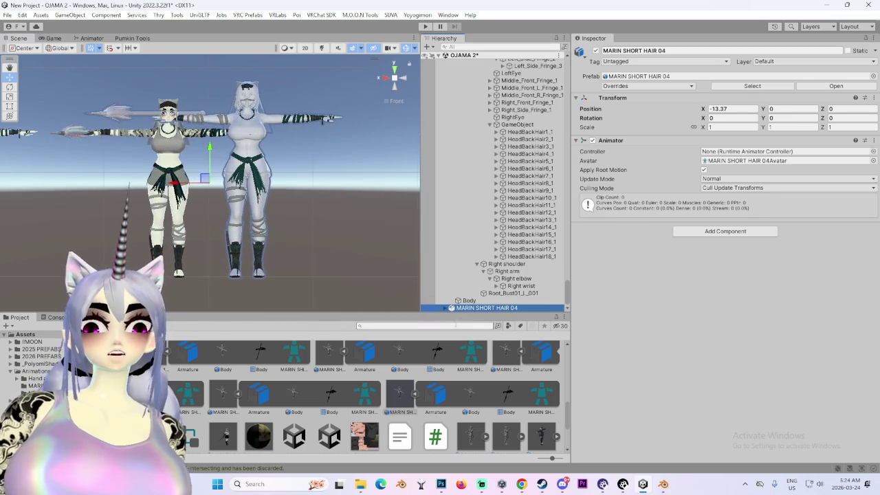
- Unpack the MARIN SHORT HAIR 04 prefab and collapse LUCIFER FLOJN 10 (2)
right_click(471, 307)
mouse_move(523, 236)
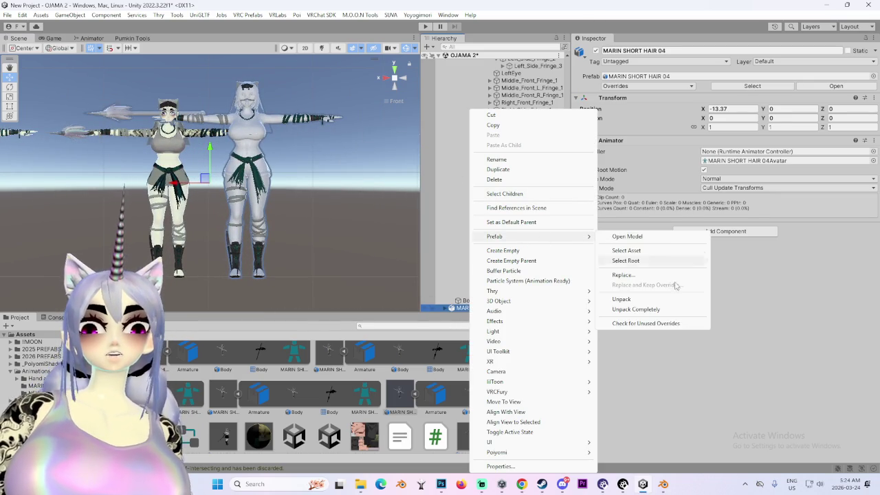
left_click(663, 302)
left_click(468, 290)
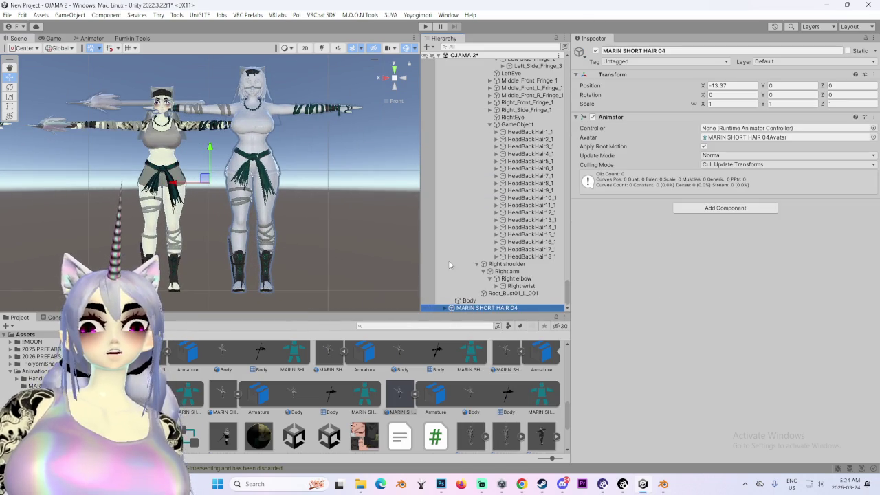
scroll(506, 273, "up", 10)
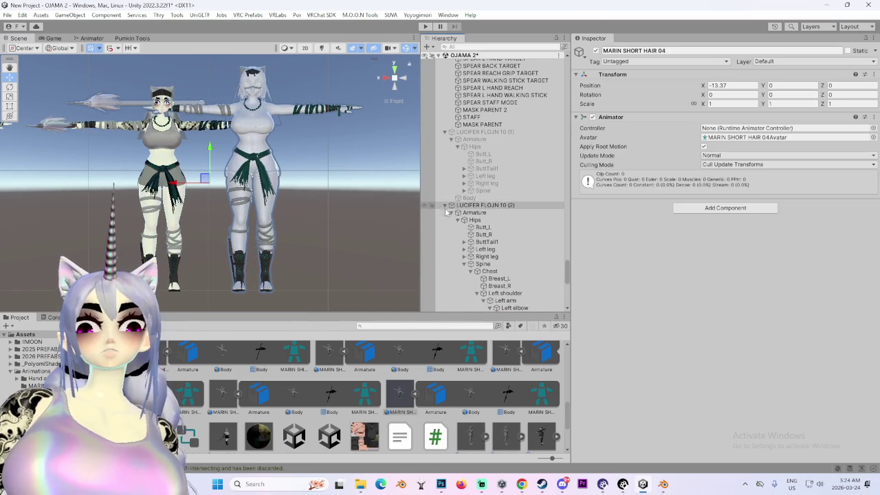
left_click(445, 206)
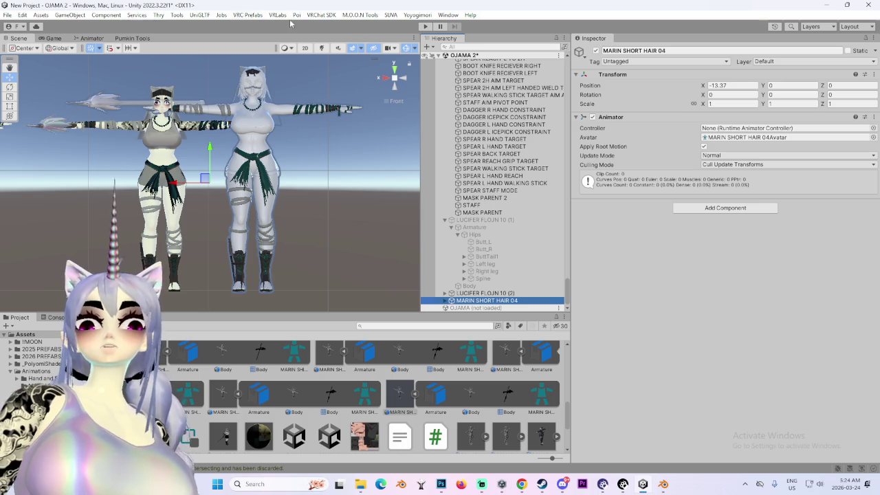
left_click(322, 15)
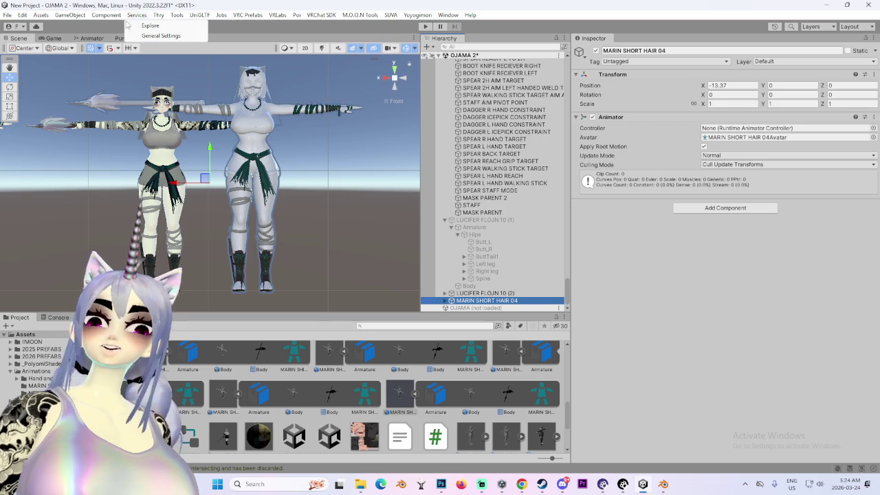
- In Pumkin's Avatar Tools, set MARIN SHORT HAIR 04 as the avatar and the Copy From source
left_click(137, 39)
left_click(136, 39)
left_click(209, 79)
scroll(250, 184, "up", 3)
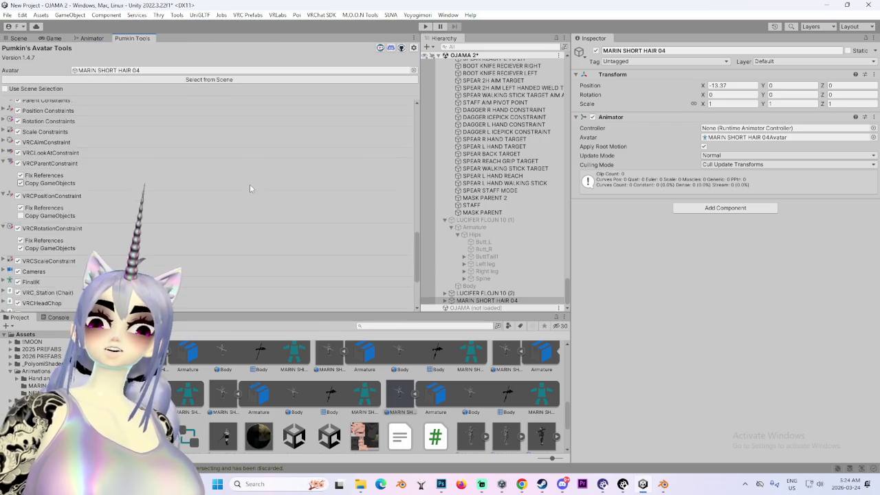
scroll(250, 185, "up", 3)
scroll(530, 279, "up", 8)
scroll(509, 241, "down", 5)
scroll(482, 200, "down", 5)
scroll(454, 165, "down", 5)
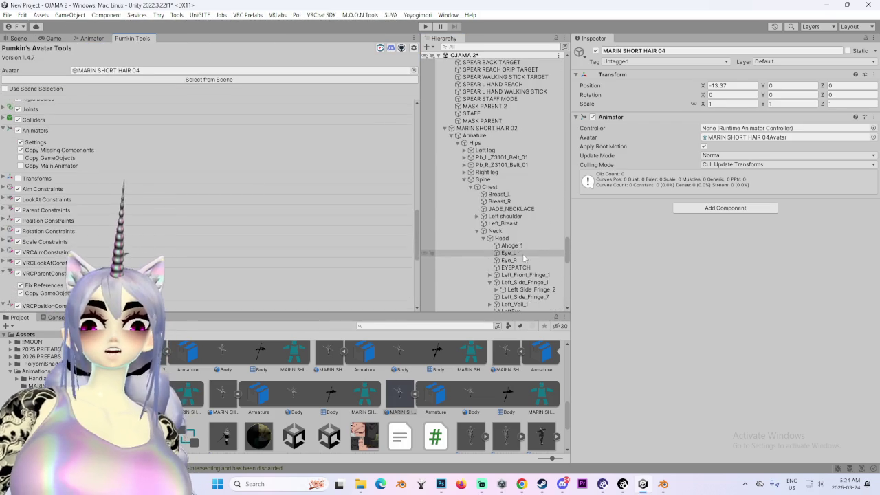
left_click(444, 129)
scroll(210, 263, "up", 2)
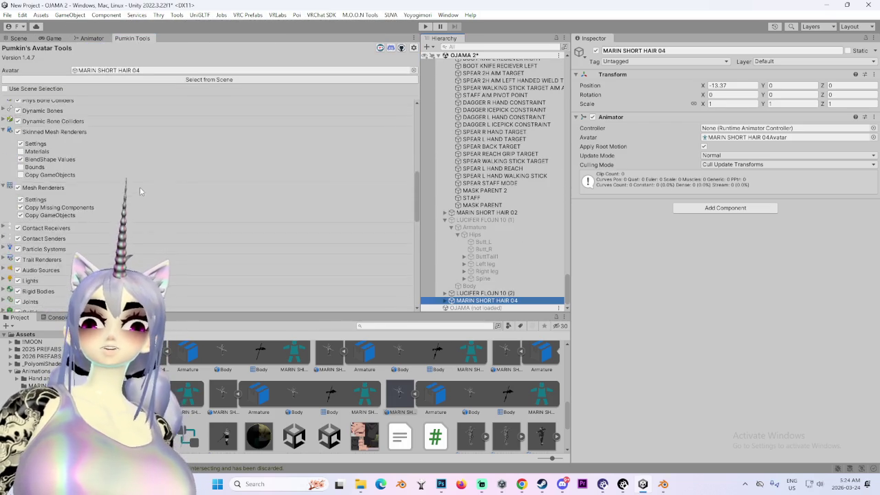
scroll(210, 263, "up", 5)
scroll(210, 263, "up", 3)
scroll(210, 263, "down", 3)
left_click_drag(484, 302, 194, 178)
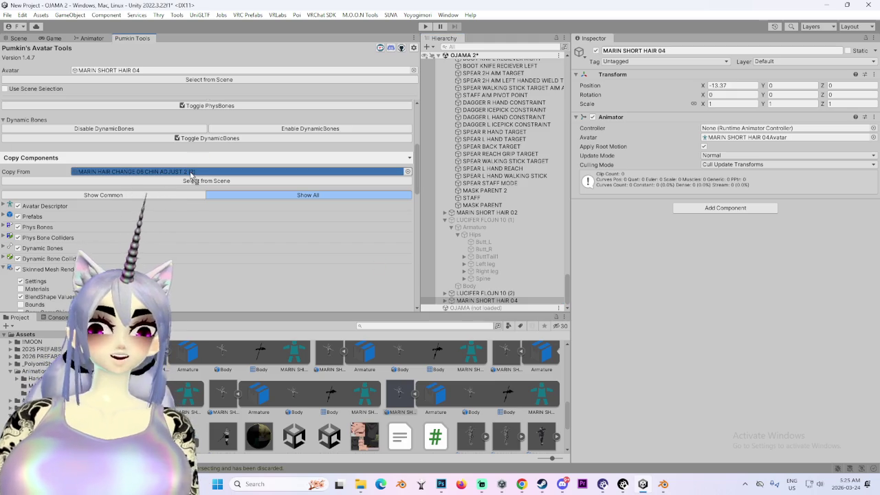
- Check the avatars in the Scene view and go back to Pumkin's Avatar Tools
scroll(195, 177, "down", 5)
scroll(195, 177, "down", 3)
scroll(183, 286, "down", 5)
scroll(182, 285, "down", 3)
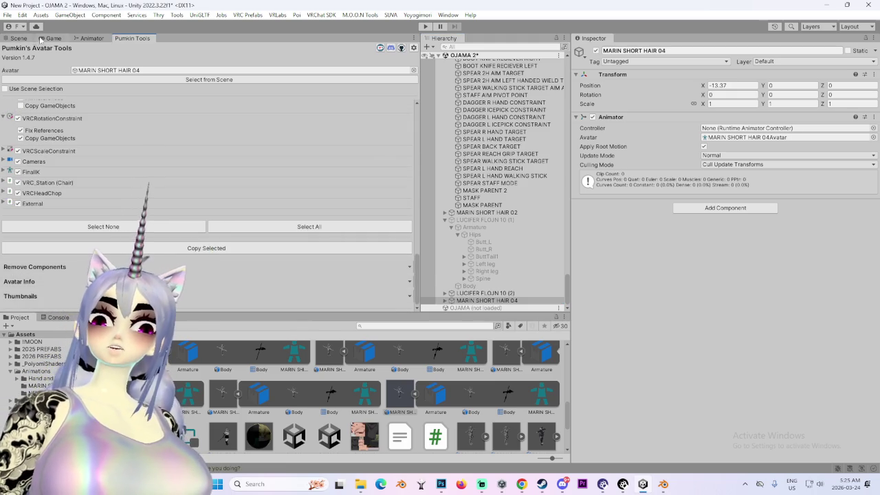
left_click(31, 39)
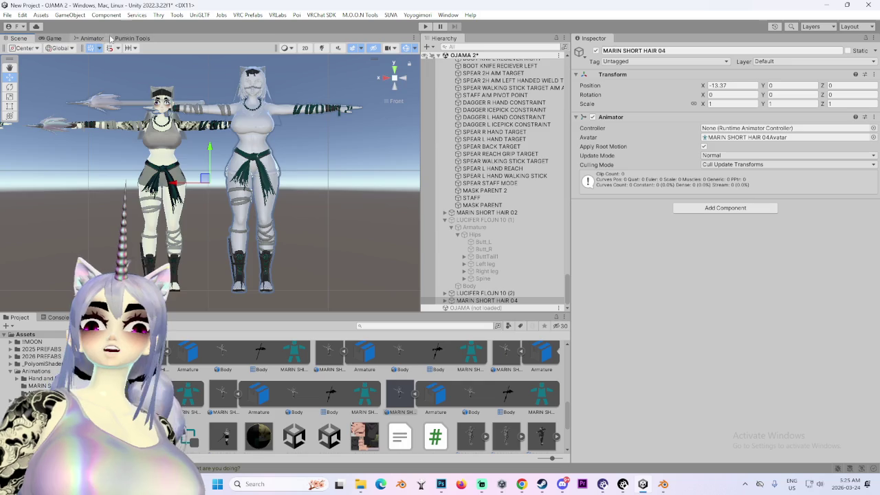
left_click(132, 39)
scroll(187, 170, "up", 3)
scroll(192, 185, "up", 3)
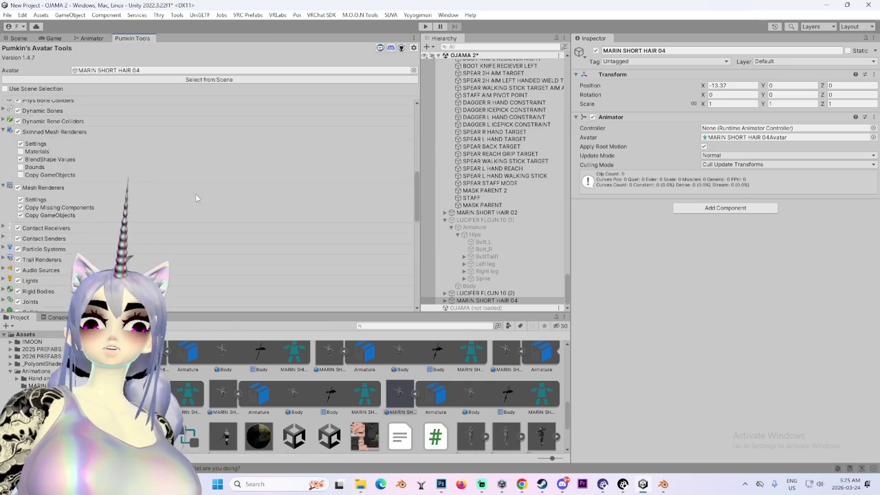
scroll(196, 194, "up", 5)
scroll(206, 201, "down", 2)
scroll(206, 202, "down", 2)
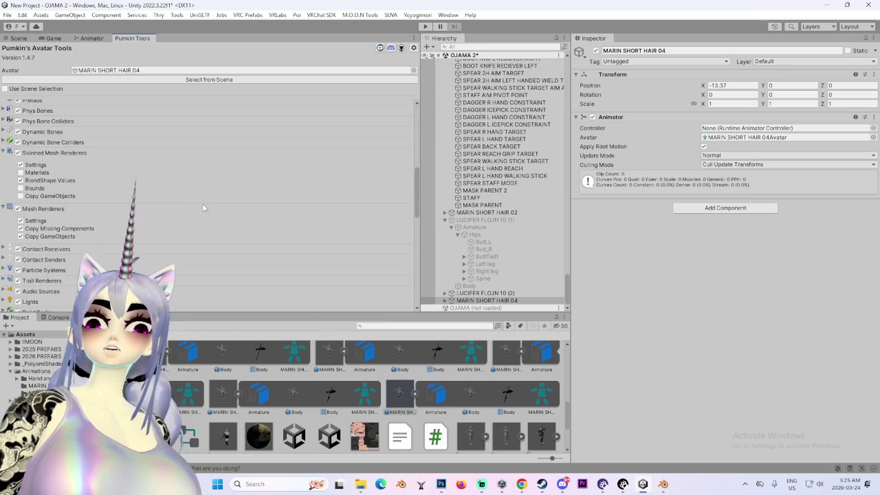
scroll(205, 203, "down", 2)
scroll(529, 273, "up", 4)
scroll(528, 273, "down", 3)
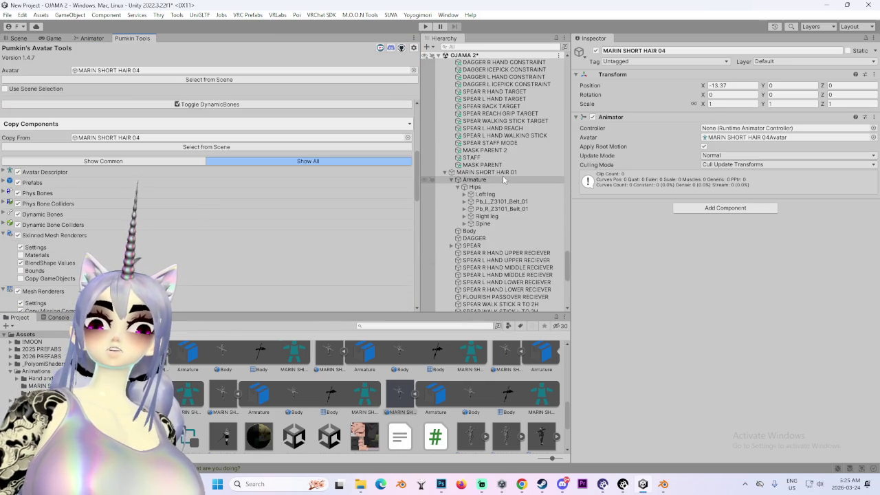
scroll(502, 268, "up", 3)
scroll(484, 262, "down", 3)
- Select MARIN SHORT HAIR 02 and compare the avatars in the Scene view
left_click(488, 240)
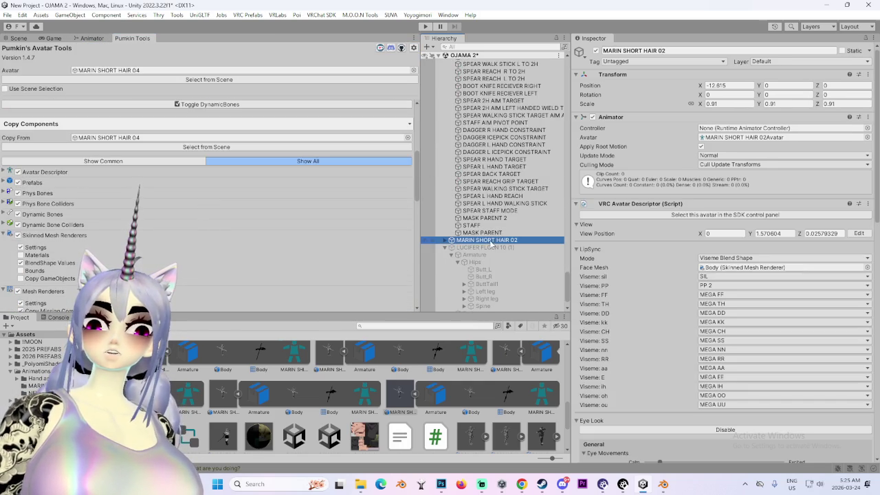
left_click(19, 38)
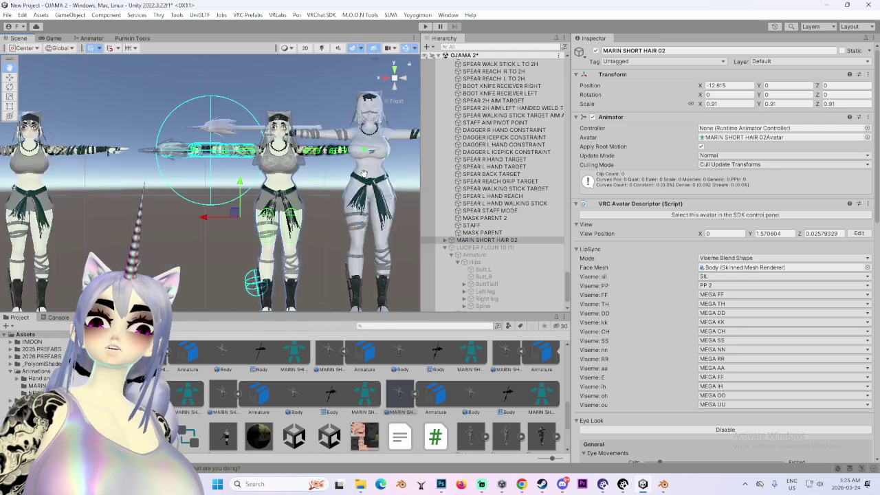
left_click(137, 39)
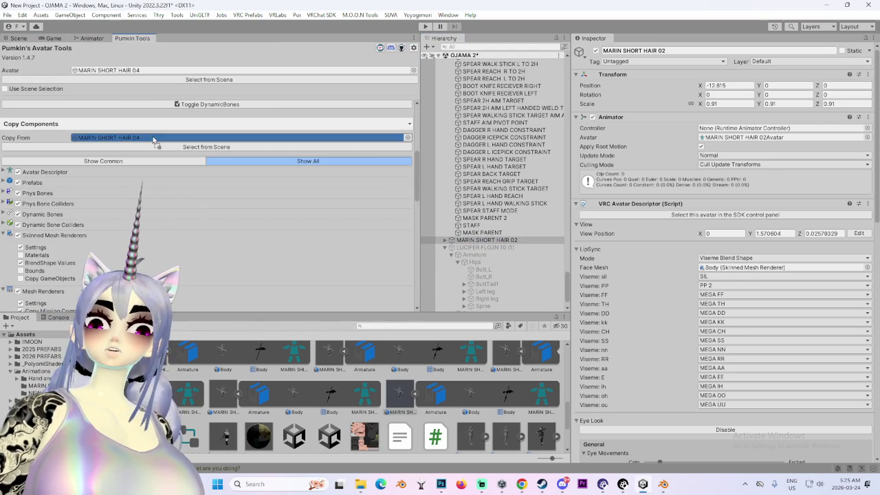
scroll(181, 294, "down", 5)
scroll(188, 264, "down", 8)
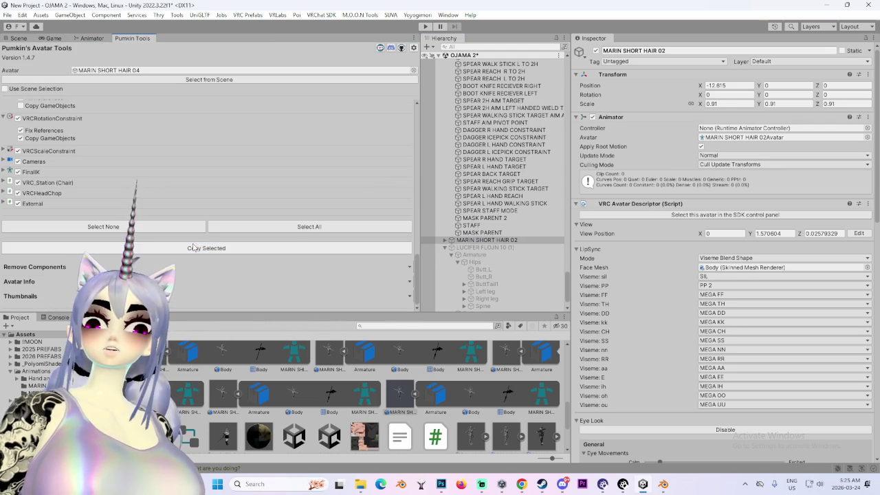
left_click(17, 37)
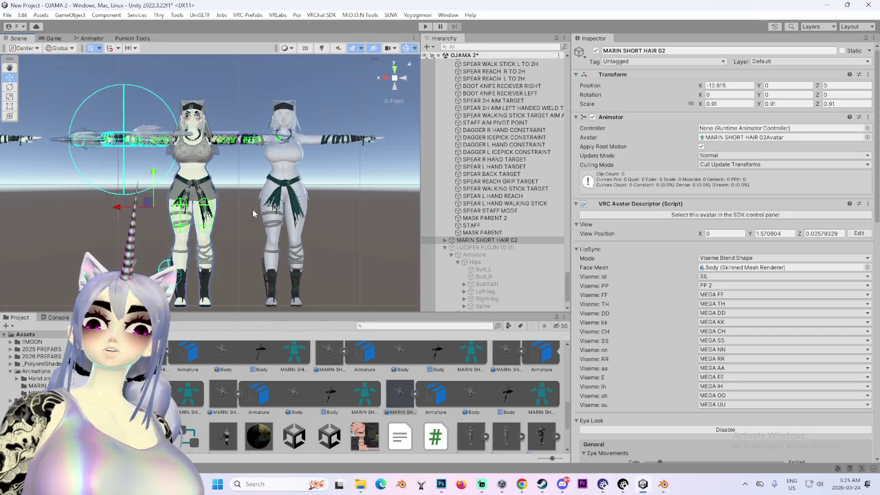
- Find the body and T_spear_BC materials in the project, then apply T_spear_BC to the spear
scroll(244, 213, "up", 2)
scroll(239, 201, "up", 3)
scroll(239, 201, "up", 2)
scroll(337, 249, "up", 2)
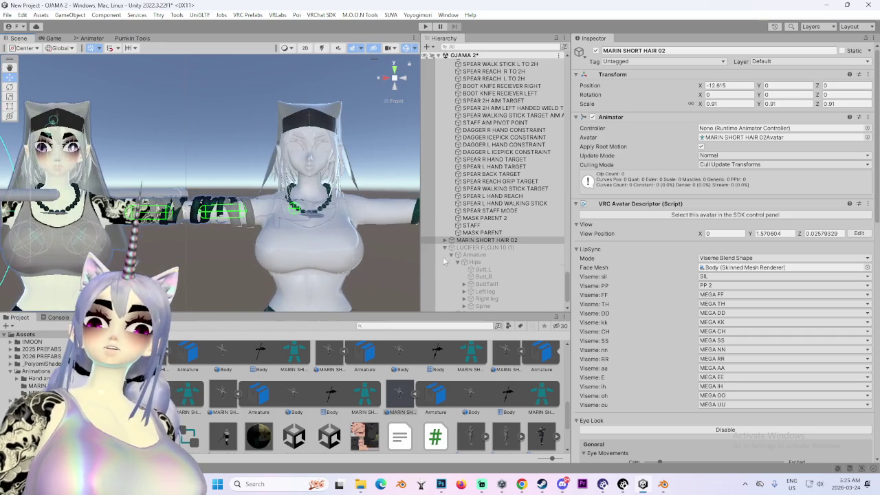
scroll(486, 258, "down", 5)
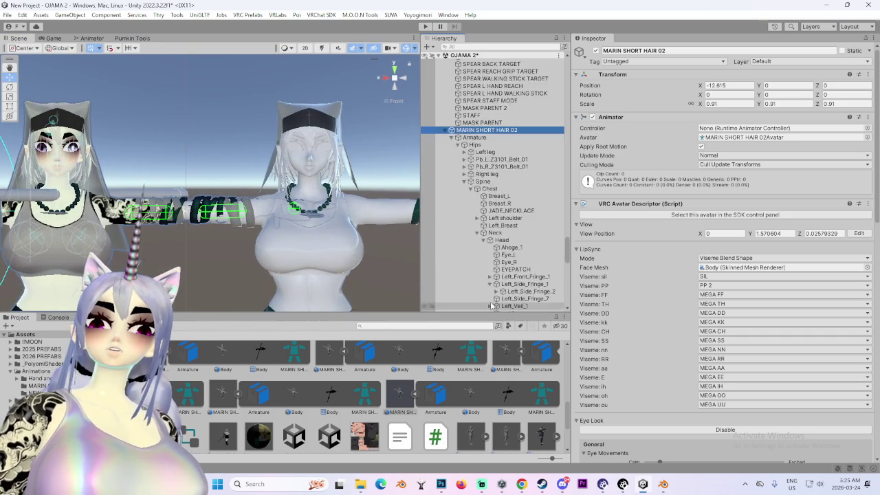
scroll(483, 265, "down", 5)
scroll(480, 272, "down", 5)
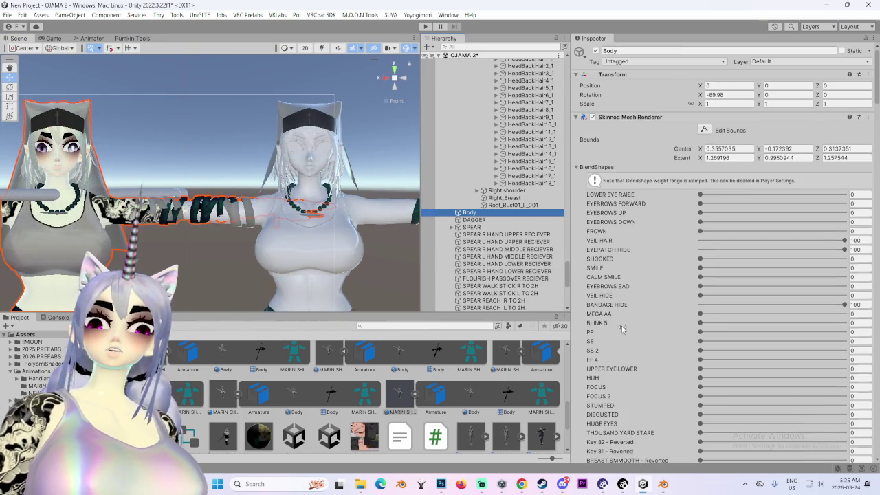
scroll(609, 327, "down", 5)
scroll(609, 328, "down", 5)
scroll(609, 328, "down", 5)
scroll(610, 327, "down", 5)
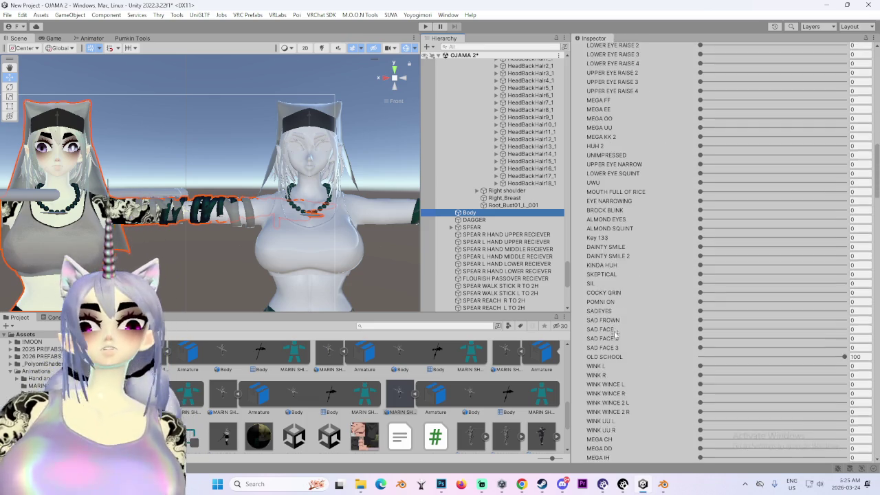
left_click_drag(877, 183, 877, 313)
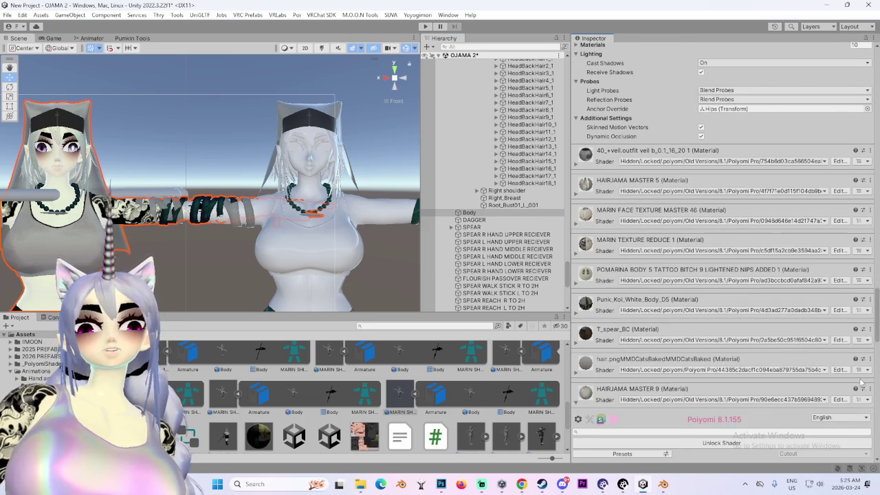
left_click(870, 390)
left_click(791, 263)
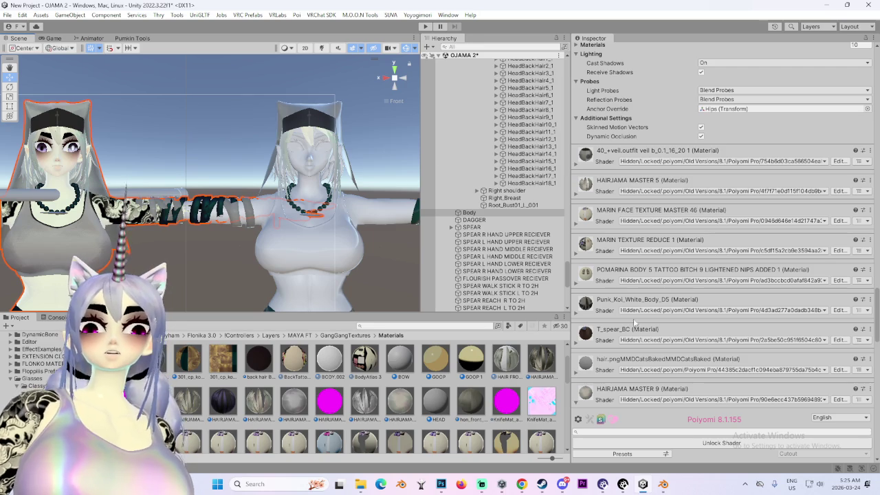
left_click(870, 329)
left_click(790, 201)
scroll(351, 302, "up", 5)
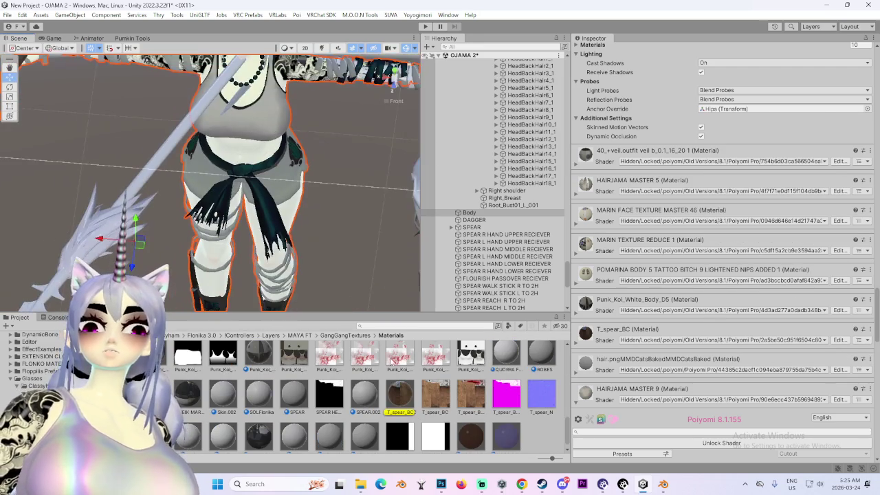
left_click_drag(395, 391, 158, 159)
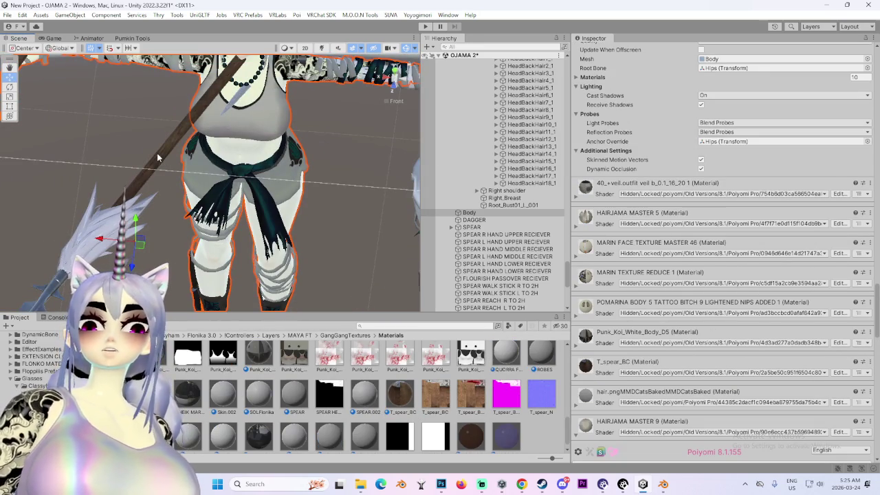
- Locate the MARIN SHORT HAIR 04 avatar among the avatars and delete it from the scene
scroll(157, 158, "down", 5)
scroll(485, 250, "up", 10)
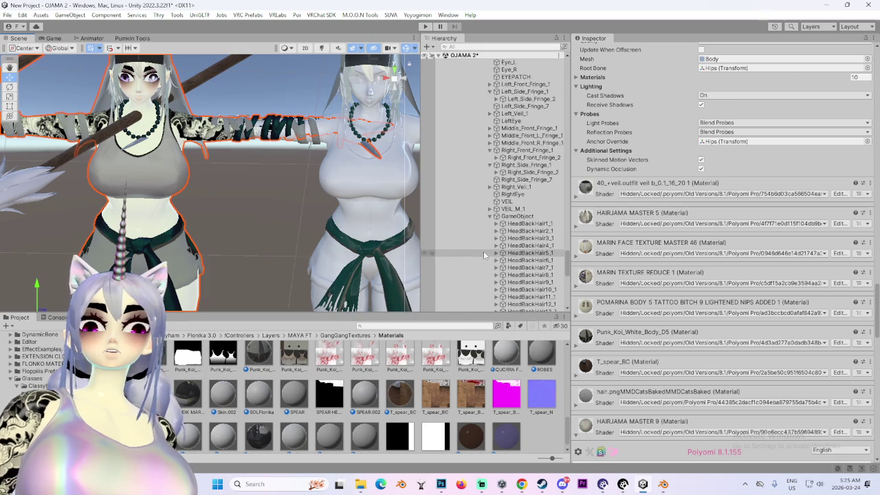
mouse_move(234, 206)
left_mouse_down("alt")
mouse_move(202, 218)
mouse_move(358, 220)
left_mouse_up("alt")
scroll(512, 219, "up", 3)
left_click(493, 102)
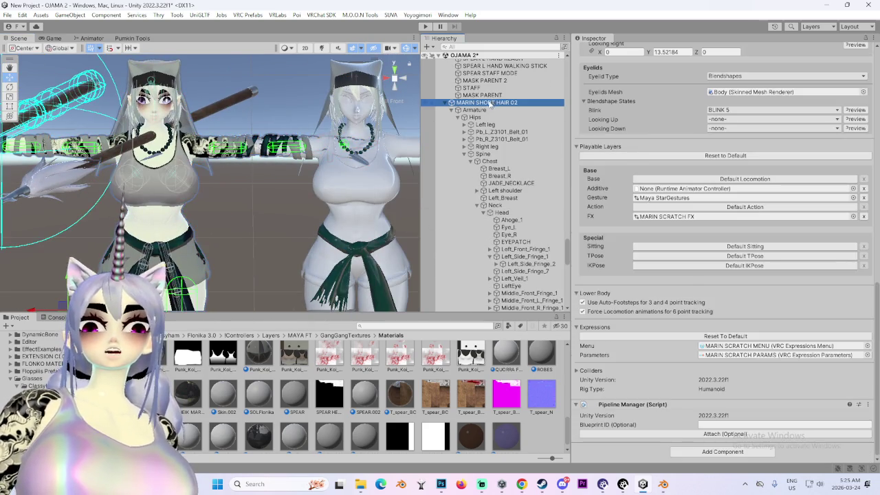
scroll(529, 282, "up", 3)
scroll(499, 303, "up", 3)
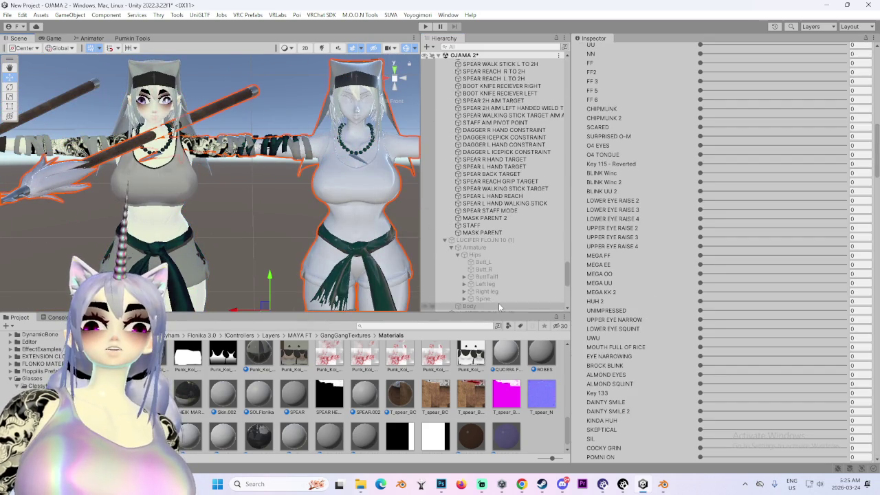
scroll(509, 249, "down", 3)
left_click(512, 238)
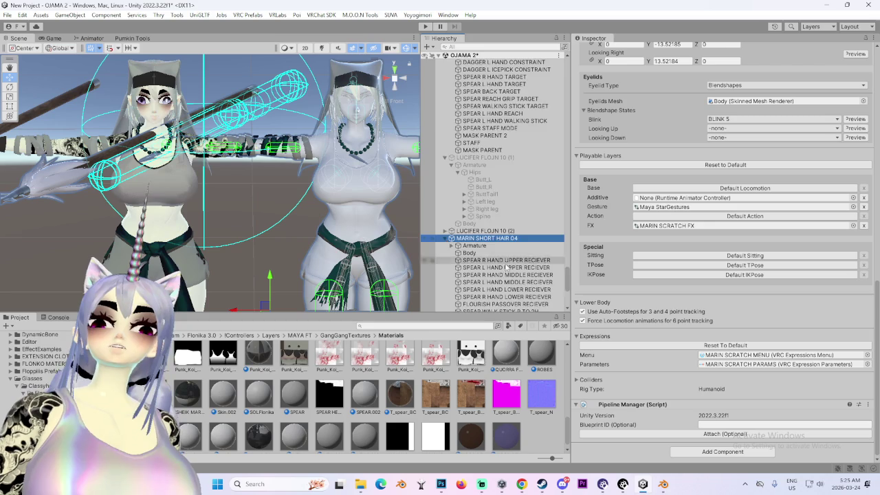
scroll(502, 268, "down", 7)
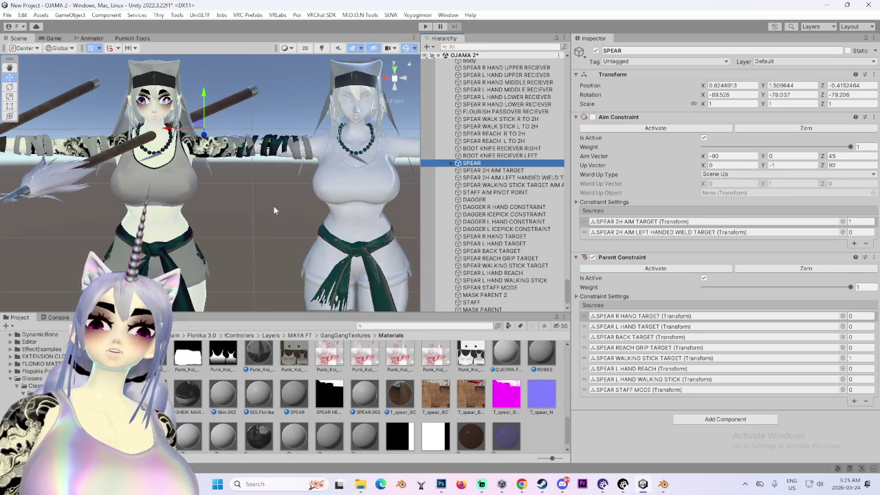
left_click_drag(215, 110, 225, 95, "alt")
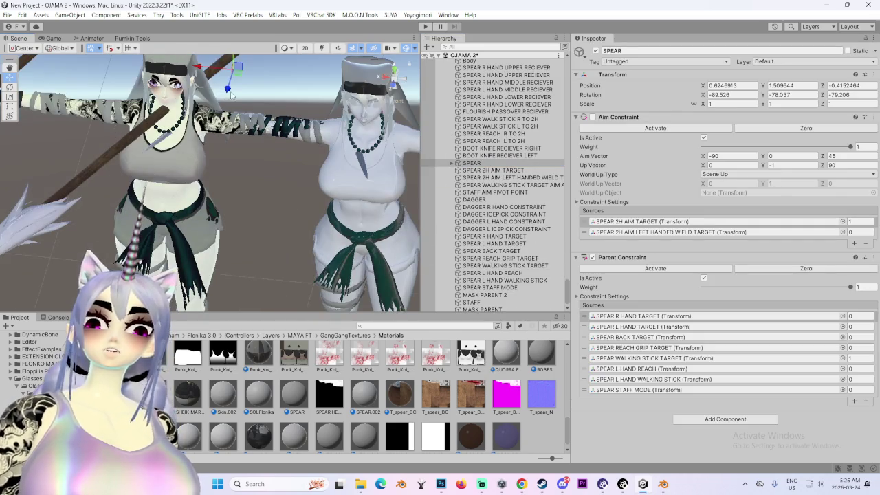
scroll(481, 206, "up", 3)
scroll(463, 212, "up", 2)
left_click(474, 191)
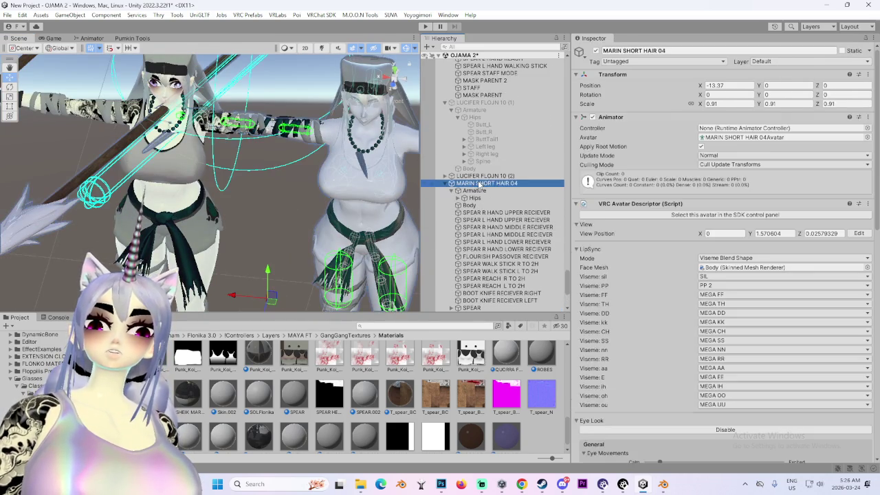
right_click(480, 183)
left_click(509, 180)
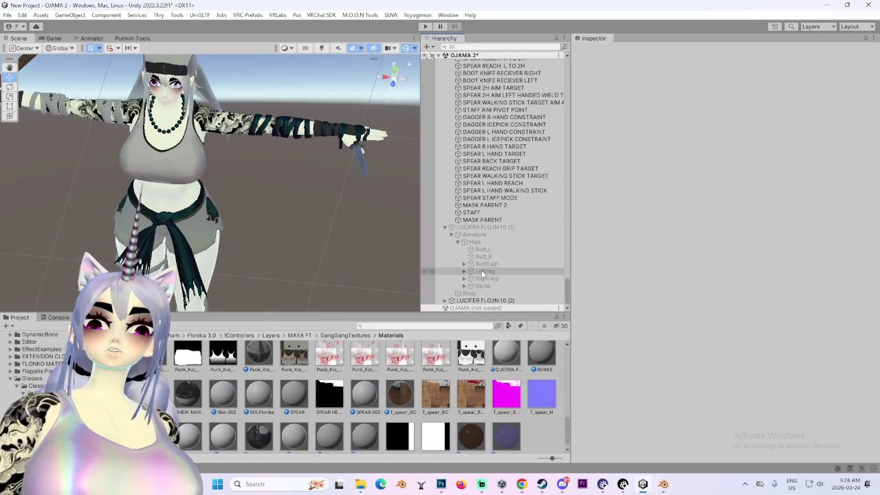
- Inspect LUCIFER FLOJN 10 (1), (2) and MARIN SHORT HAIR 02, then select the MARIN SHORT HAIR 04 model asset
left_click(492, 299)
left_click(497, 228)
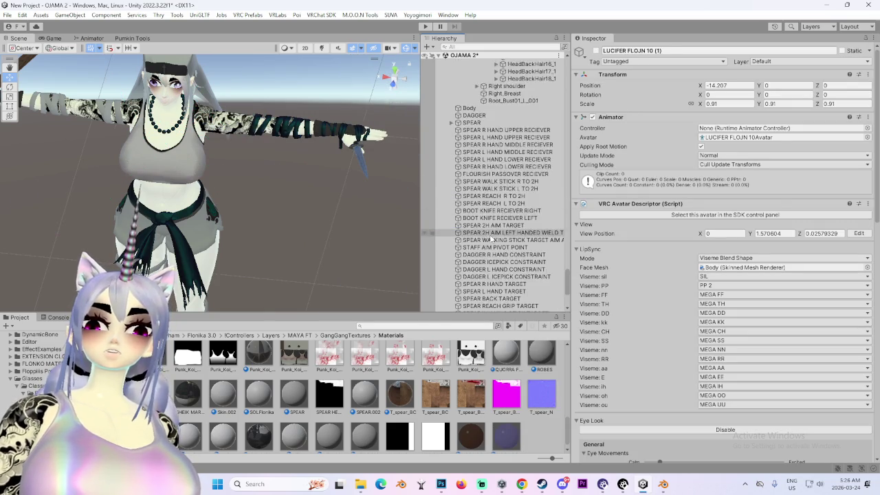
left_click(487, 163)
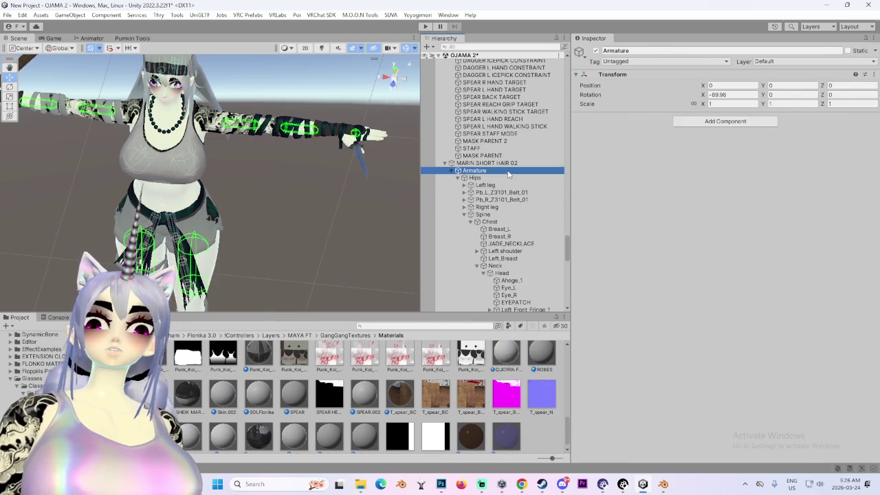
left_click(740, 138)
left_click(218, 403)
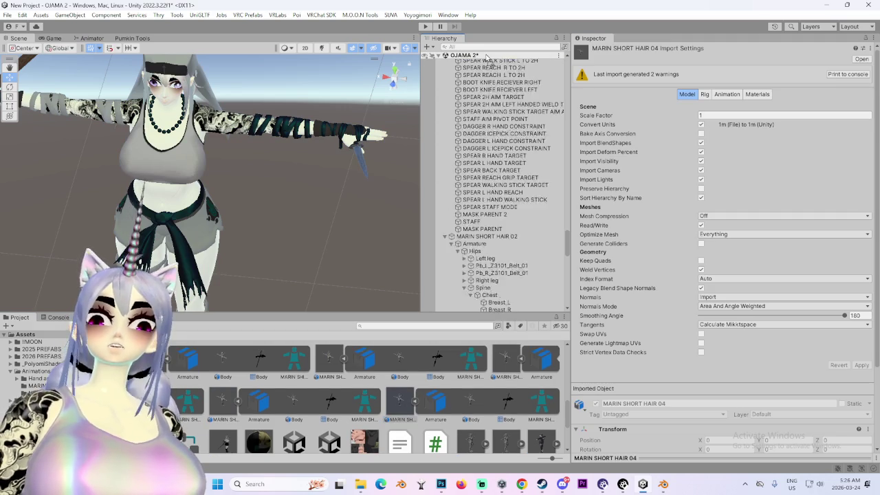
- Drag MARIN SHORT HAIR 04 into the scene root and unpack the prefab completely
left_click_drag(394, 401, 492, 282)
right_click(500, 309)
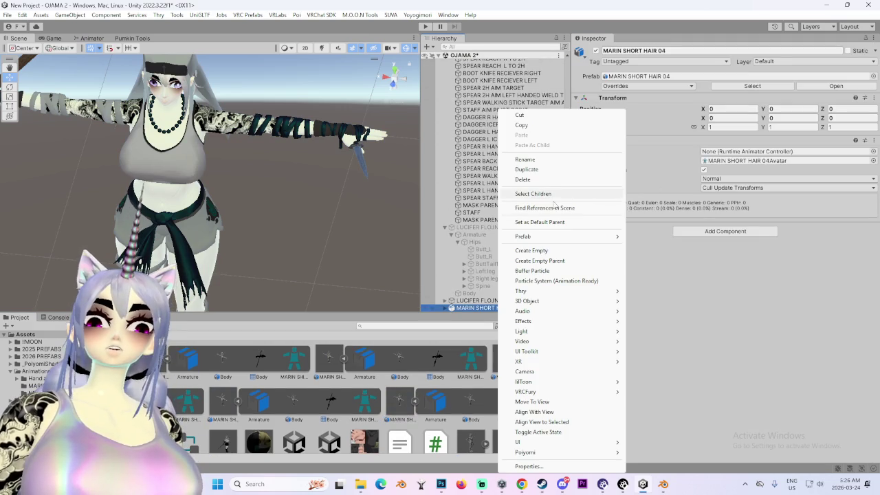
mouse_move(555, 236)
left_click(688, 299)
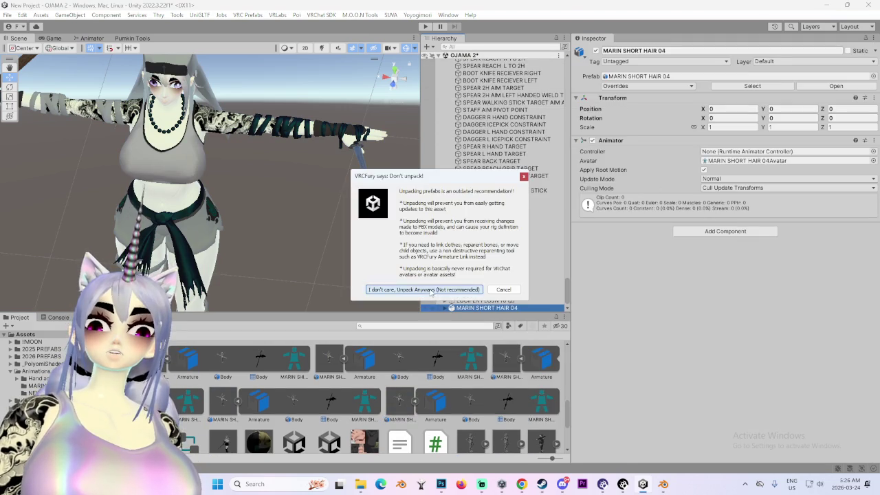
left_click(432, 290)
- Expand MARIN SHORT HAIR 04's Hips to check DAGGER and SPEAR, then select the avatar root
left_click(449, 302)
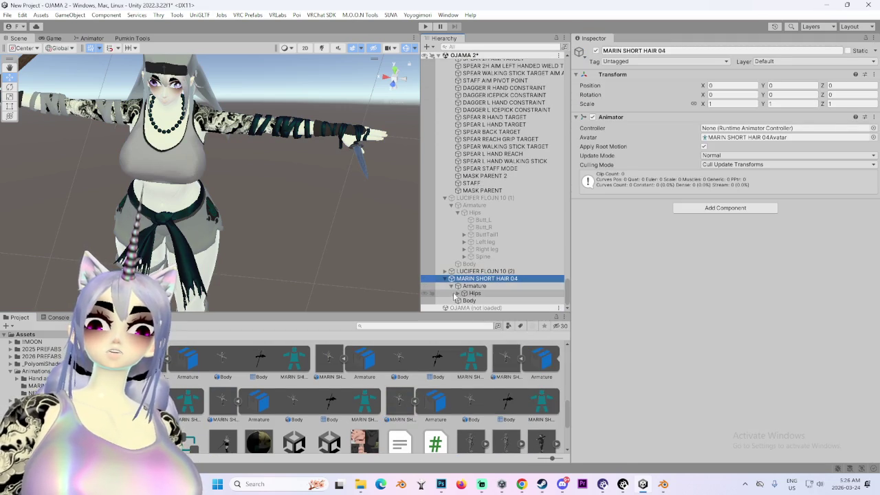
left_click(460, 300)
left_click(497, 250)
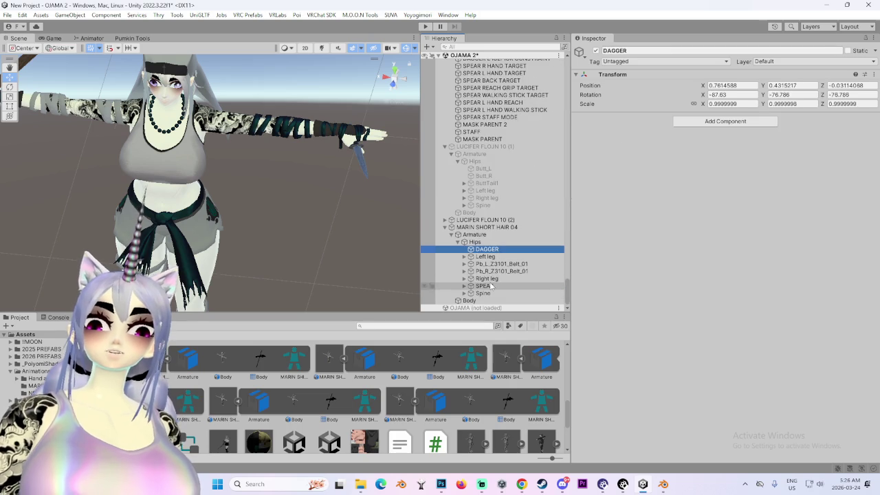
left_click(485, 227)
- Use Pumkin's Copy Selected to copy the 0.91 scale, avatar descriptor, DAGGER and SPEAR onto it
left_click(132, 39)
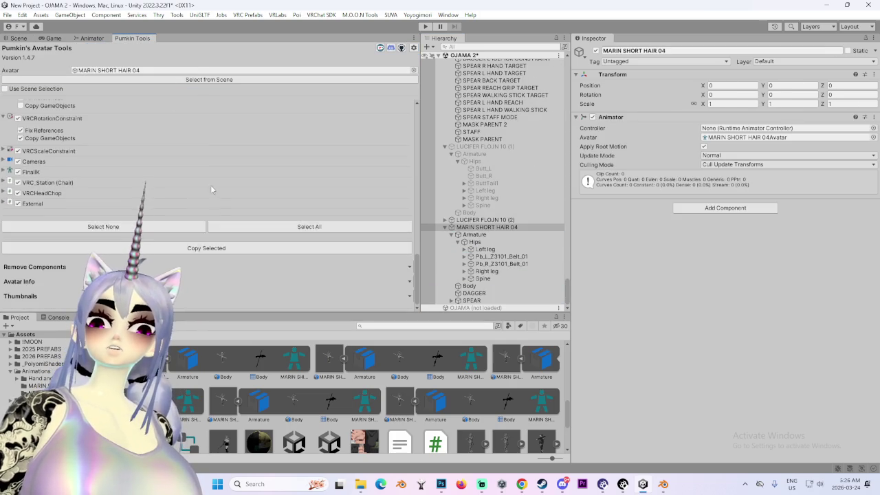
scroll(196, 208, "up", 5)
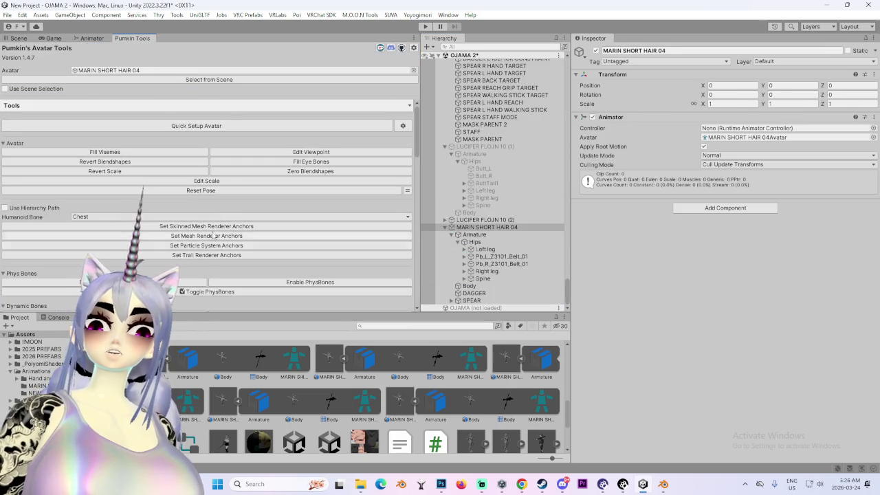
scroll(210, 222, "down", 5)
scroll(179, 210, "down", 5)
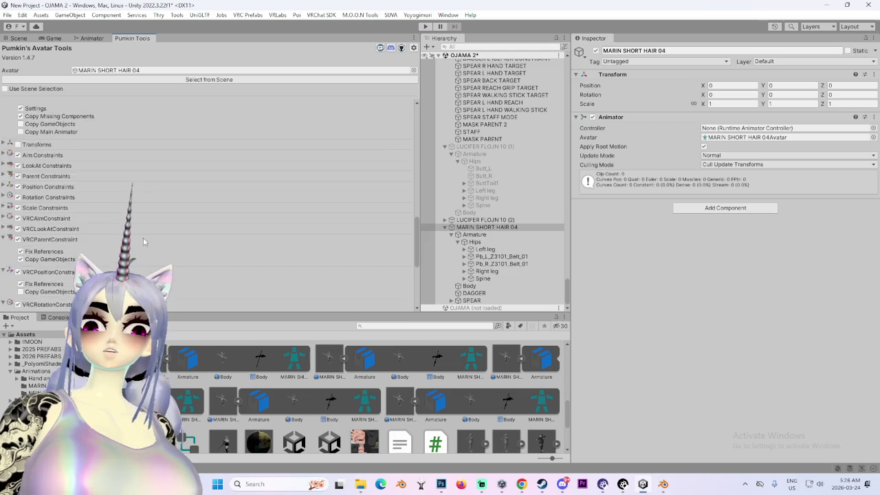
scroll(143, 246, "down", 5)
left_click(227, 246)
left_click(16, 39)
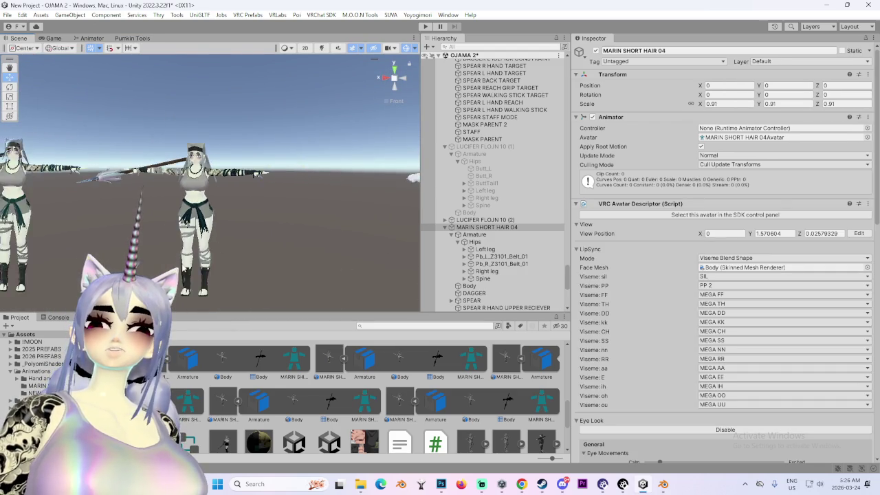
- Move MARIN SHORT HAIR 04 left to Position X -13.41 and frame it in the view
scroll(180, 238, "down", 3)
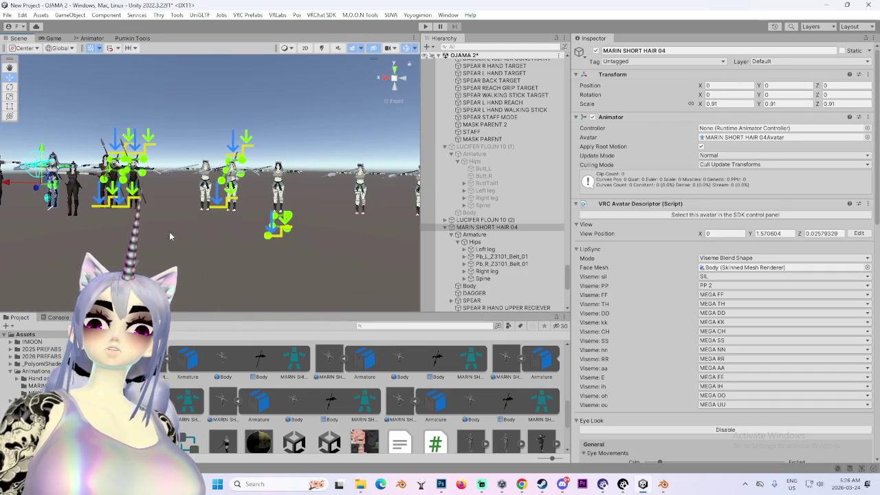
left_click_drag(313, 199, 121, 196)
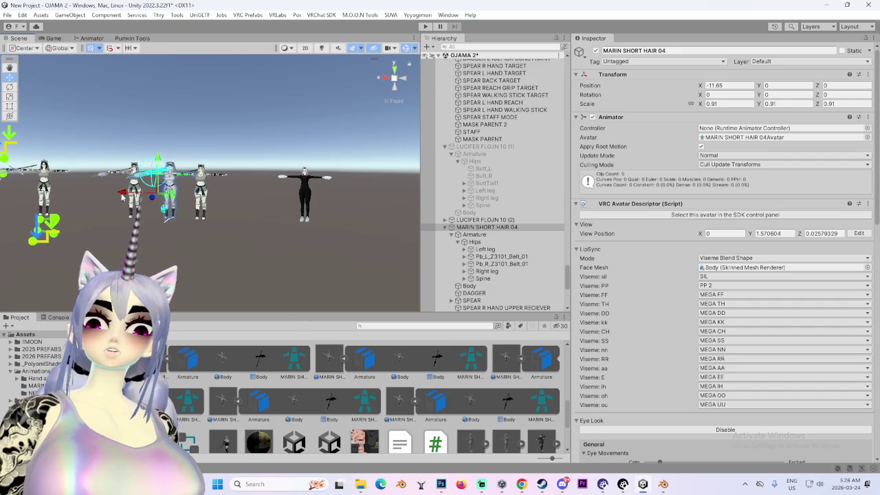
scroll(179, 214, "up", 2)
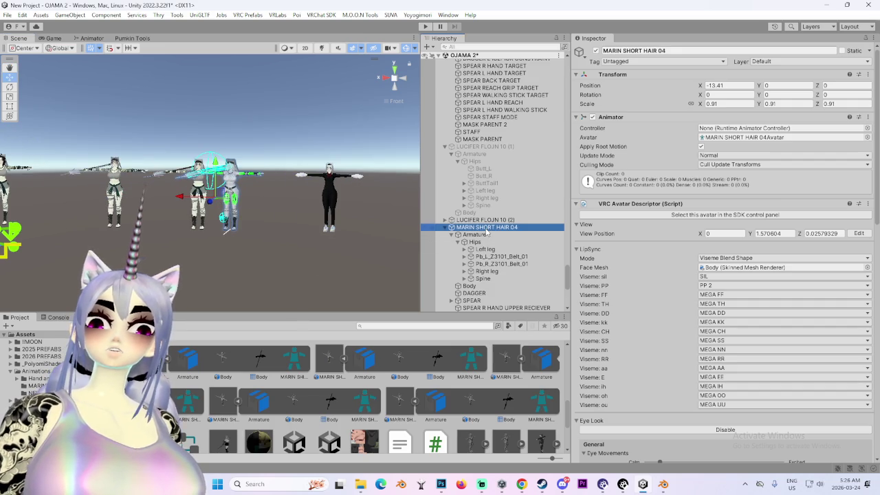
double_click(486, 228)
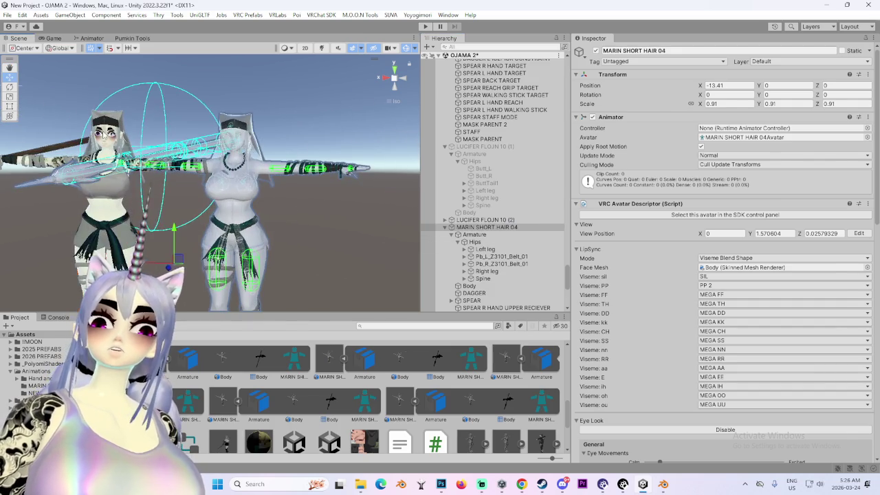
- Select the avatar's Body mesh and scroll through its blendshape values
left_click(475, 286)
scroll(664, 329, "down", 5)
scroll(653, 319, "down", 5)
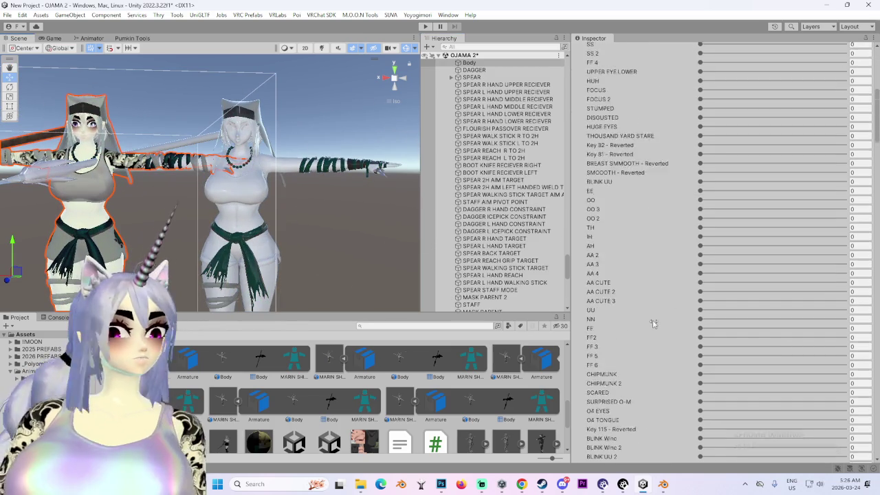
scroll(653, 319, "down", 3)
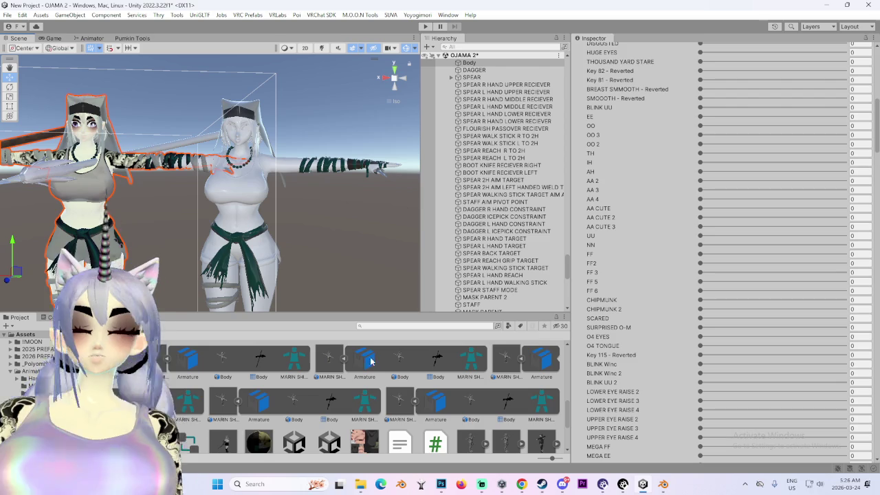
scroll(634, 336, "down", 4)
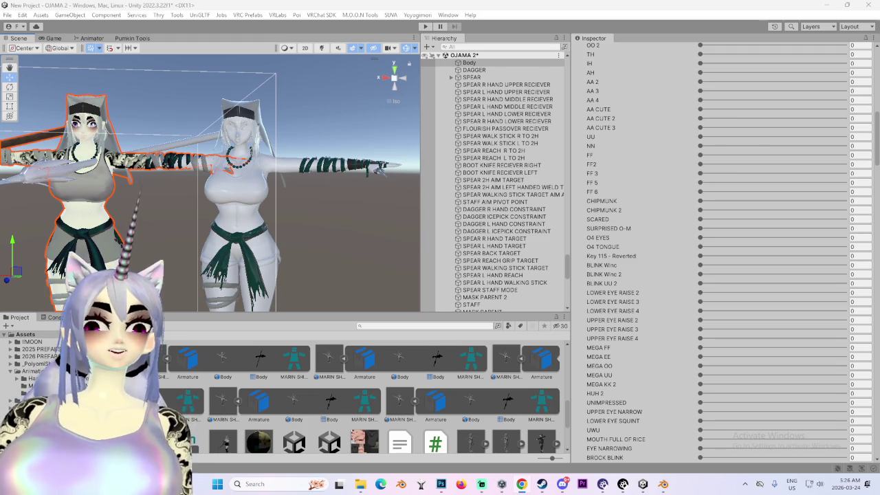
key("alt+Tab")
scroll(481, 278, "down", 2)
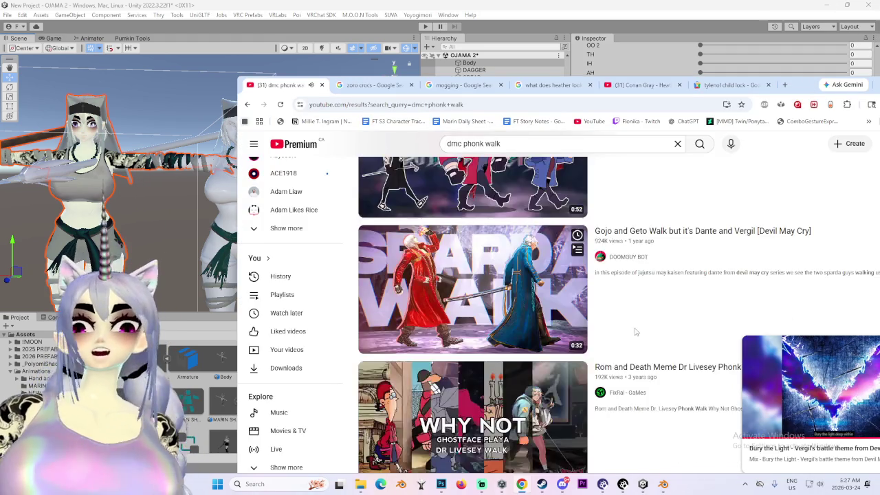
- Play the Devil May Cry Boys video, rewinding it to about 0:12
scroll(481, 279, "up", 2)
left_click(480, 278)
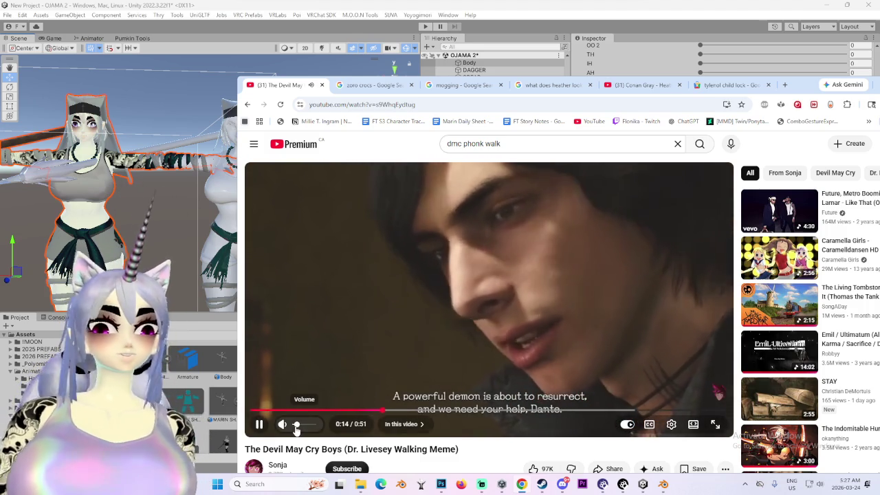
left_click(495, 253)
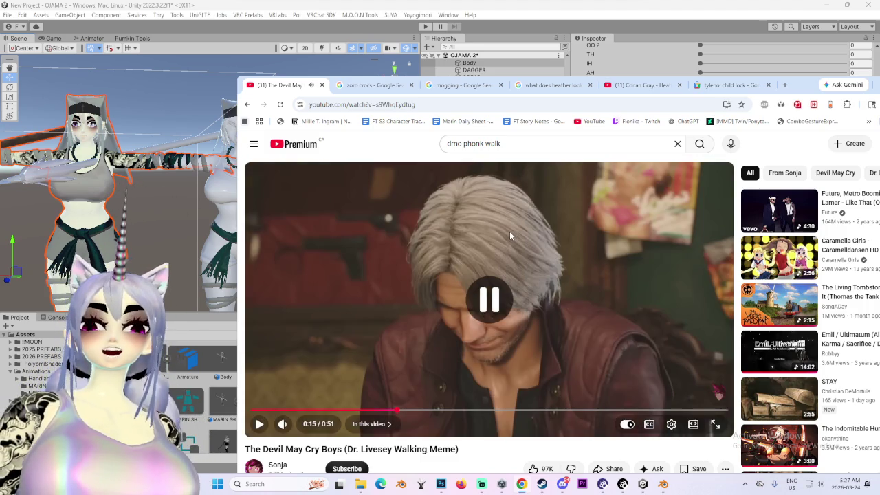
left_click_drag(304, 413, 362, 410)
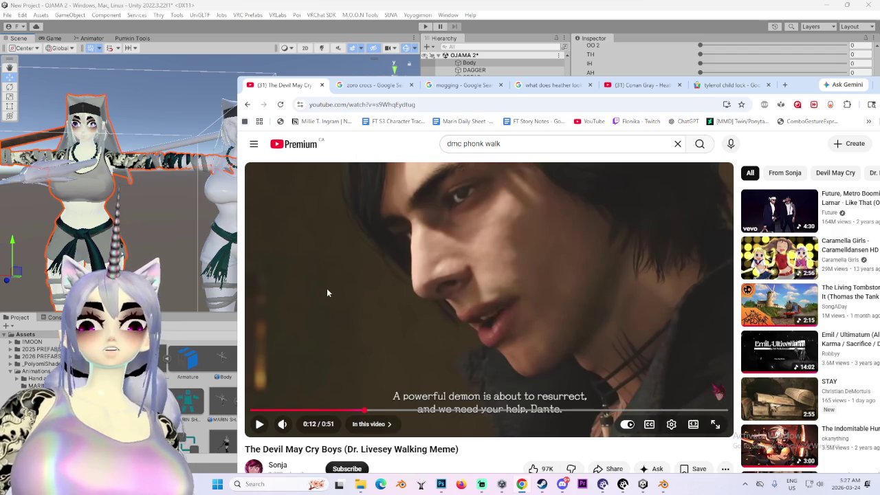
key("space")
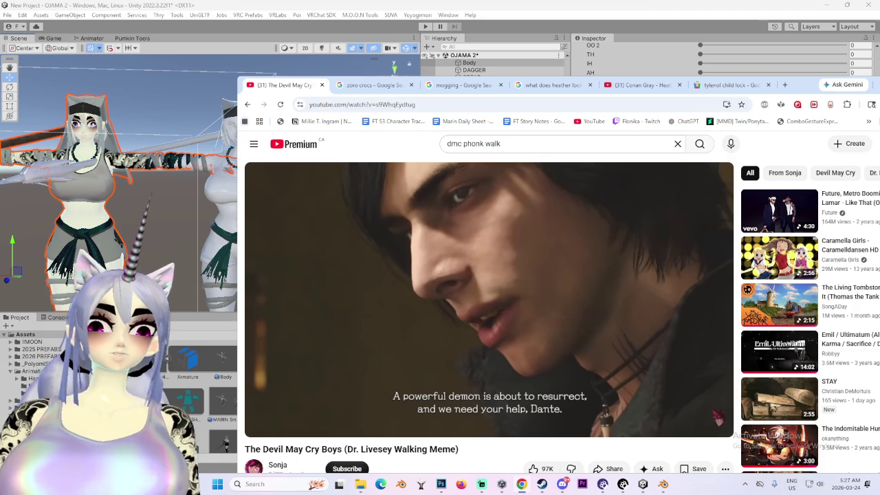
key("space")
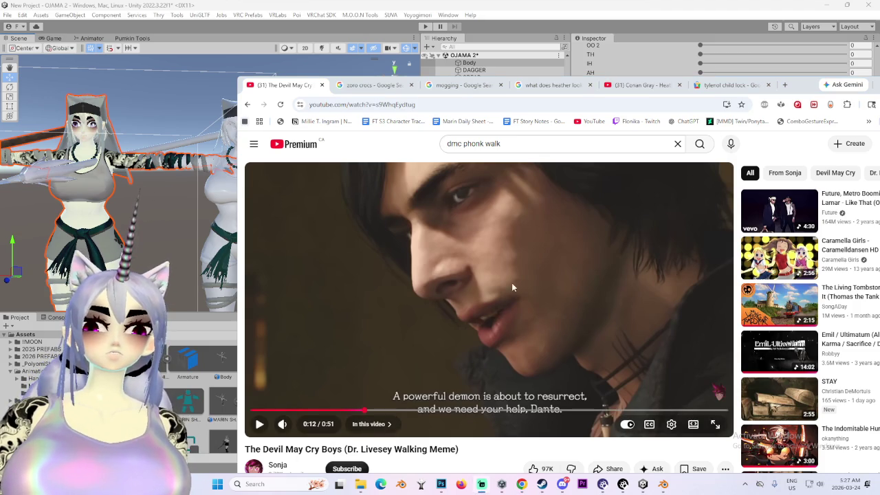
left_click(464, 278)
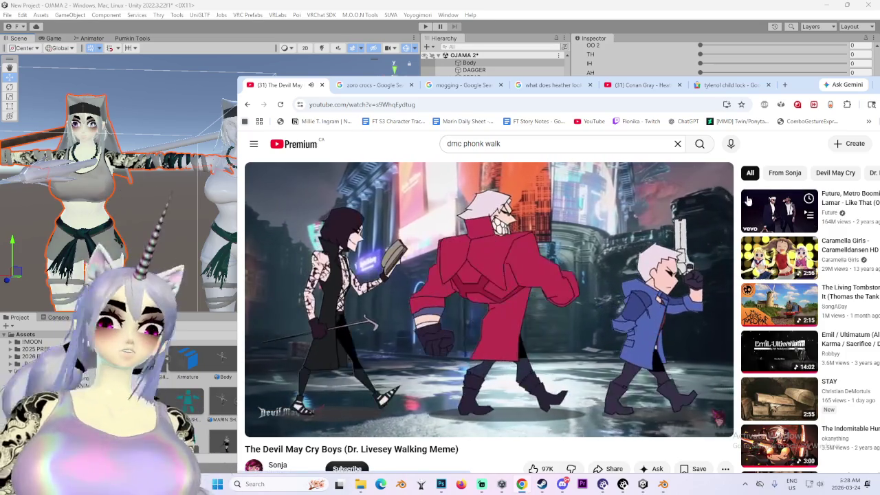
- Open the Caramelldansen HD video and select its web address
left_click(760, 260)
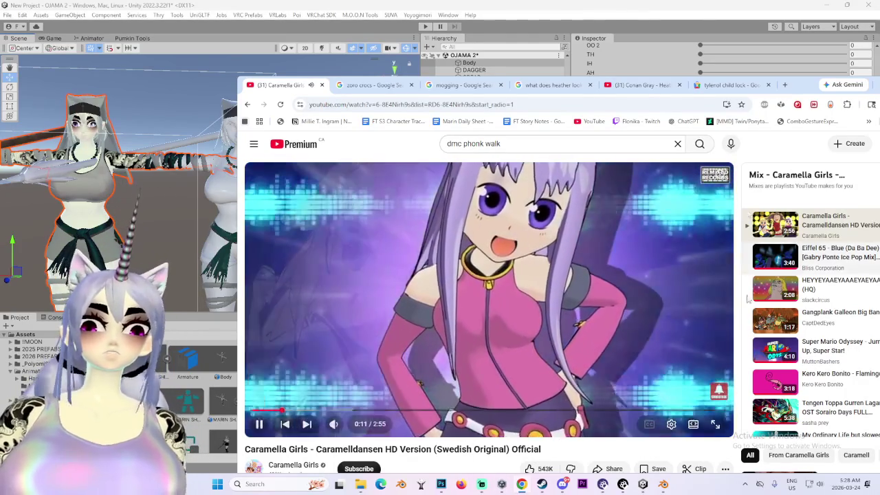
left_click(601, 104)
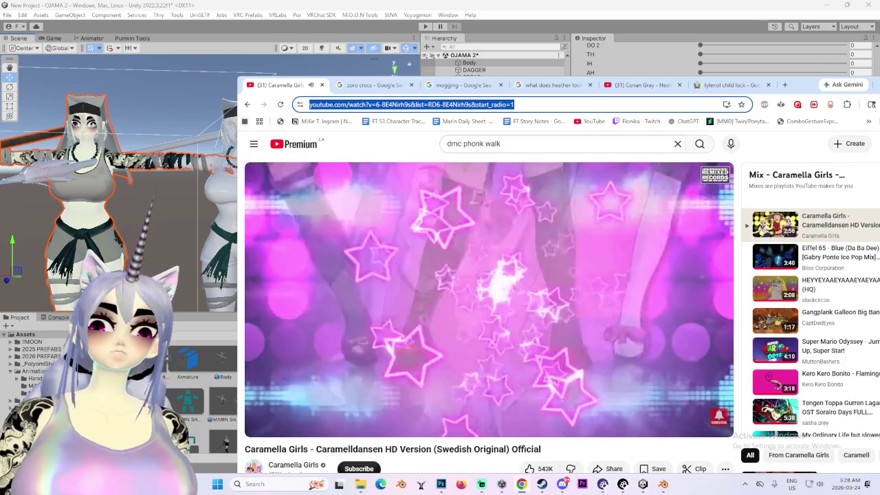
key("alt+Tab")
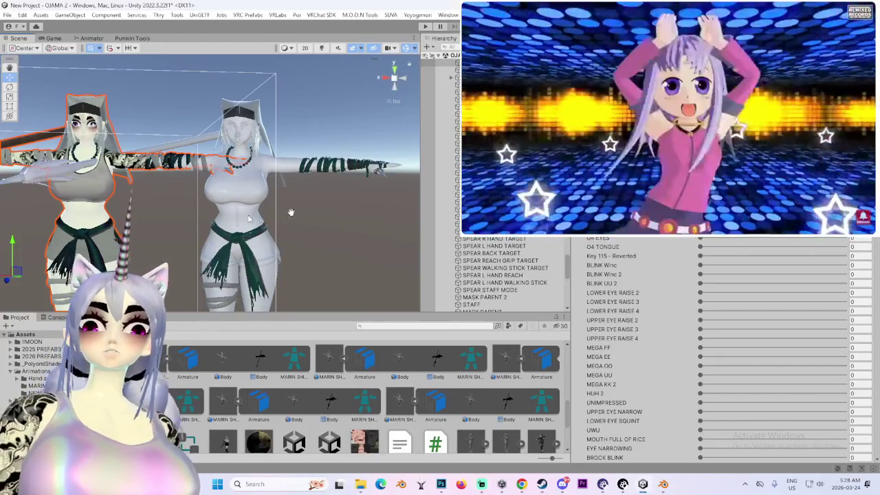
- Apply the POMARINA material to the white avatar copy on the right
scroll(509, 275, "down", 3)
scroll(679, 307, "down", 10)
scroll(680, 308, "down", 5)
scroll(679, 306, "down", 5)
scroll(677, 305, "down", 5)
scroll(676, 303, "down", 5)
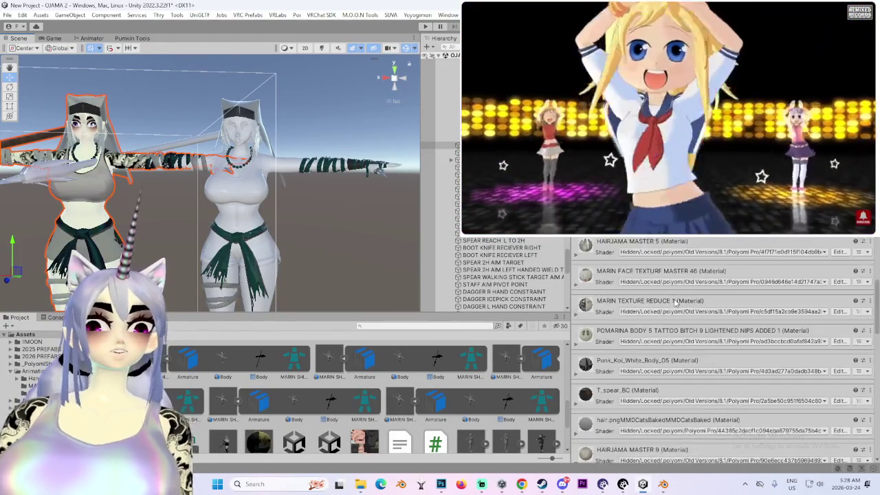
scroll(676, 303, "down", 5)
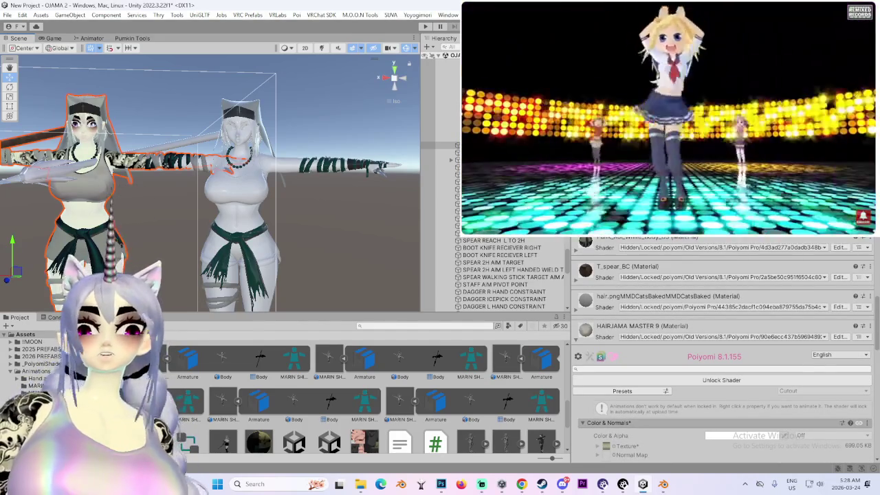
right_click(709, 248)
left_click(729, 323)
left_click_drag(505, 390, 250, 177)
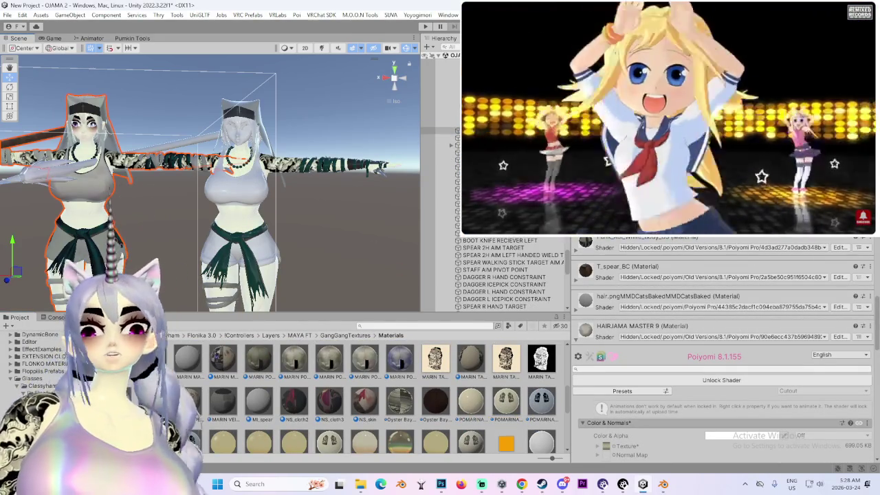
- Apply the T_spear_BC material to the avatar's spear
left_click(871, 267)
left_click(729, 311)
key("f")
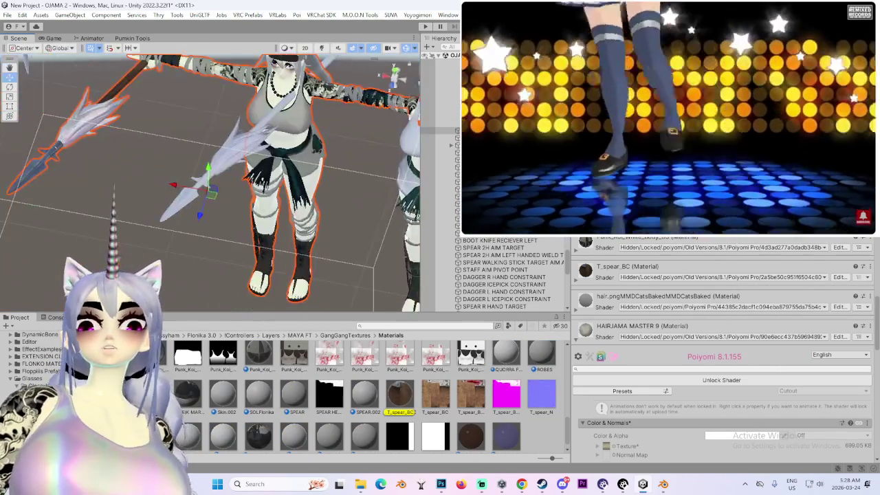
left_click_drag(397, 407, 166, 231)
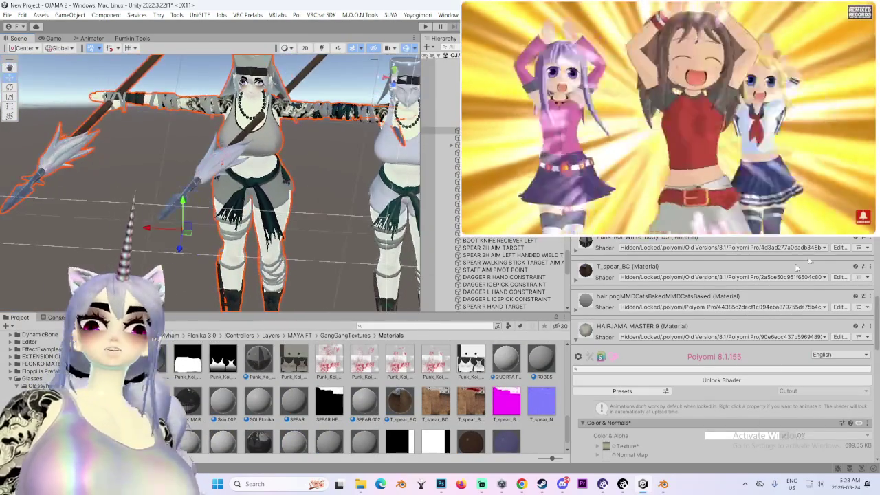
- Locate the Punk_Koi material in the project assets and frame the avatars' heads
left_click(868, 238)
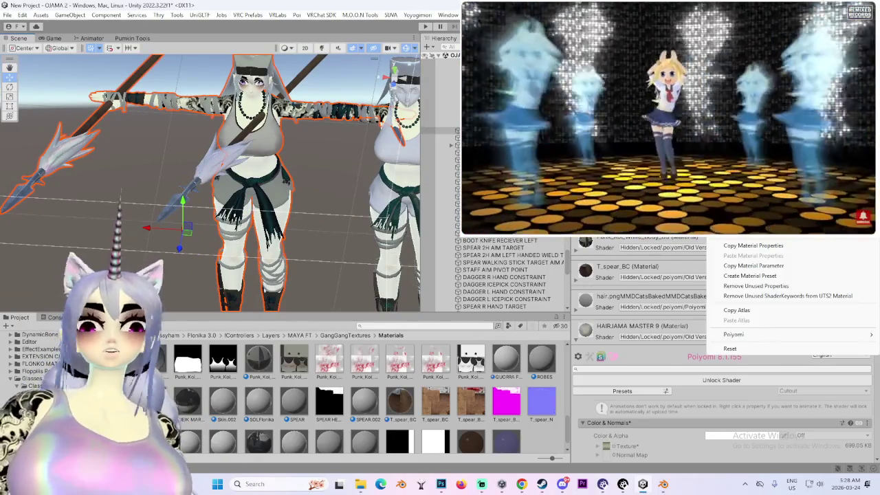
scroll(385, 375, "up", 5)
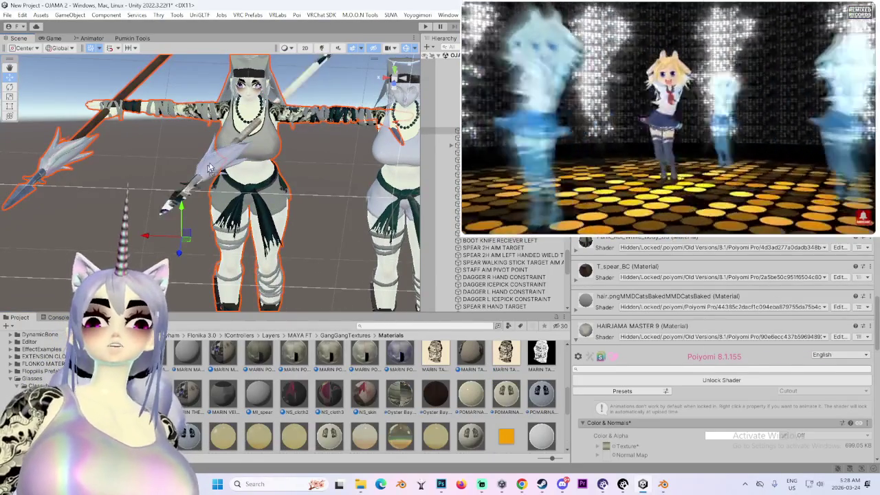
middle_click_drag(299, 177, 753, 253)
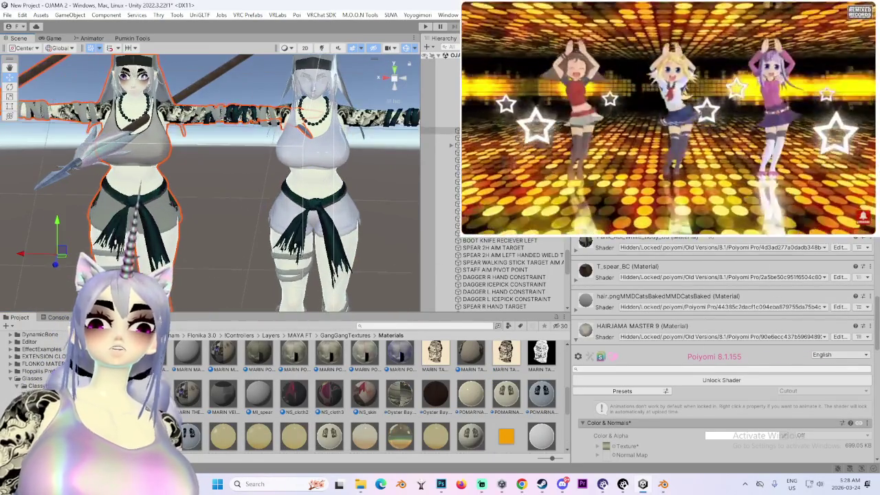
left_click(872, 241)
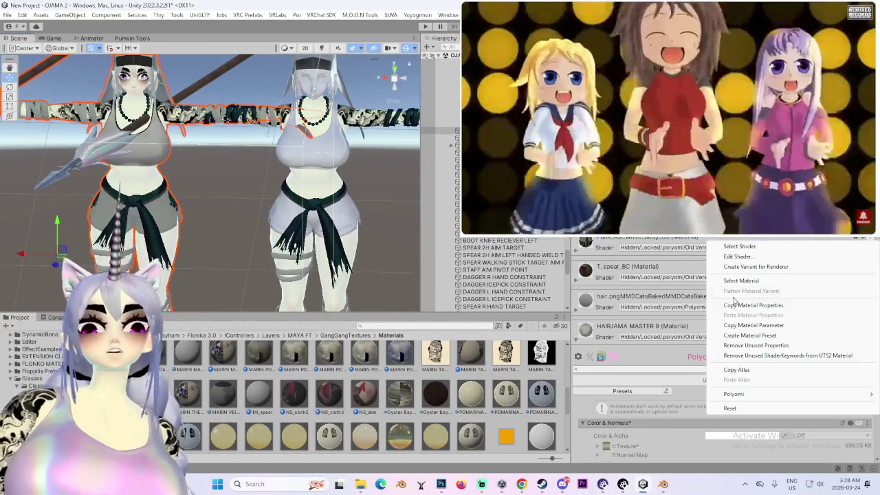
left_click(735, 281)
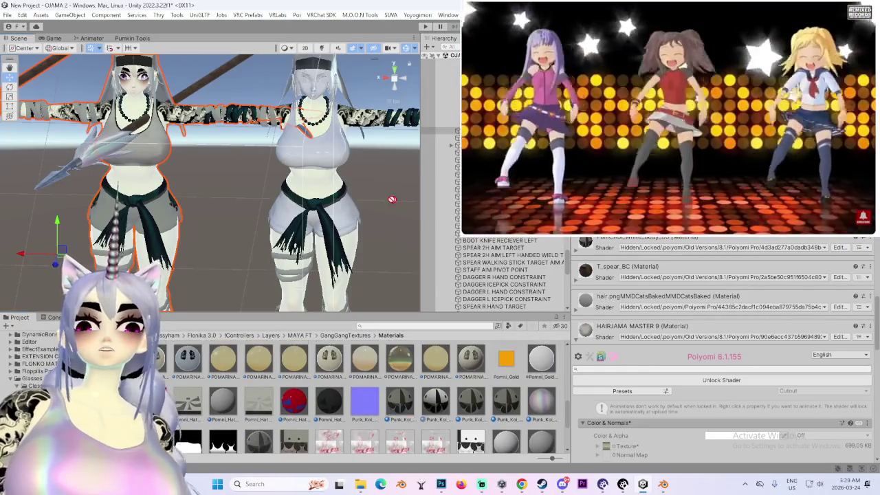
scroll(283, 144, "up", 3)
scroll(283, 144, "up", 3)
mouse_move(283, 144)
middle_mouse_down()
mouse_move(305, 131)
mouse_move(273, 205)
middle_mouse_up()
- Apply the HAIRJAMA MASTER 9 hair material to the avatar's hair
scroll(274, 205, "up", 3)
scroll(344, 227, "up", 3)
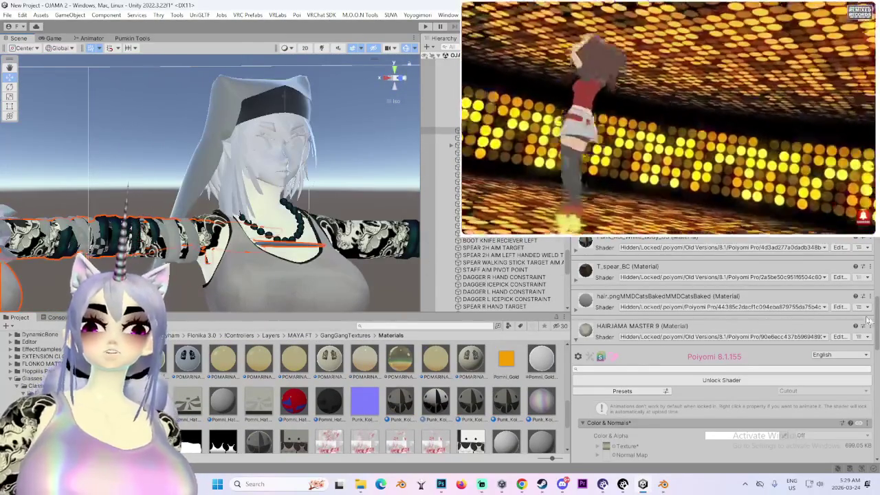
left_click(870, 326)
scroll(395, 405, "up", 5)
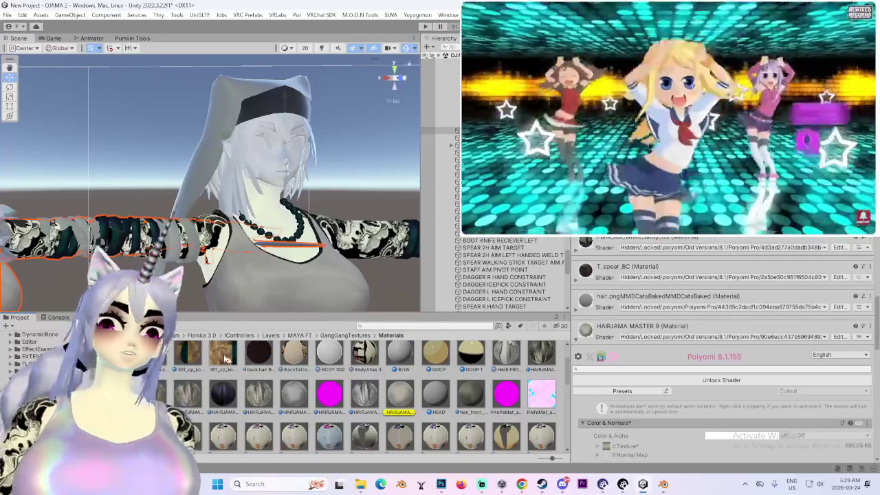
left_click_drag(393, 393, 218, 184)
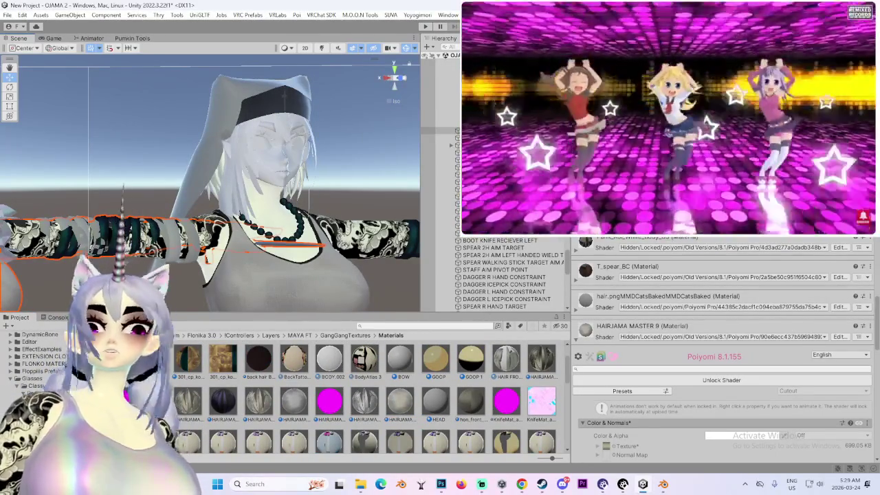
left_click(870, 240)
left_click(405, 366)
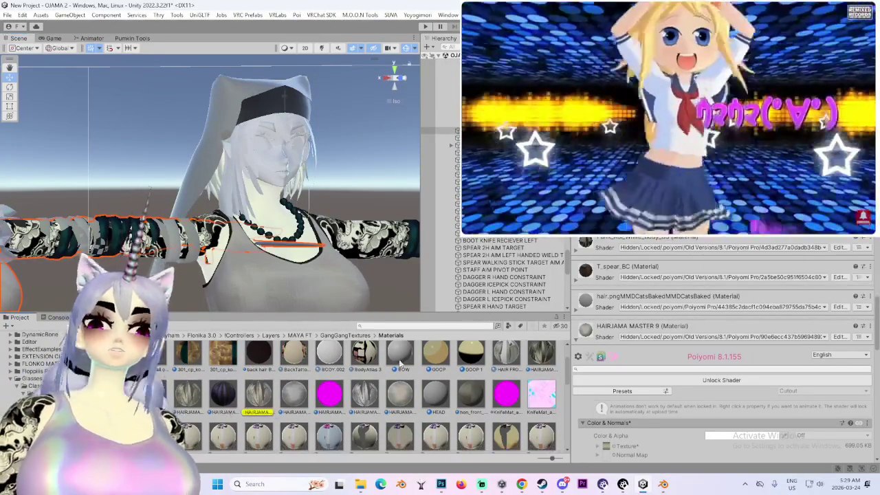
mouse_move(271, 397)
left_mouse_down()
mouse_move(227, 161)
mouse_move(269, 193)
mouse_move(284, 190)
left_mouse_up()
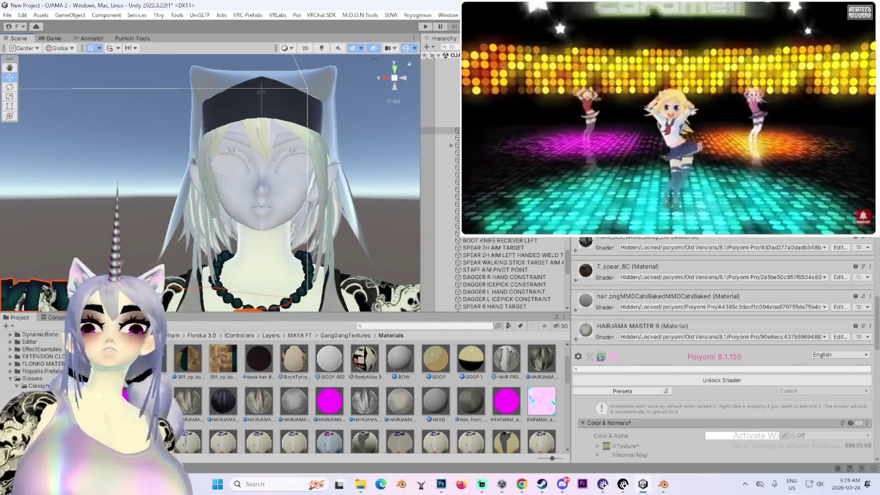
- Apply the MARIN face material to the avatar's head
right_click(715, 237)
scroll(490, 390, "down", 1)
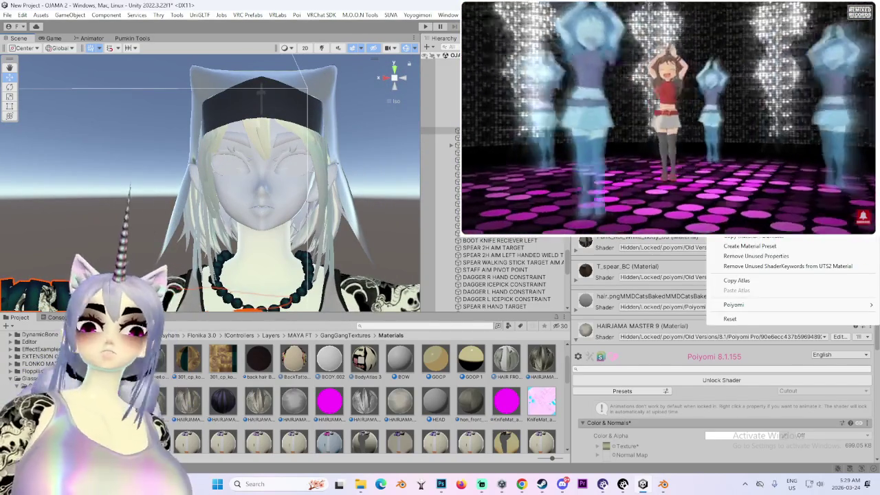
mouse_move(251, 397)
left_mouse_down()
mouse_move(265, 179)
mouse_move(222, 204)
mouse_move(237, 205)
left_mouse_up()
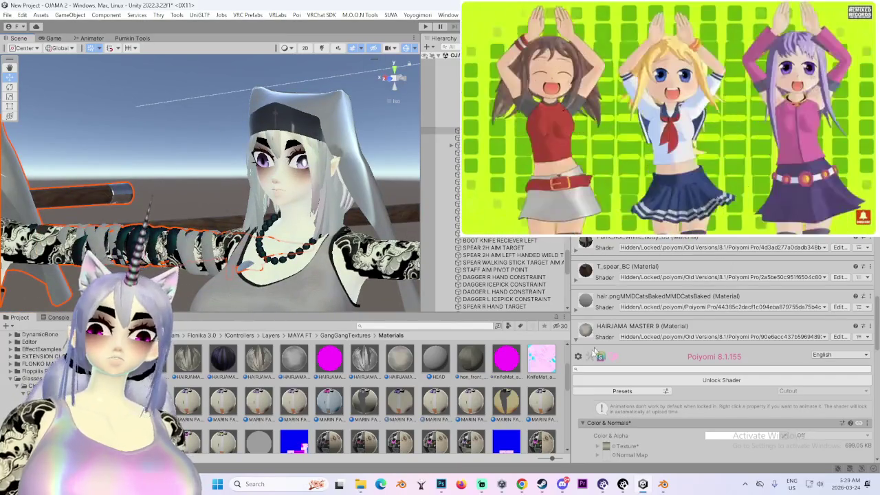
- Frame the avatar's hips and select its mesh in the scene
right_click(709, 238)
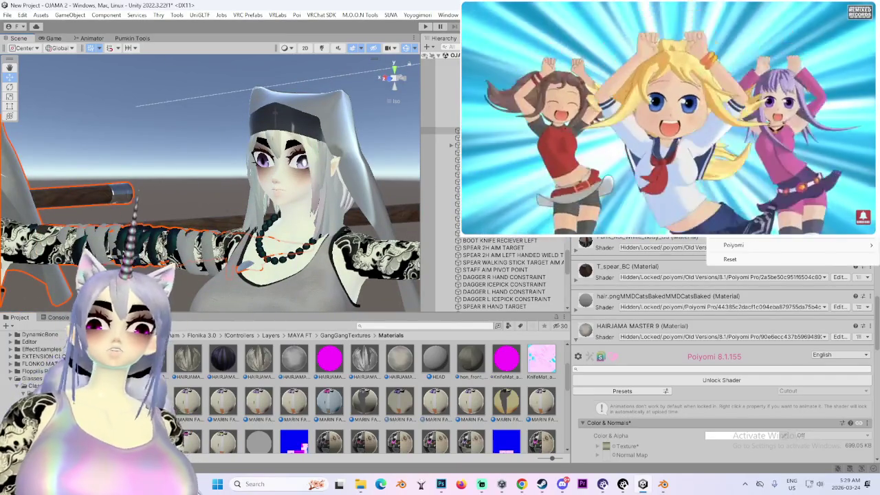
key("Escape")
scroll(490, 405, "up", 3)
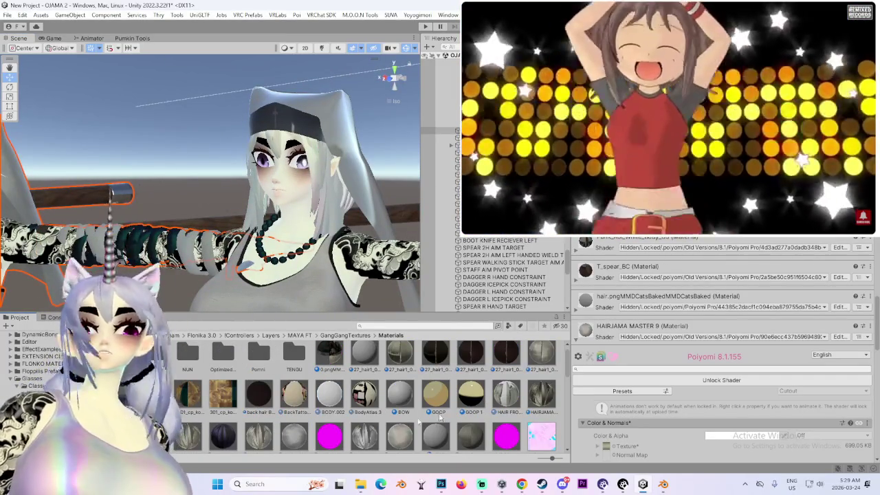
scroll(468, 411, "up", 1)
middle_click_drag(327, 105, 323, 62)
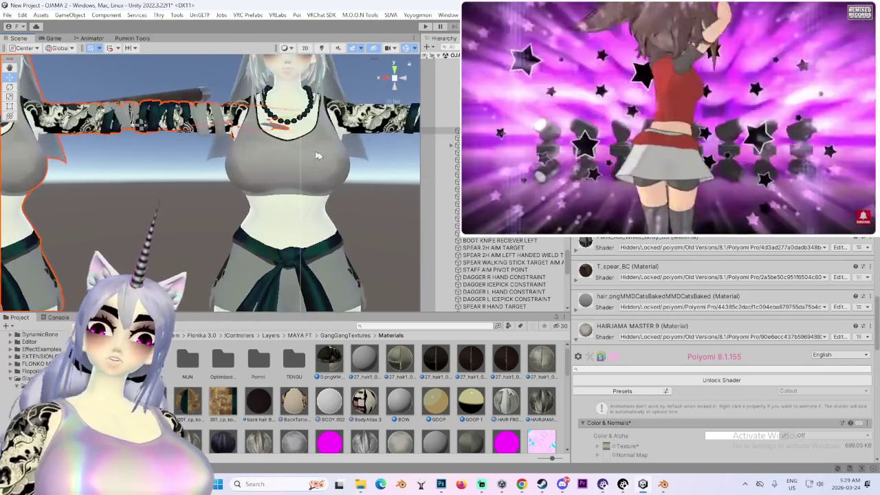
left_click(487, 271)
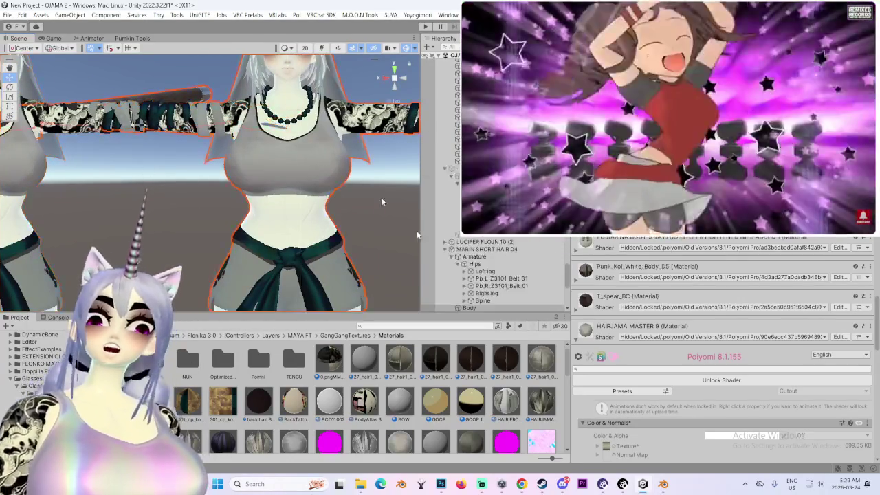
- Locate the MARIN SCRATCH FX 2H FIX controller asset, then reselect MARIN SHORT HAIR 04
left_click(488, 249)
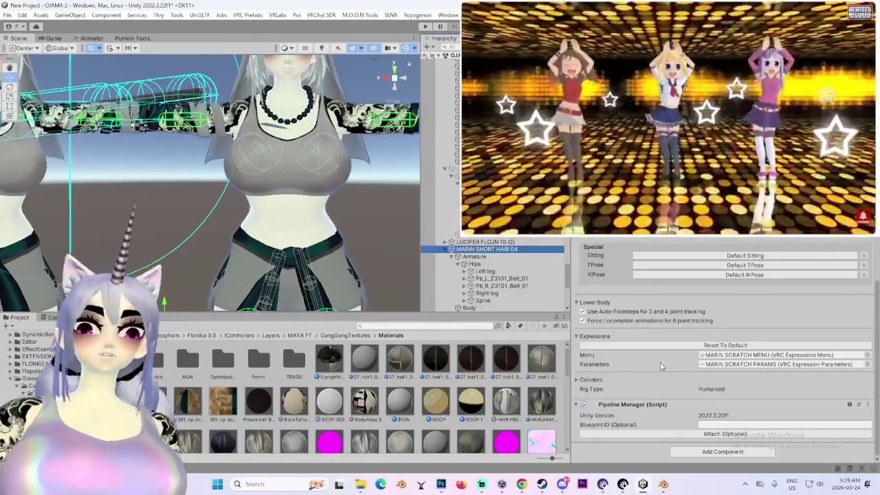
left_click(777, 364)
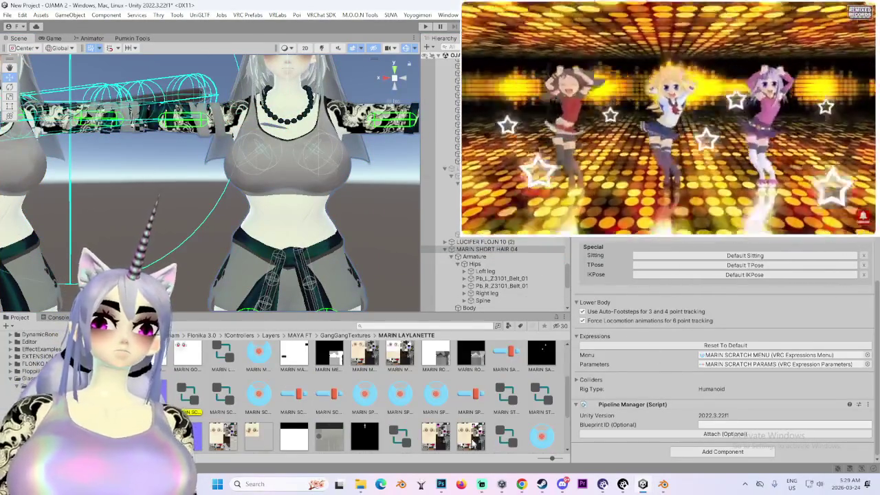
left_click(222, 397)
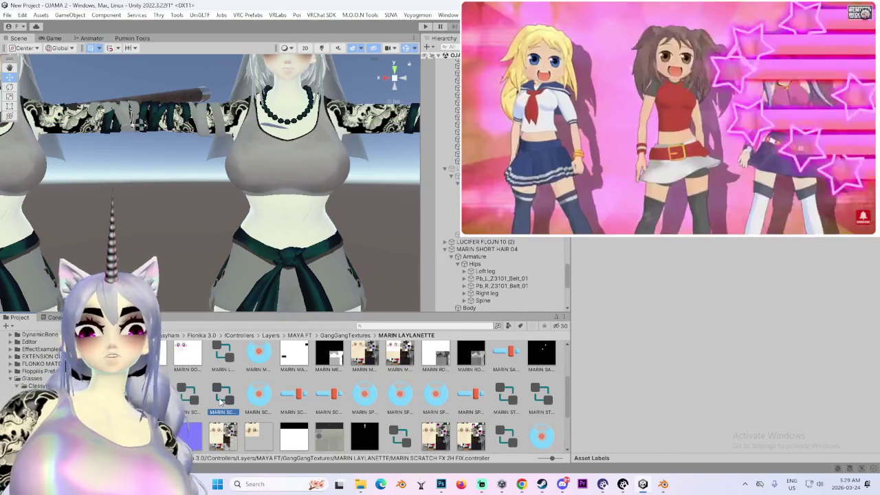
left_click(519, 249)
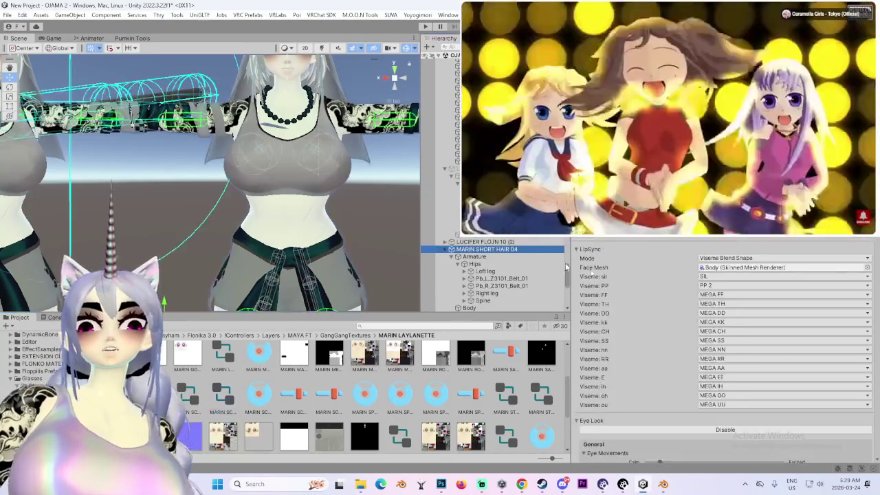
- Select the MARIN SHORT HAIR 04 (1) copy and make the scene view taller
scroll(666, 323, "down", 5)
scroll(209, 221, "down", 3)
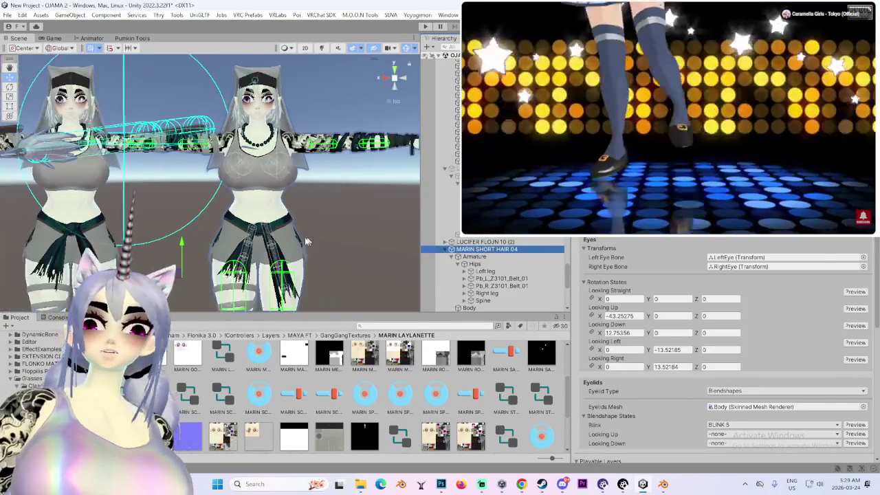
scroll(209, 221, "down", 3)
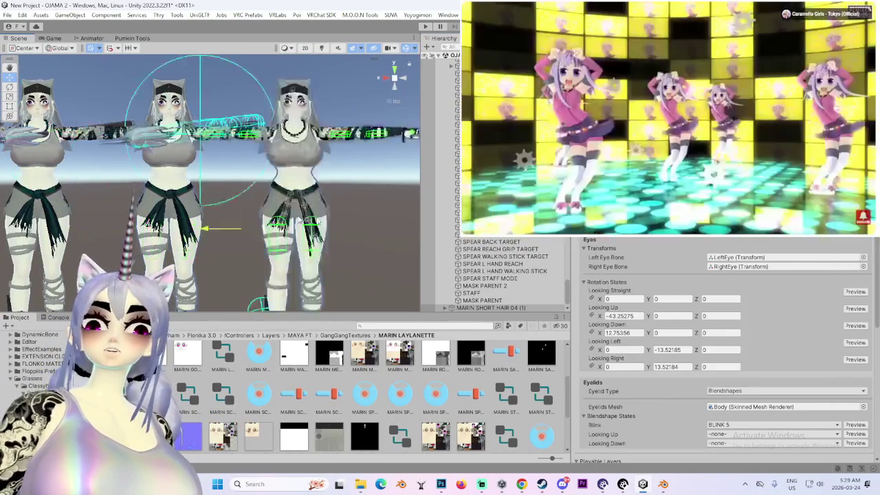
scroll(253, 216, "up", 1)
middle_click_drag(303, 227, 130, 227)
left_click(509, 308)
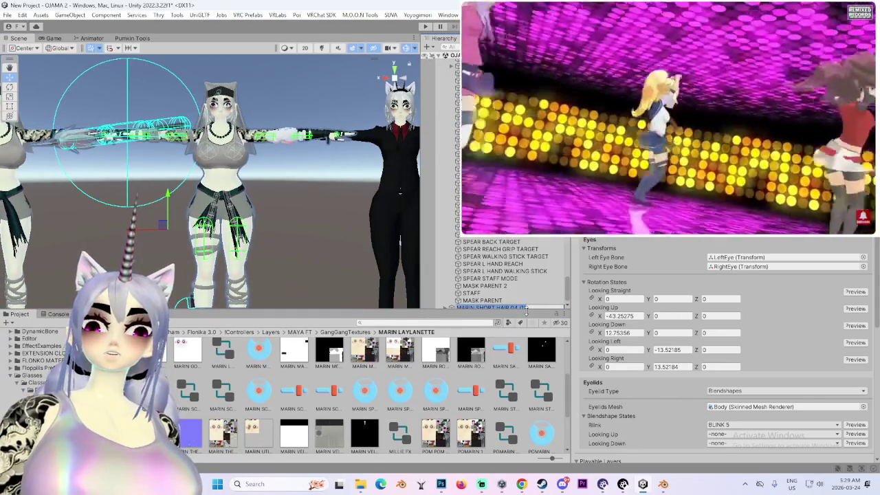
left_click_drag(529, 316, 525, 335)
left_click(524, 338)
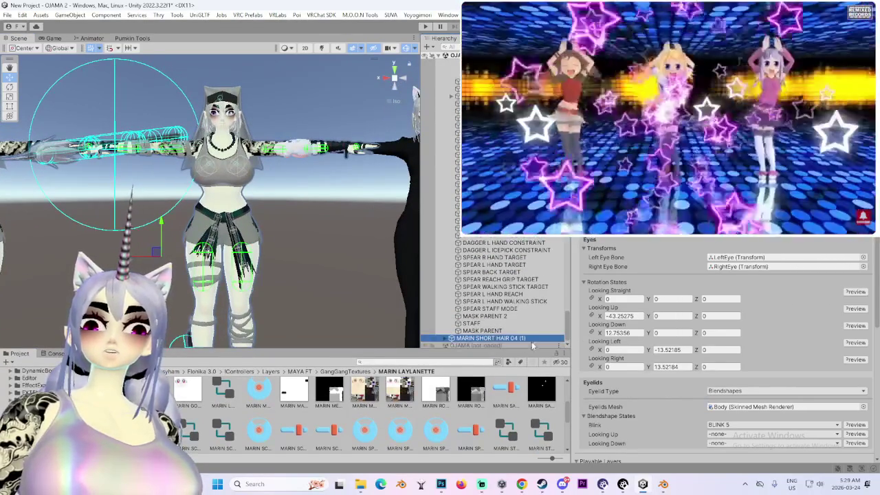
- Rename the copy's '(1)' suffix to '2H FIX'
key("Right")
key("BackSpace")
key("BackSpace")
key("BackSpace")
type("2H")
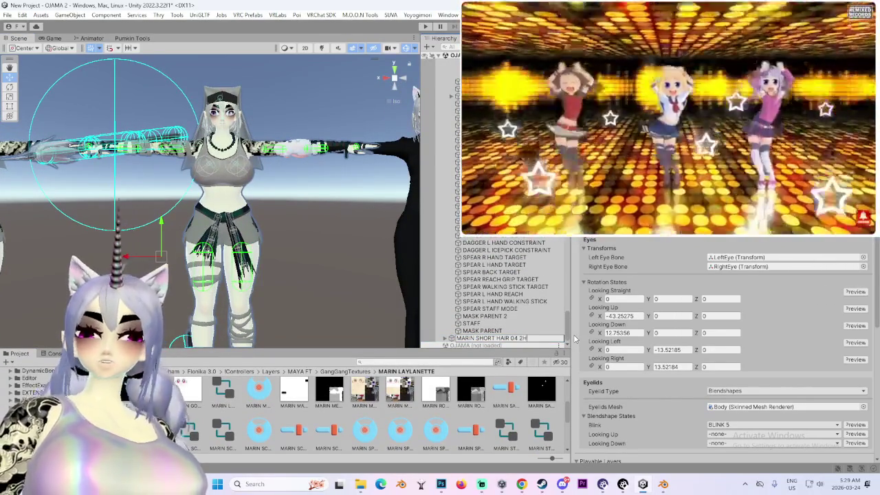
type(" FIX")
key("Return")
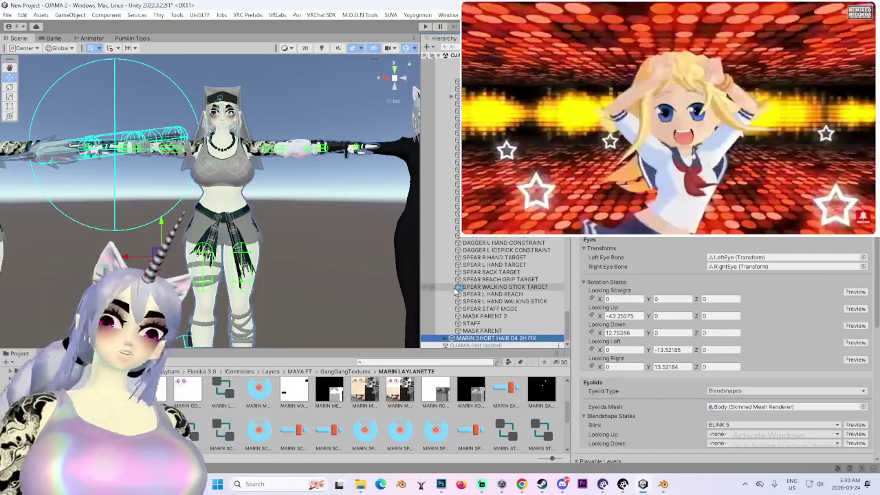
- Drag the MARIN SCRATCH FX 2H FIX controller over to the avatar's descriptor
scroll(516, 294, "up", 3)
scroll(516, 294, "up", 3)
left_click_drag(222, 427, 652, 334)
scroll(652, 337, "down", 1)
- Drop MARIN SCRATCH FX 2H FIX into the FX layer slot and check the avatars from the front
left_click_drag(222, 428, 695, 314)
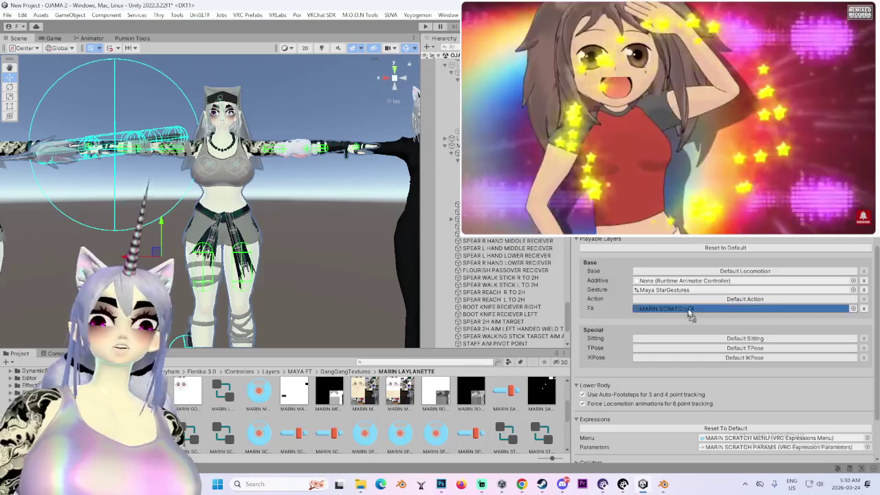
middle_click_drag(347, 233, 227, 255)
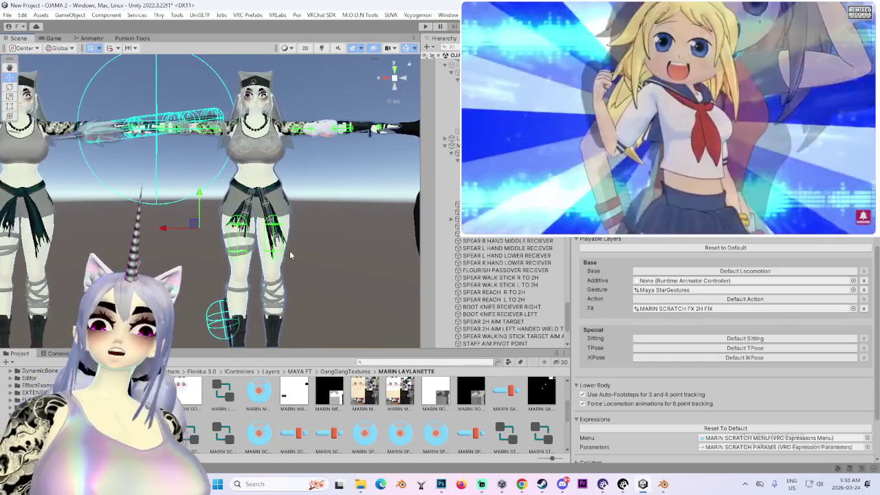
mouse_move(227, 255)
left_mouse_down("alt")
mouse_move(326, 238)
mouse_move(236, 229)
left_mouse_up("alt")
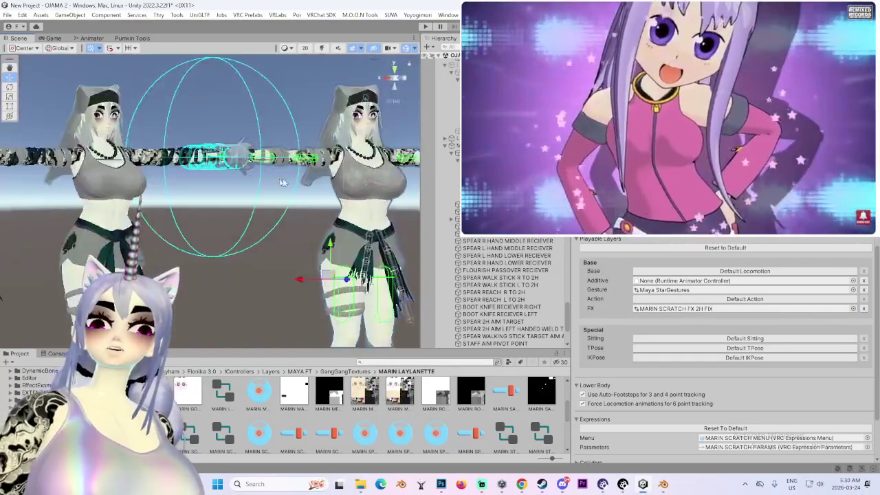
scroll(236, 229, "up", 2)
scroll(247, 234, "up", 3)
scroll(261, 239, "up", 3)
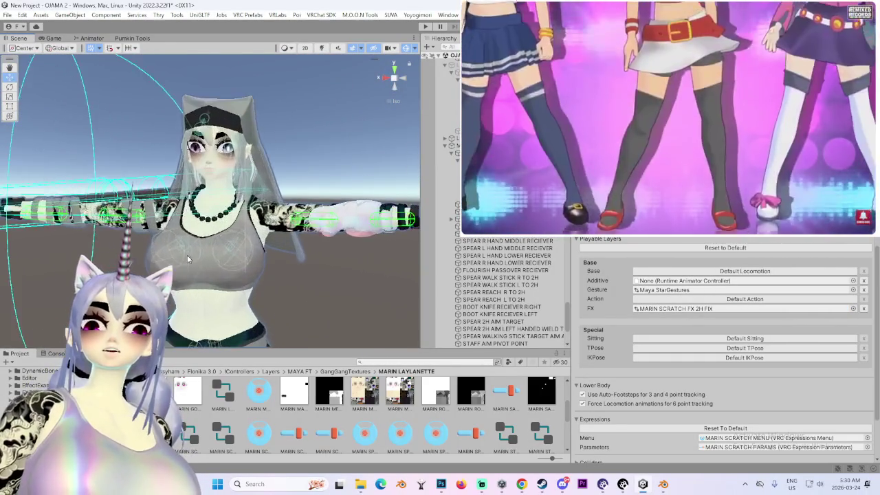
scroll(274, 244, "up", 2)
scroll(288, 221, "up", 3)
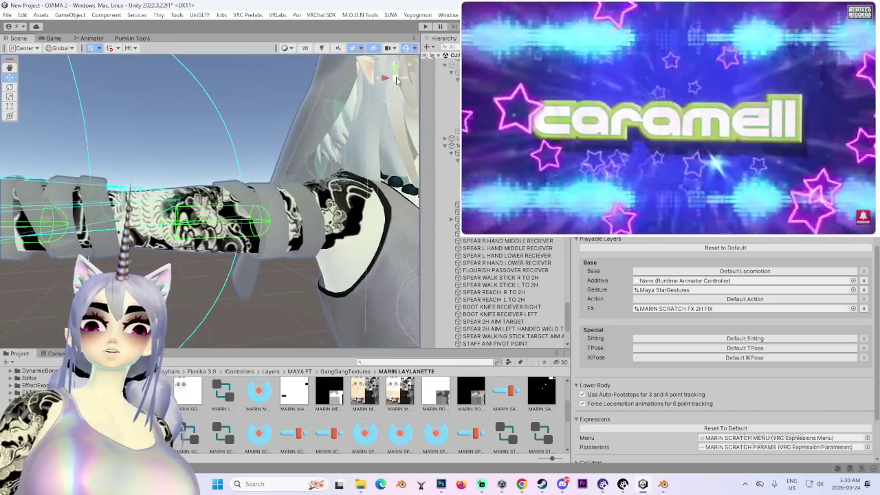
scroll(385, 110, "down", 3)
left_click(406, 81)
left_click(388, 79)
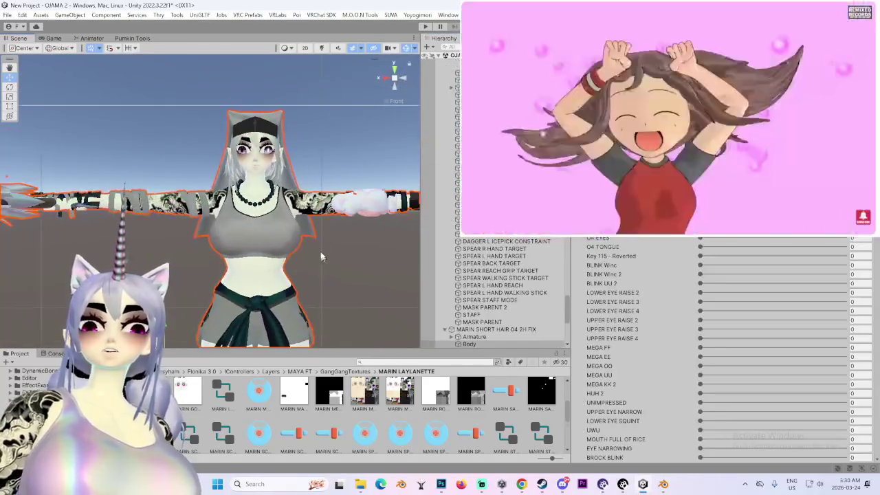
left_click(509, 330)
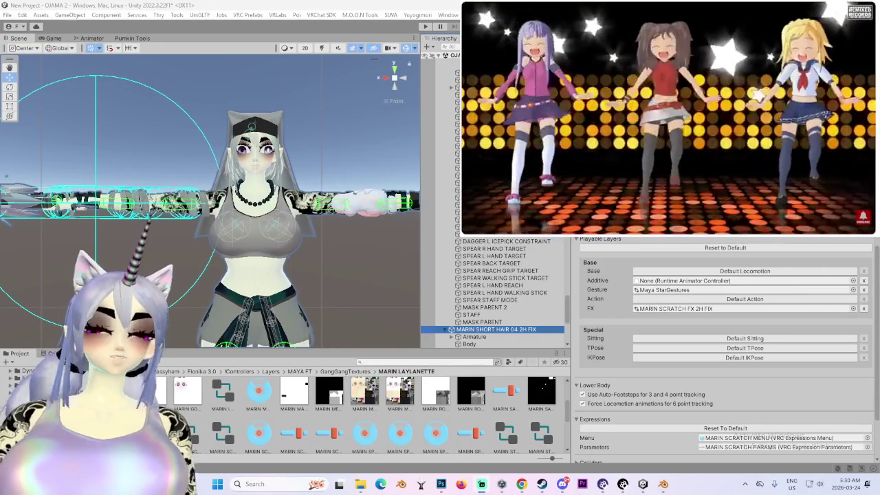
- Frame the second avatar in the scene by centring on its body mesh
mouse_move(310, 176)
middle_mouse_down()
mouse_move(296, 254)
mouse_move(352, 137)
middle_mouse_up()
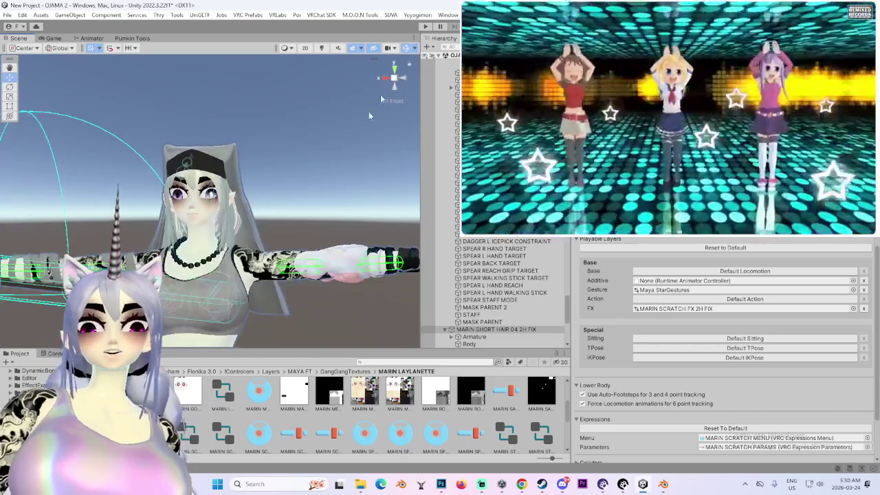
left_click(385, 78)
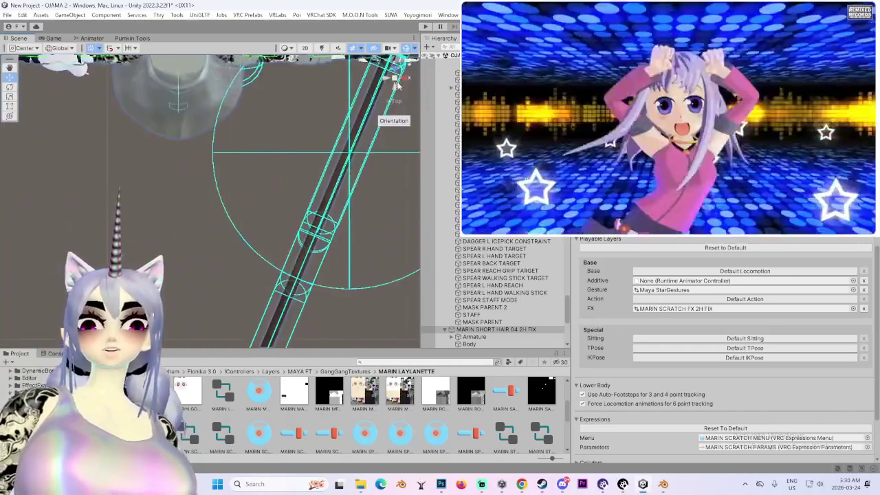
left_click_drag(397, 78, 321, 135, "alt")
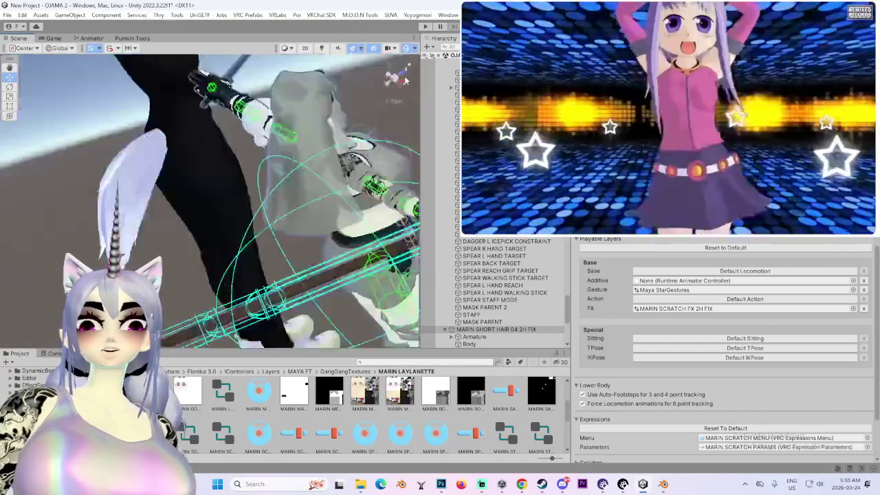
left_click(329, 236)
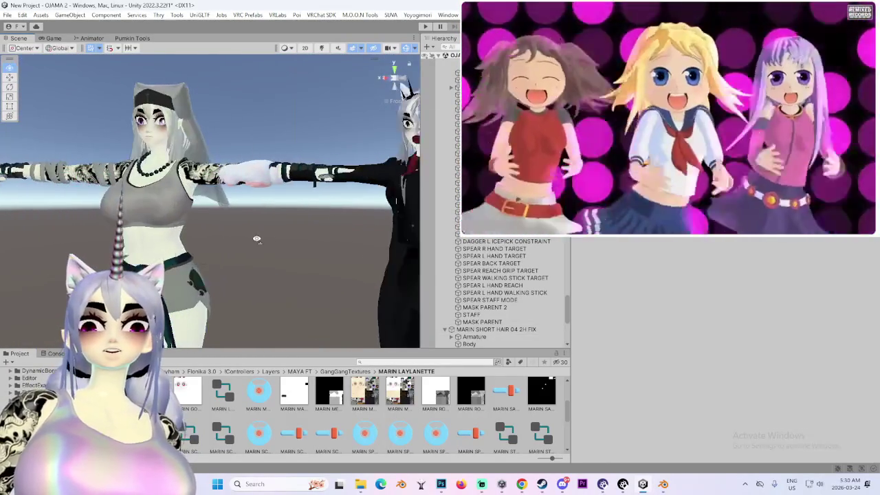
right_click_drag(328, 236, 392, 212)
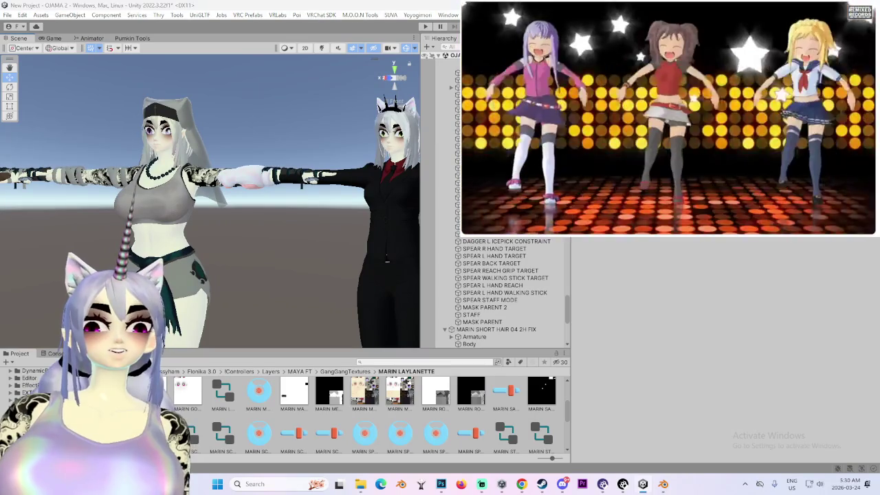
left_click(101, 199)
key("f")
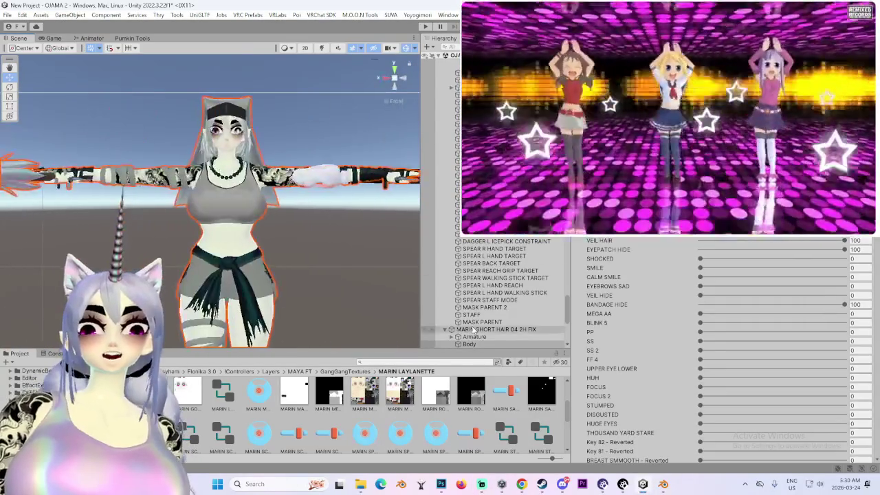
- Reselect the MARIN SHORT HAIR 04 2H FIX avatar root for the VRChat SDK build
left_click(496, 330)
scroll(605, 361, "down", 5)
scroll(633, 365, "down", 5)
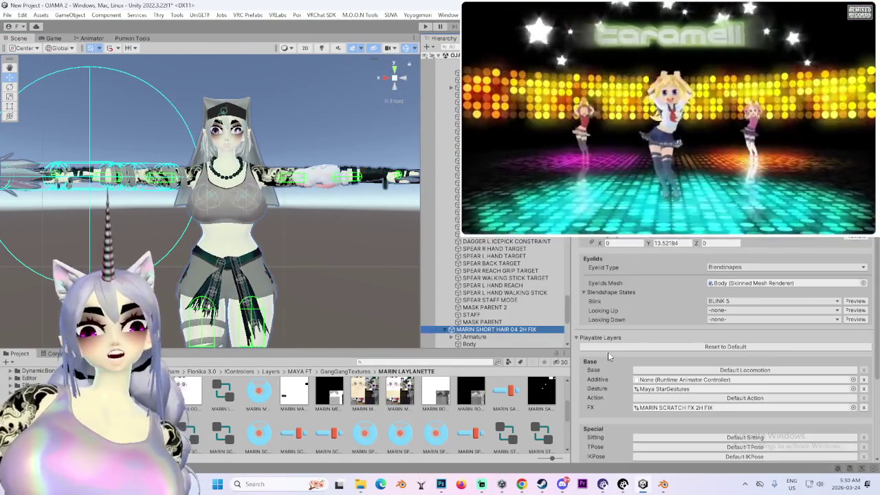
scroll(660, 368, "down", 5)
scroll(681, 372, "down", 5)
scroll(680, 371, "down", 3)
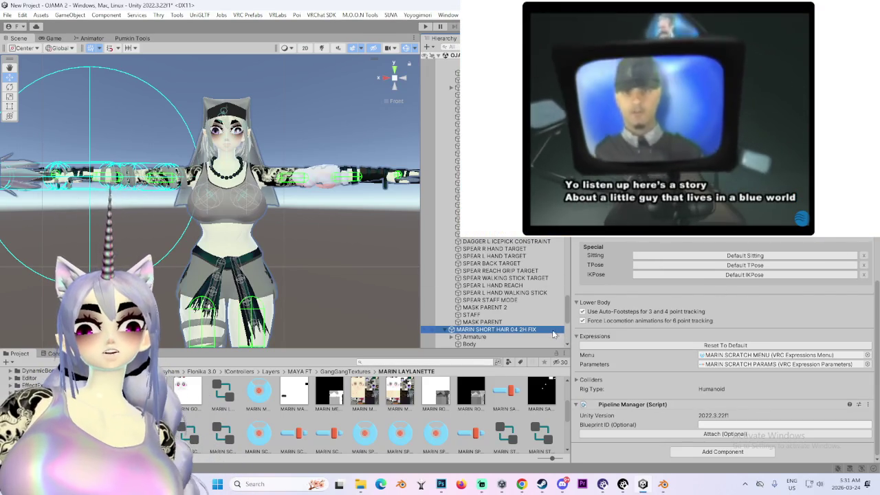
scroll(688, 344, "up", 3)
scroll(688, 344, "up", 4)
scroll(688, 344, "up", 3)
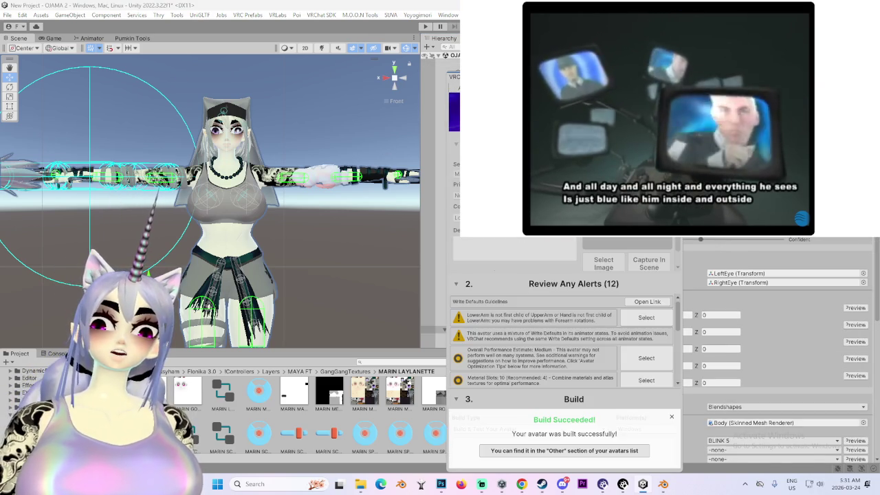
- Dismiss the Build Succeeded notice, rerun Build & Test, then switch to the Steam library
left_click_drag(550, 75, 290, 67)
scroll(705, 267, "up", 3)
scroll(705, 267, "up", 3)
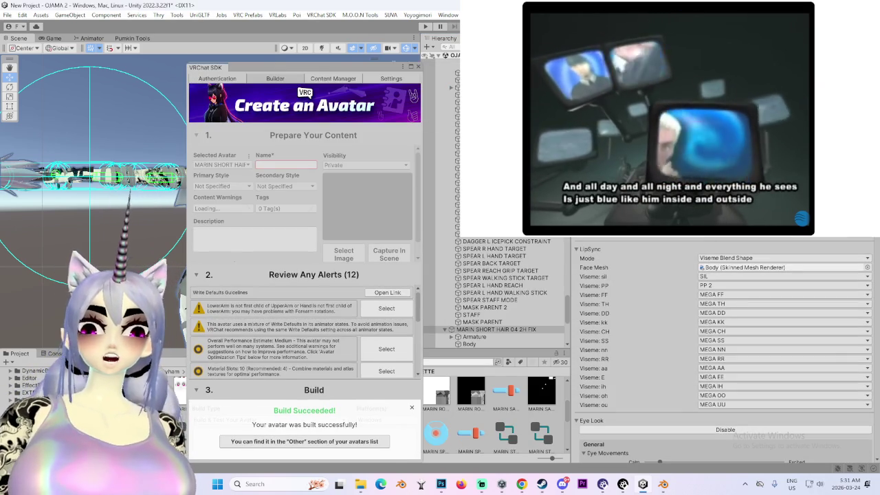
scroll(329, 370, "down", 3)
left_click(412, 407)
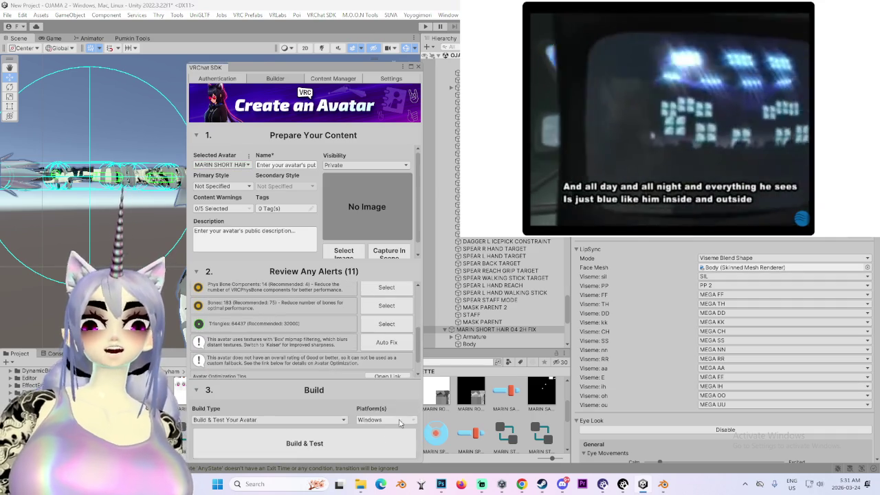
left_click(305, 444)
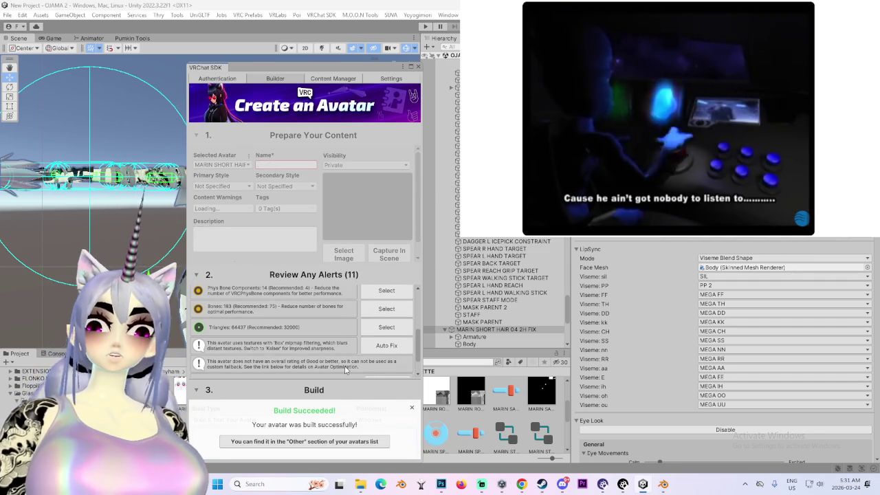
scroll(346, 369, "down", 1)
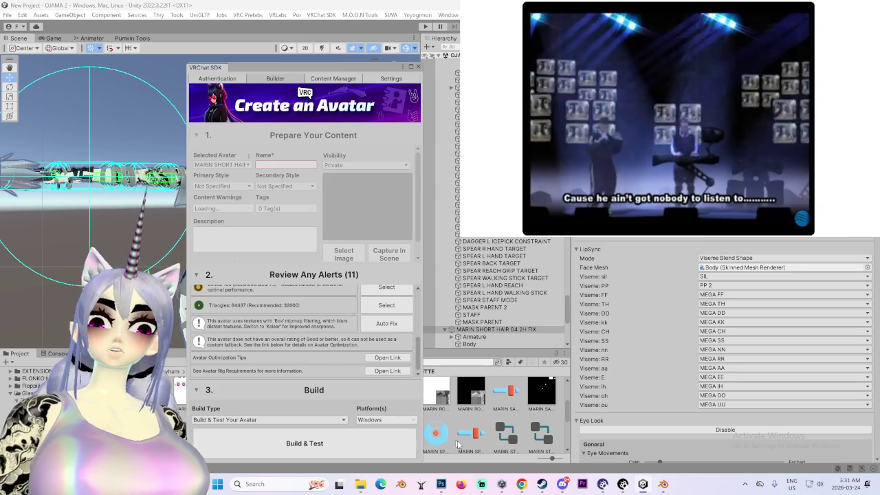
left_click(542, 484)
- Launch VRChat from the Steam library, accepting the launch options
left_click(252, 198)
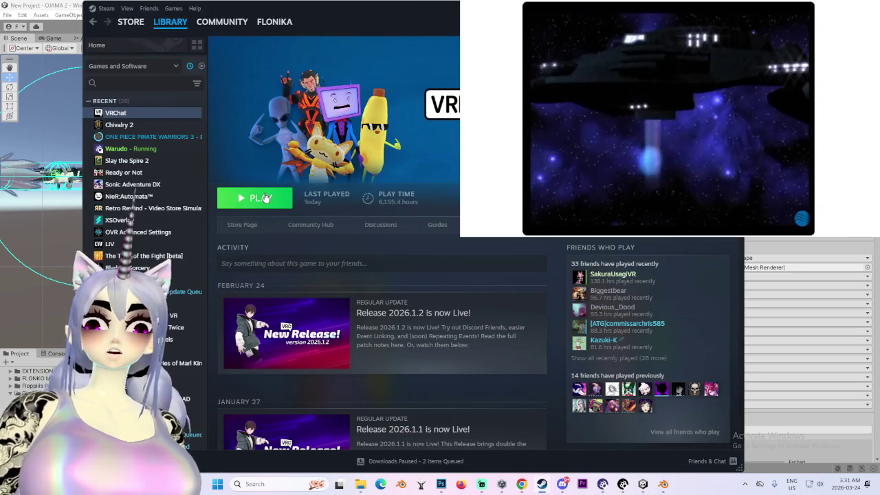
left_click(454, 323)
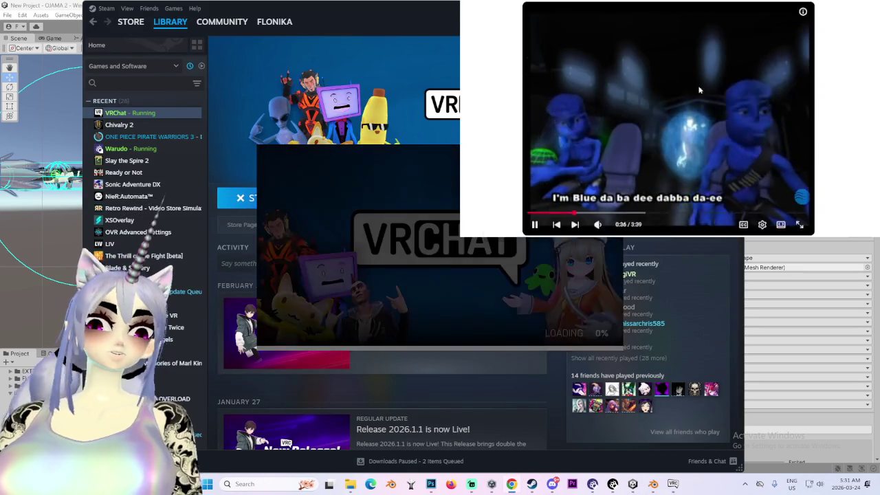
scroll(672, 78, "down", 5)
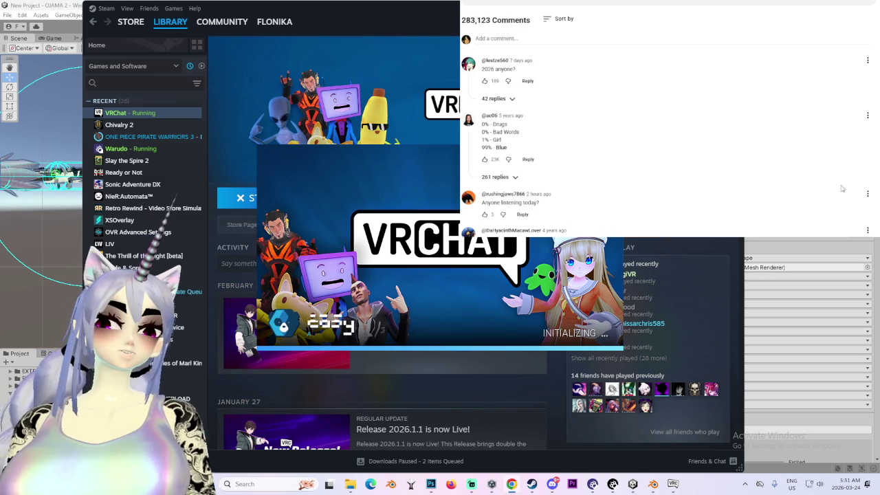
scroll(841, 188, "down", 3)
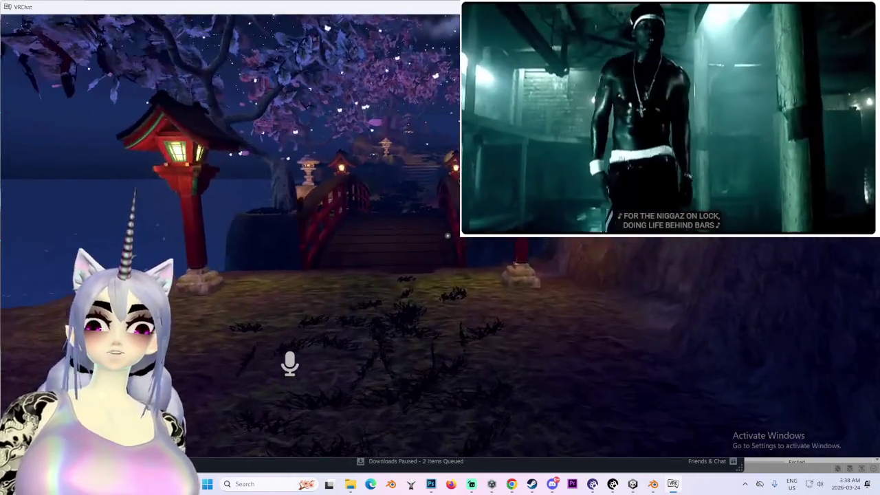
- Walk across the bridge into the lit Japanese room and the next room
key("w")
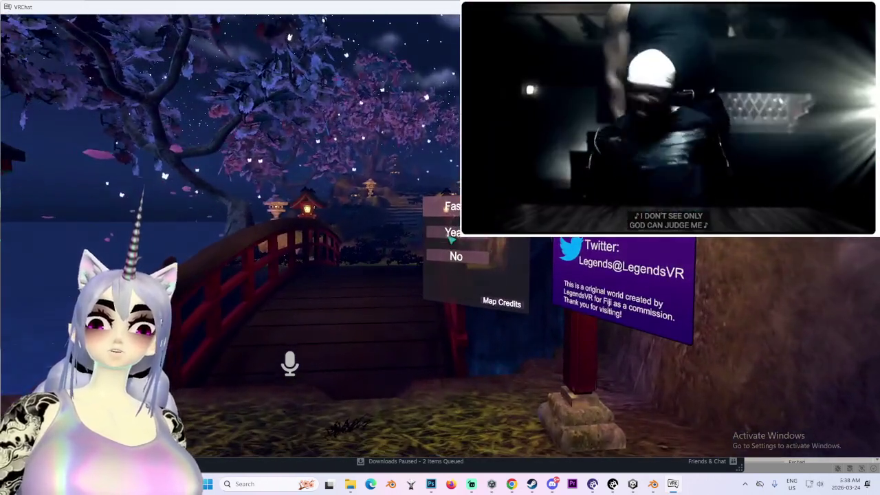
left_click(451, 235)
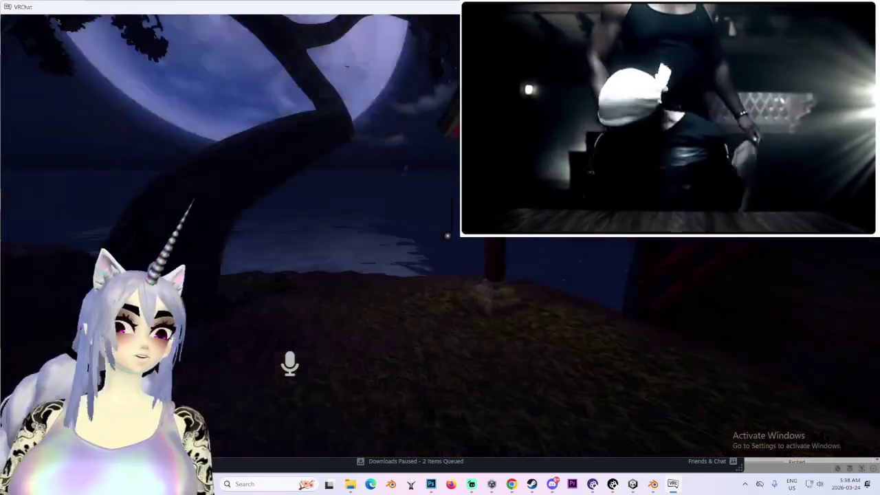
key("w")
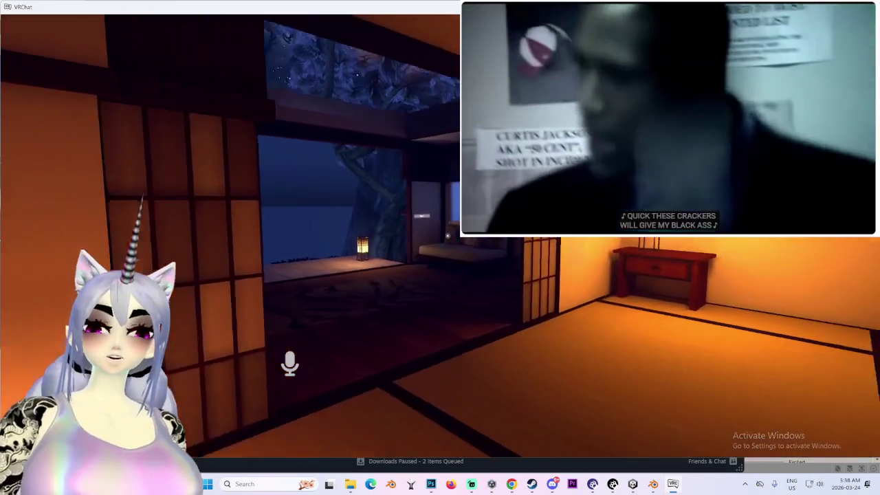
key("Left")
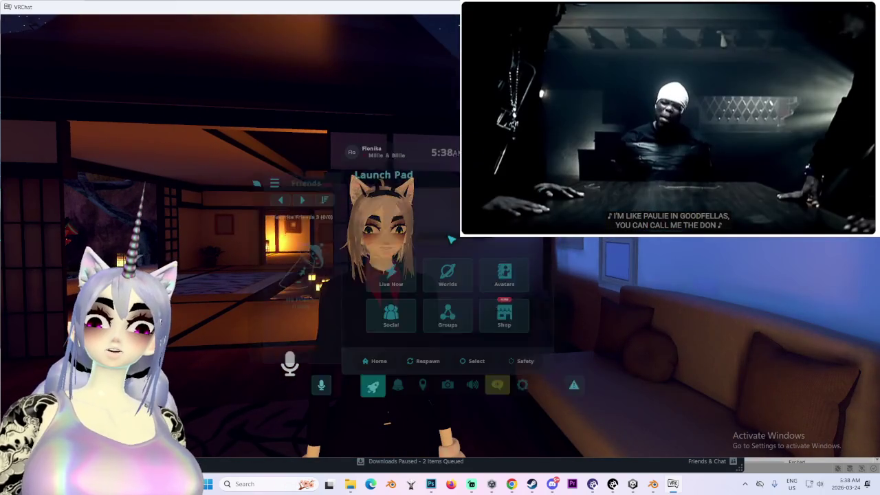
- Switch to the test avatar from Avatars > SDK Test Avatars in the Launch Pad
key("Escape")
left_click(507, 275)
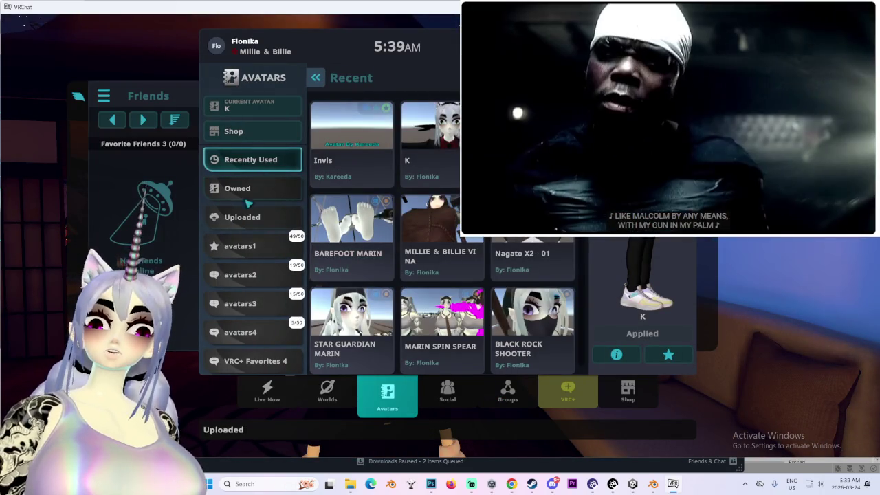
scroll(254, 296, "down", 2)
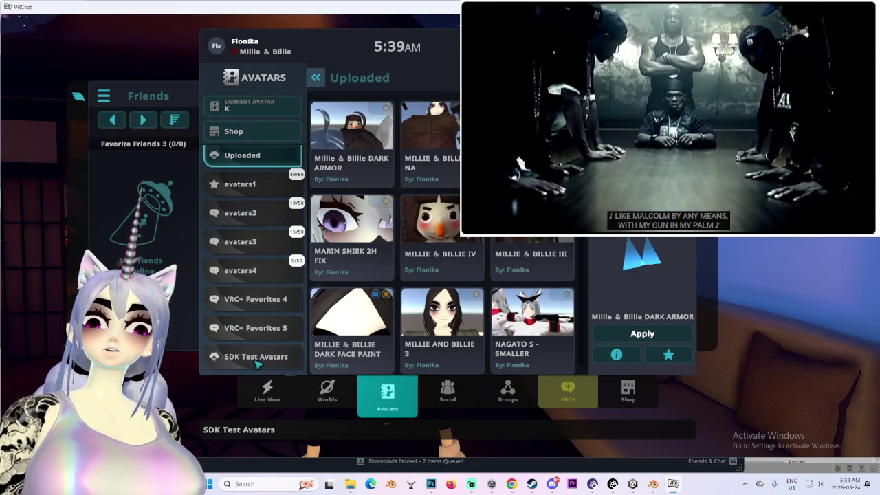
left_click(255, 357)
left_click(643, 334)
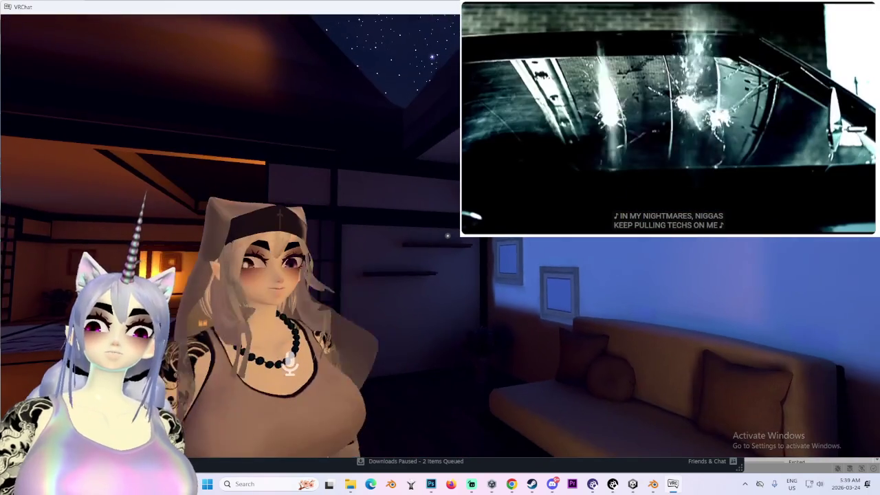
- Toggle the spear actions in the action menu until the spear is held, then open Start
key("r")
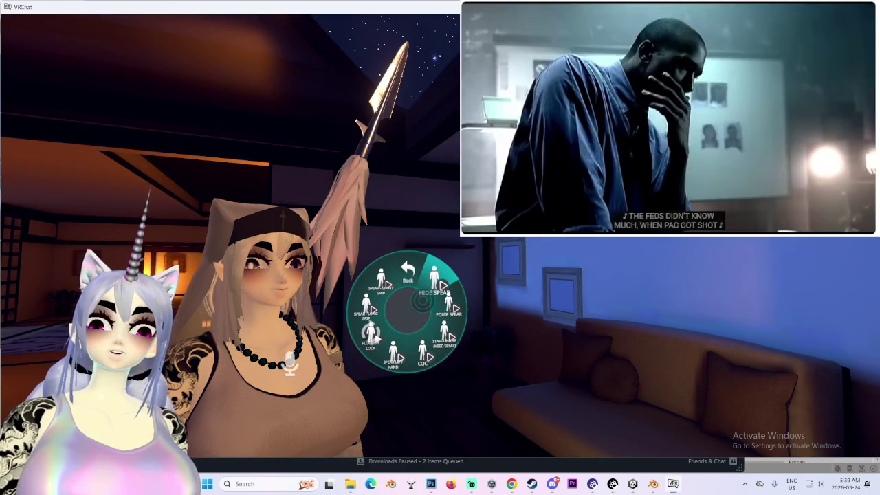
key("r")
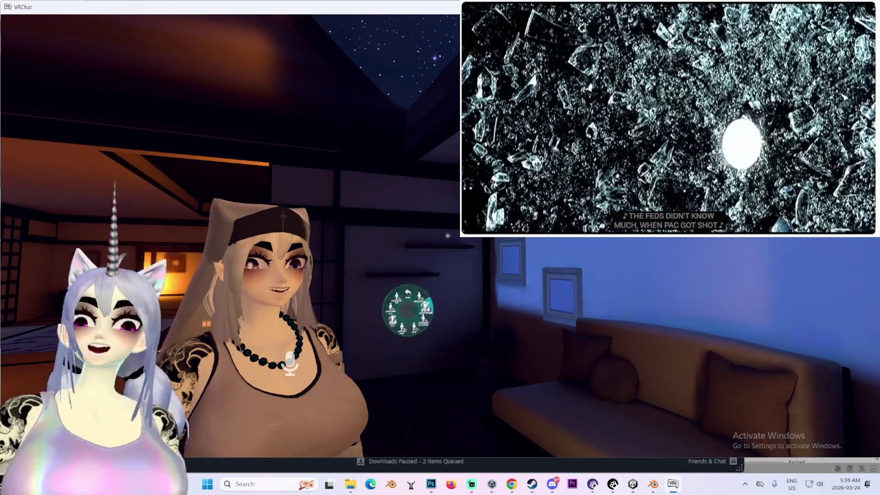
key("r")
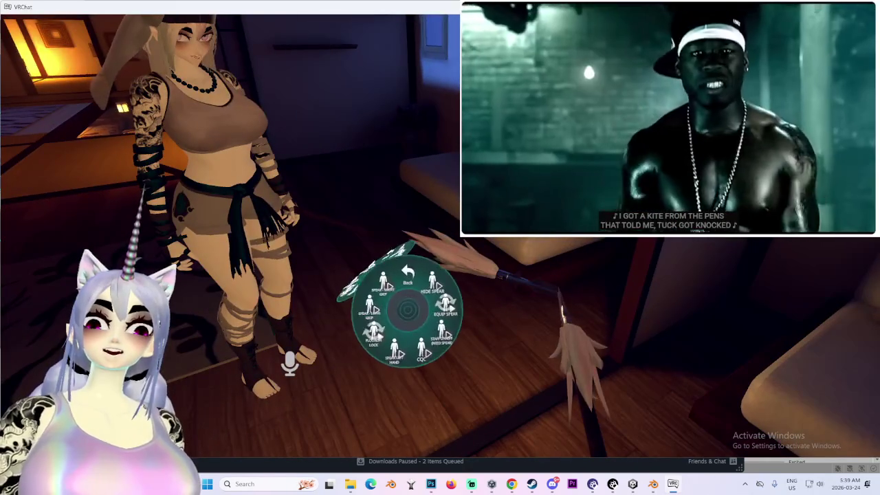
key("r")
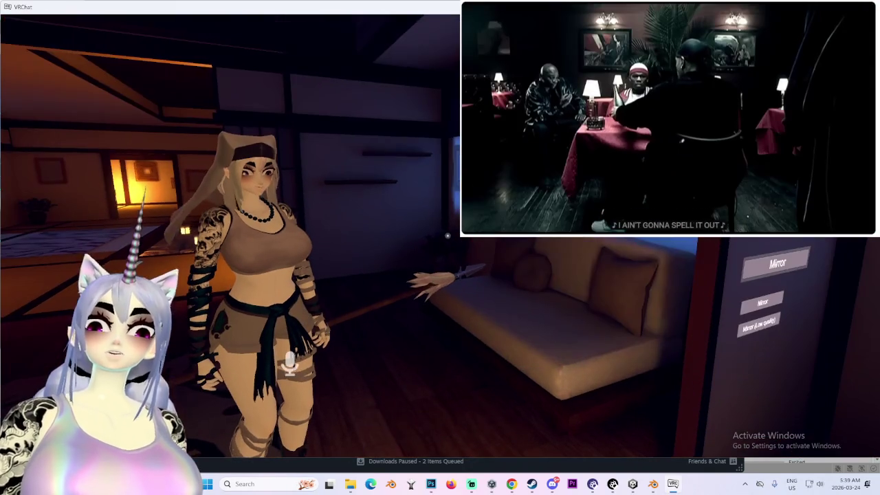
key("r")
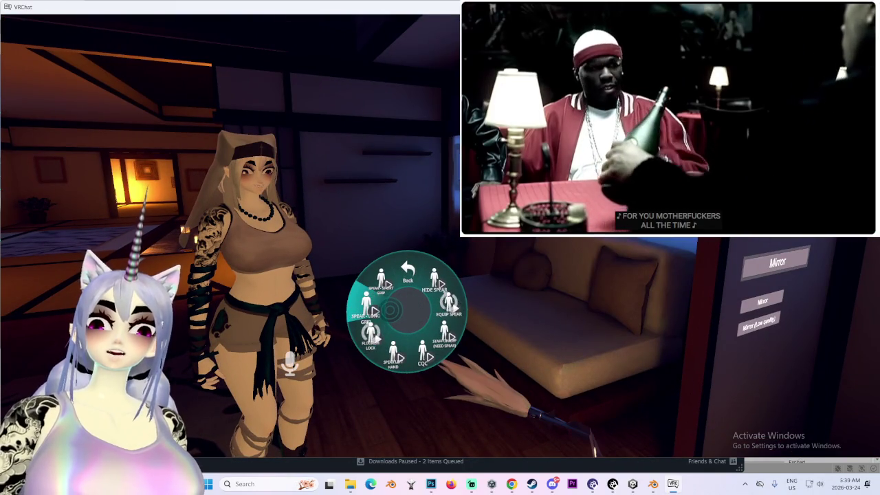
key("r")
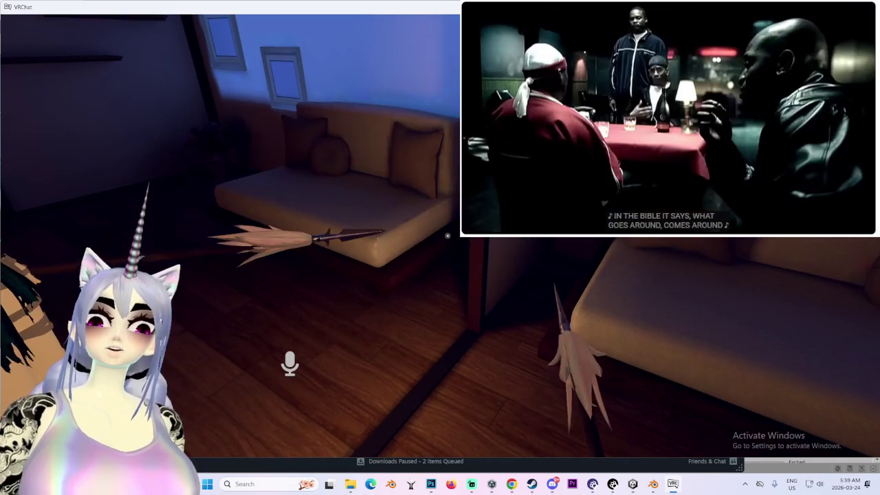
key("r")
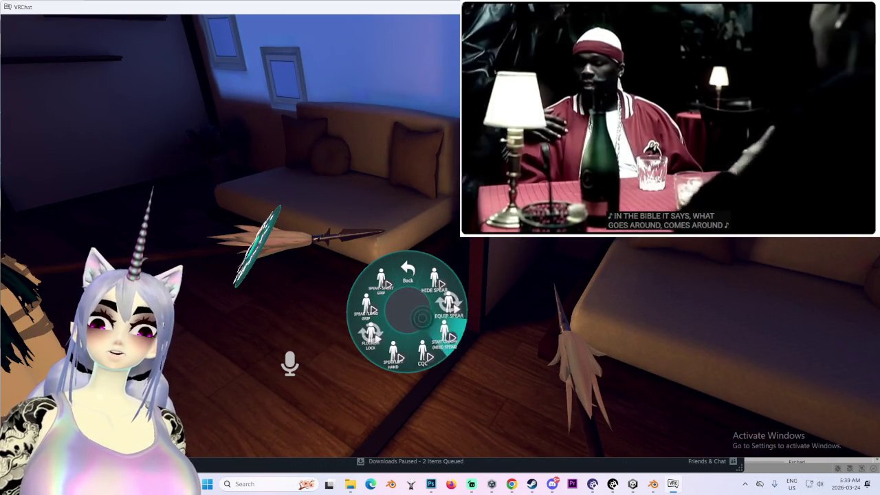
left_click(448, 236)
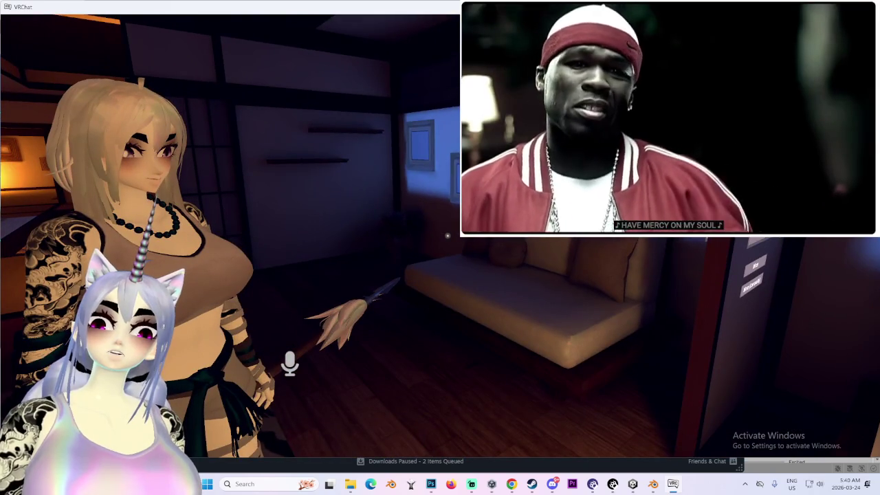
key("super")
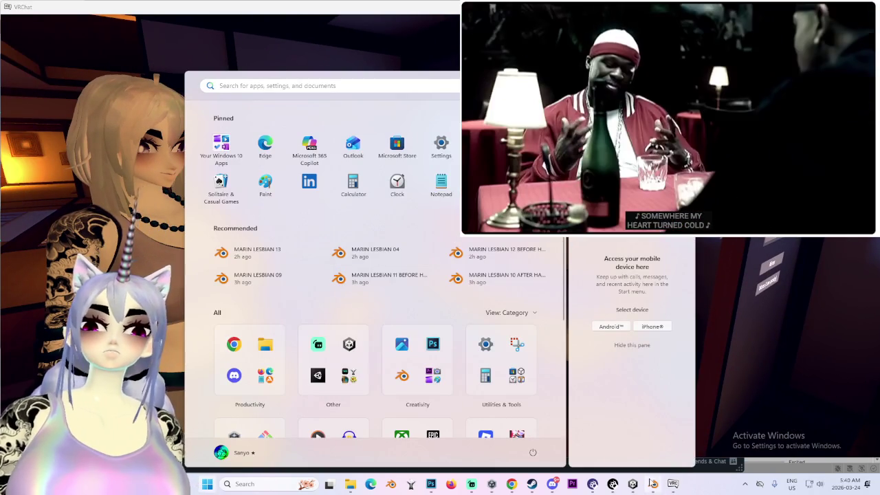
- In Blender, inspect the Eye_L and fringe bones from a near-front view
left_click(653, 483)
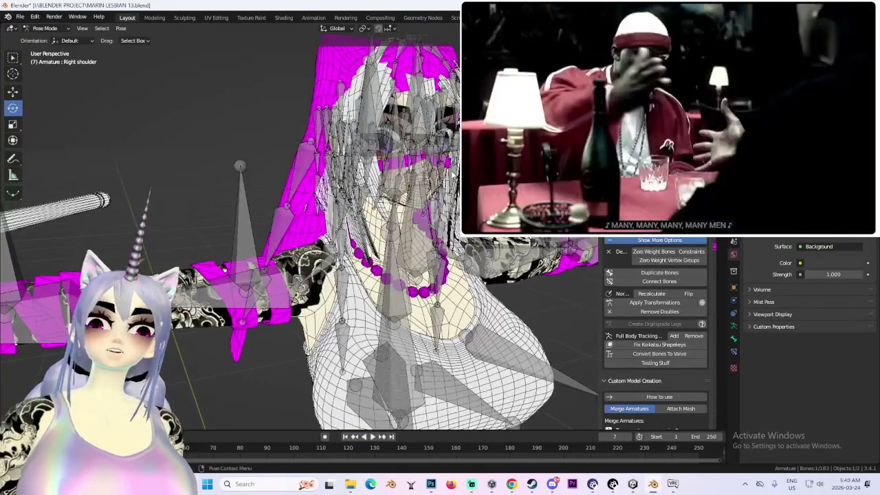
left_click(430, 136)
left_click(437, 132)
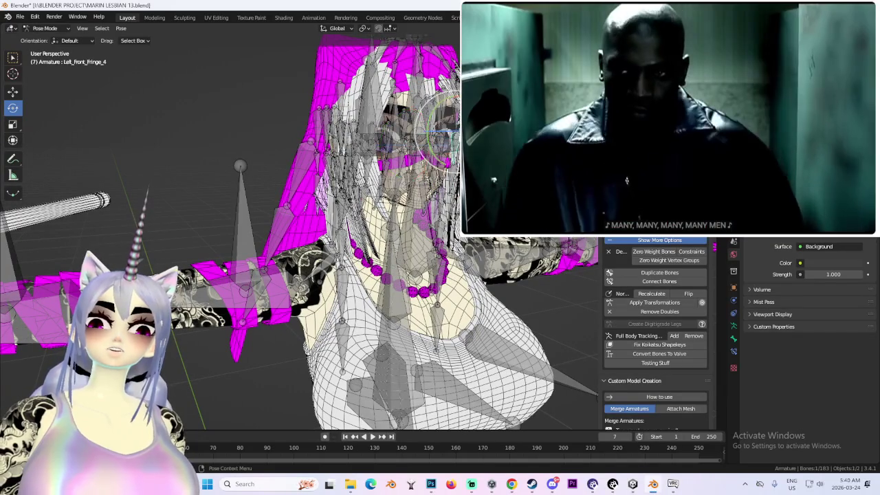
mouse_move(434, 110)
middle_mouse_down()
mouse_move(452, 143)
mouse_move(352, 133)
mouse_move(383, 107)
mouse_move(397, 163)
mouse_move(364, 165)
middle_mouse_up()
left_click(383, 106)
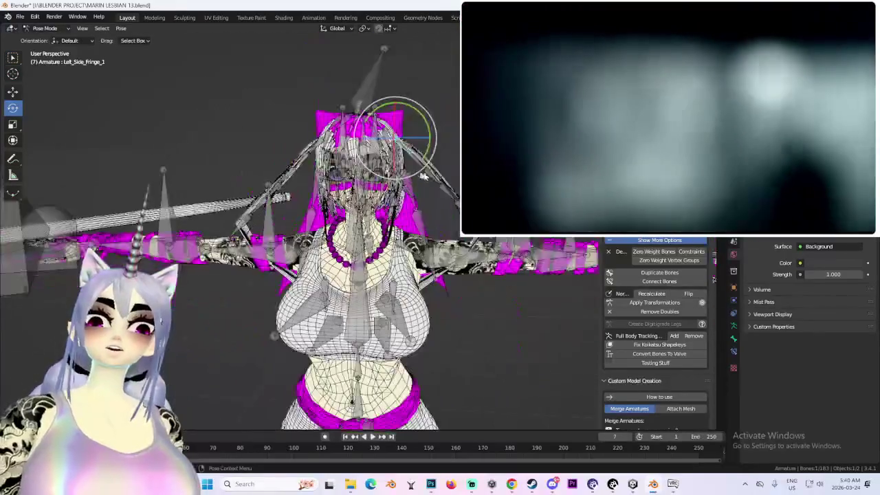
middle_click_drag(364, 165, 385, 165)
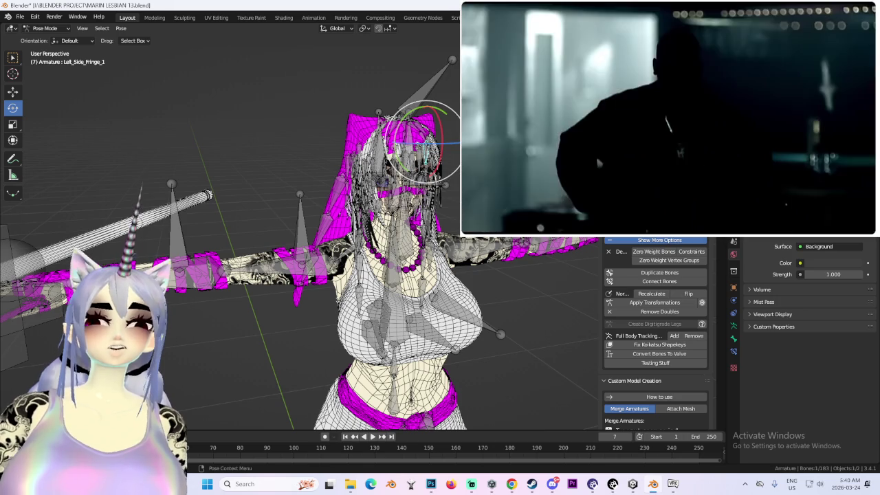
- Bring VRChat back briefly, then select the character's body mesh
left_click(673, 484)
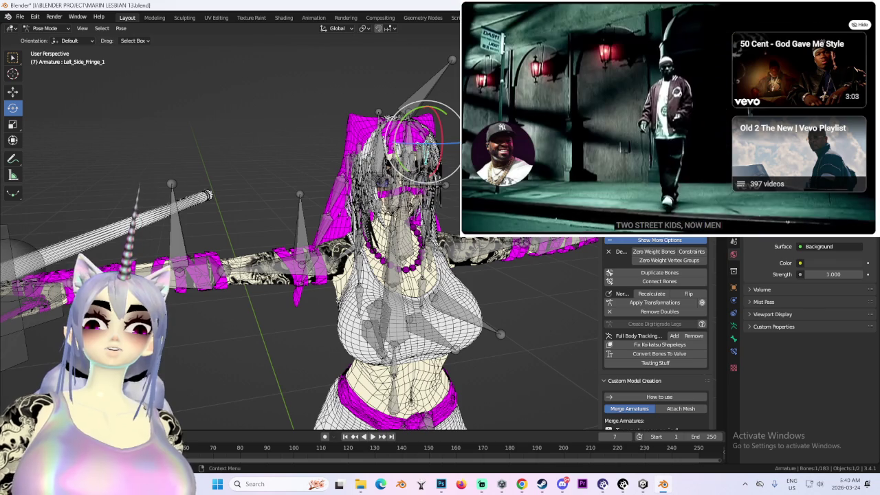
scroll(385, 261, "up", 2)
scroll(385, 261, "up", 4)
scroll(357, 261, "down", 5)
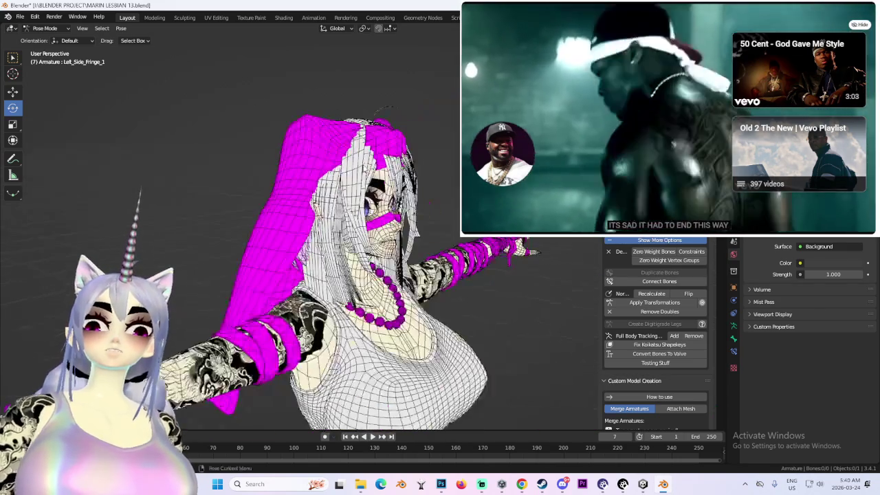
left_click(50, 39)
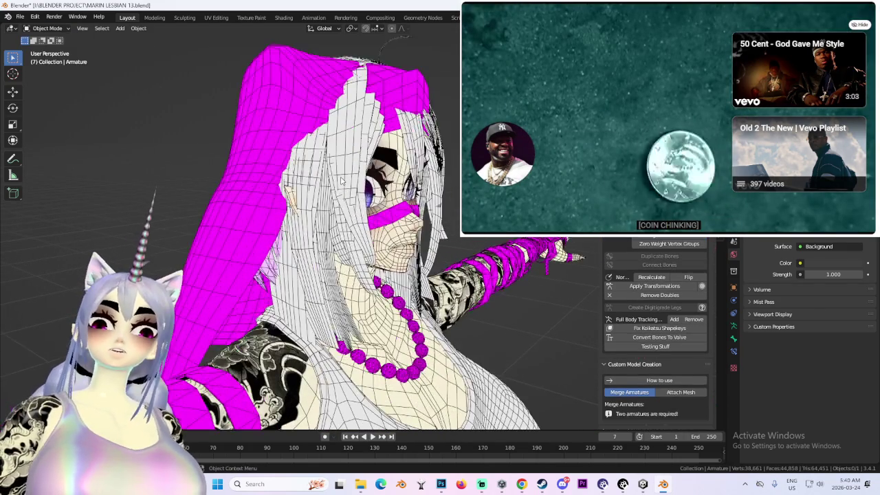
- In Edit Mode, select the long white hair faces by material and delete them
left_click(59, 28)
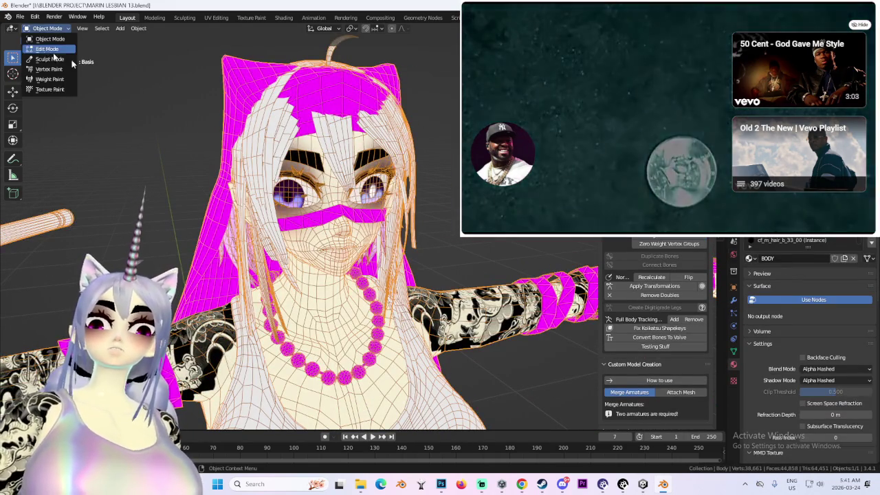
left_click(42, 43)
left_click(96, 29)
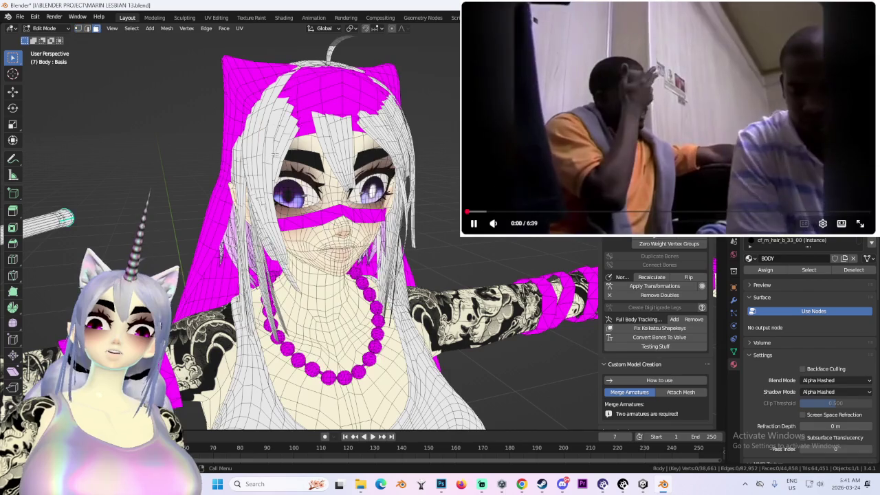
left_click(131, 28)
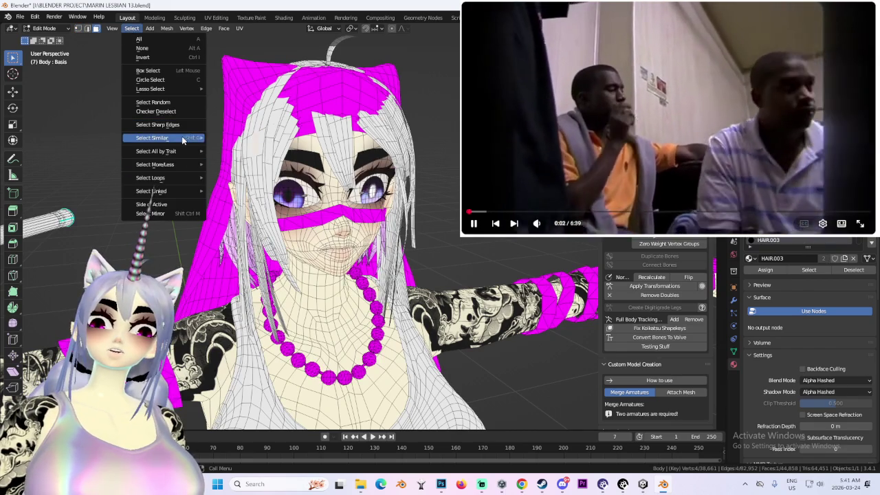
left_click(306, 141)
mouse_move(306, 141)
middle_mouse_down()
mouse_move(363, 221)
mouse_move(653, 292)
middle_mouse_up()
key("x")
left_click(348, 245)
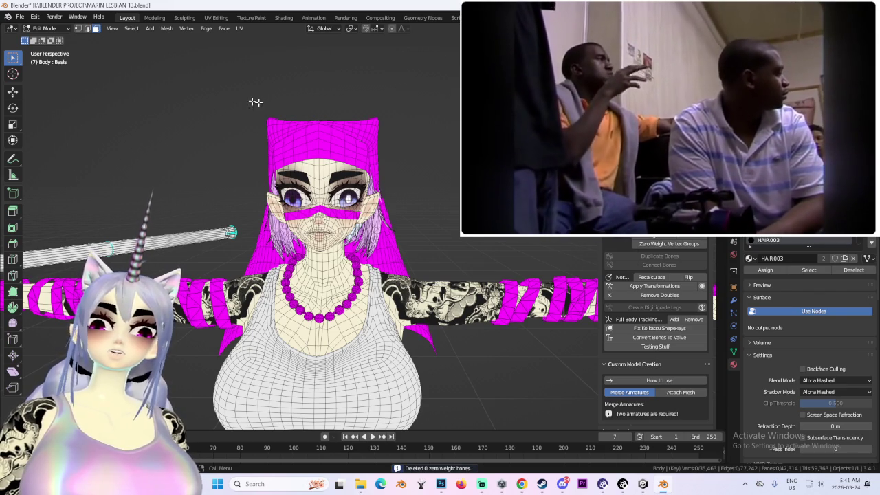
- Return to Object Mode, frame the character from the front, and open Import Any Model
left_click(59, 43)
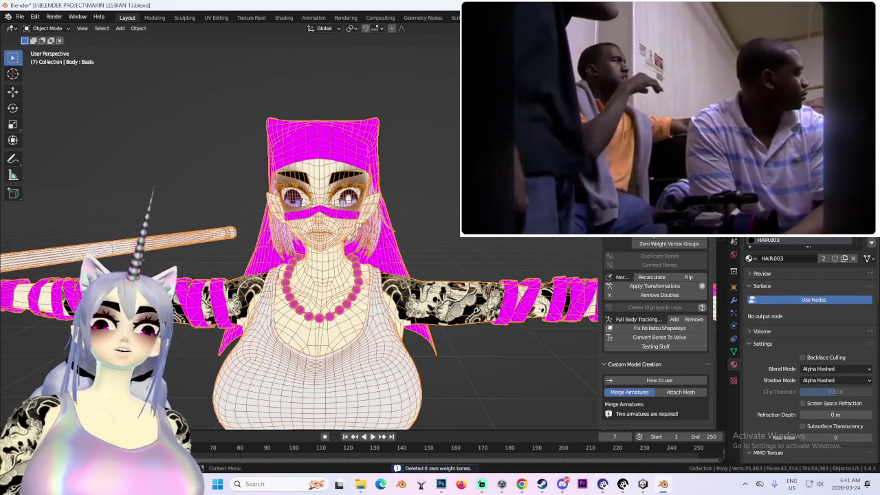
left_click(324, 275)
mouse_move(324, 275)
middle_mouse_down()
mouse_move(302, 227)
mouse_move(358, 230)
middle_mouse_up()
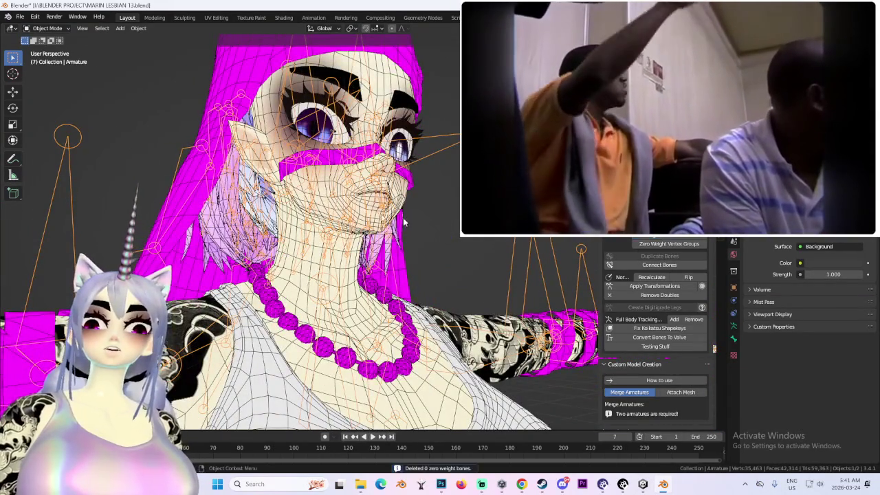
left_click(438, 226)
middle_click_drag(438, 226, 386, 227)
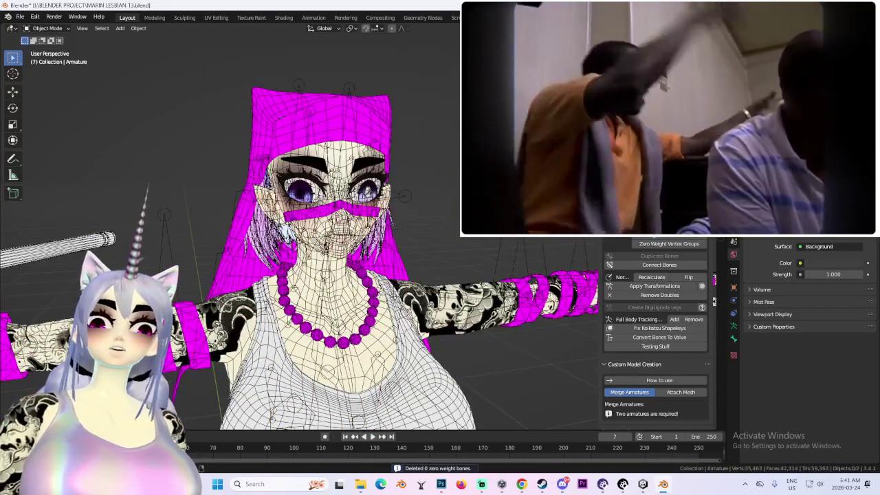
left_click(695, 82)
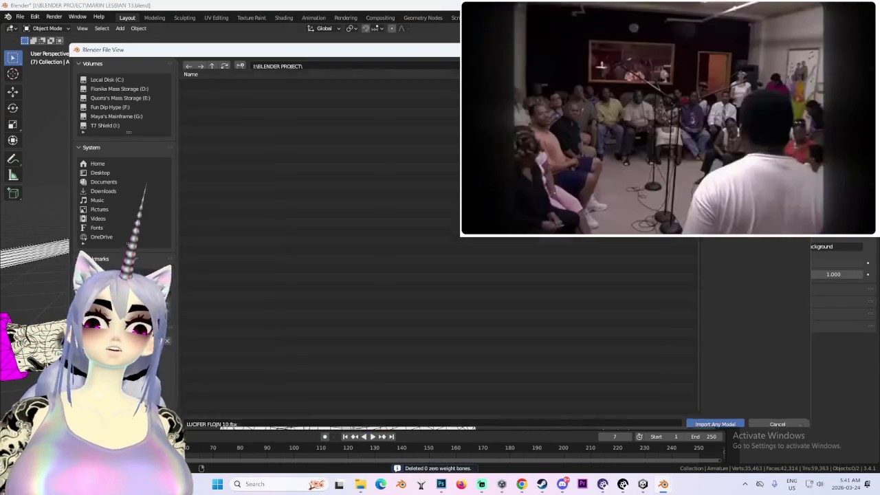
- Search YouTube for 'digital circus' and open an Amazing Digital Circus video
scroll(725, 168, "down", 3)
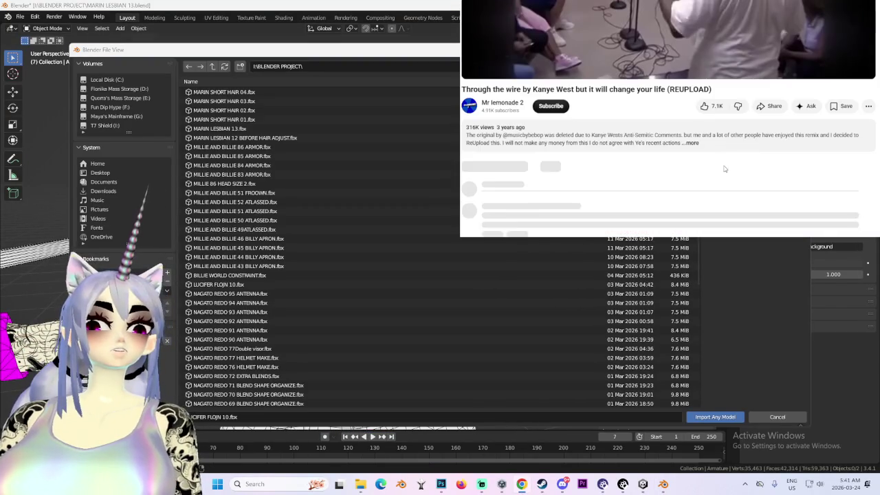
scroll(773, 171, "down", 5)
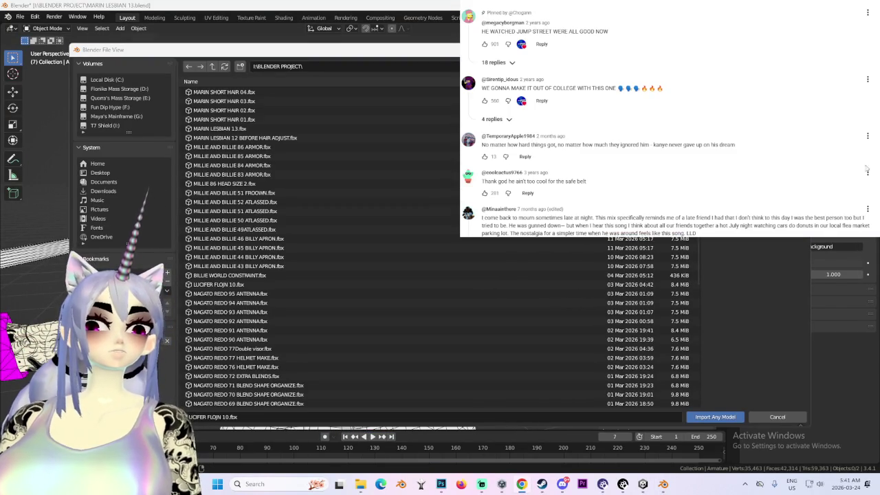
scroll(868, 157, "down", 3)
scroll(852, 159, "down", 5)
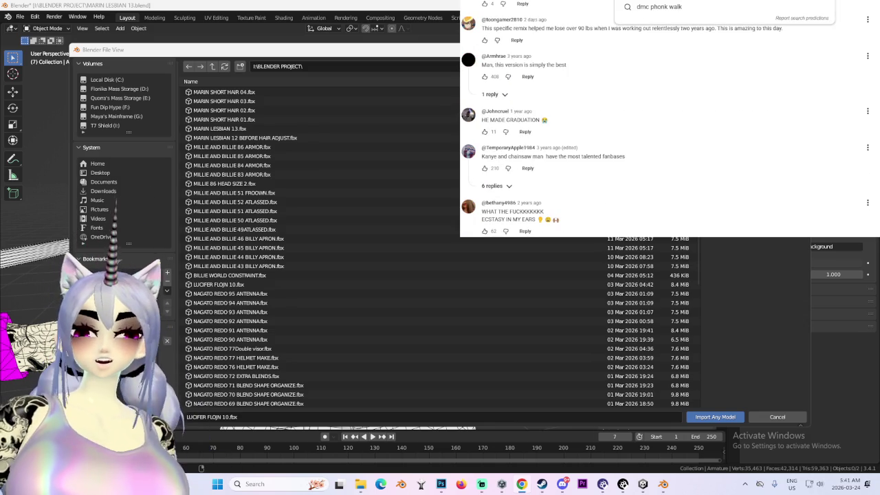
type("dui")
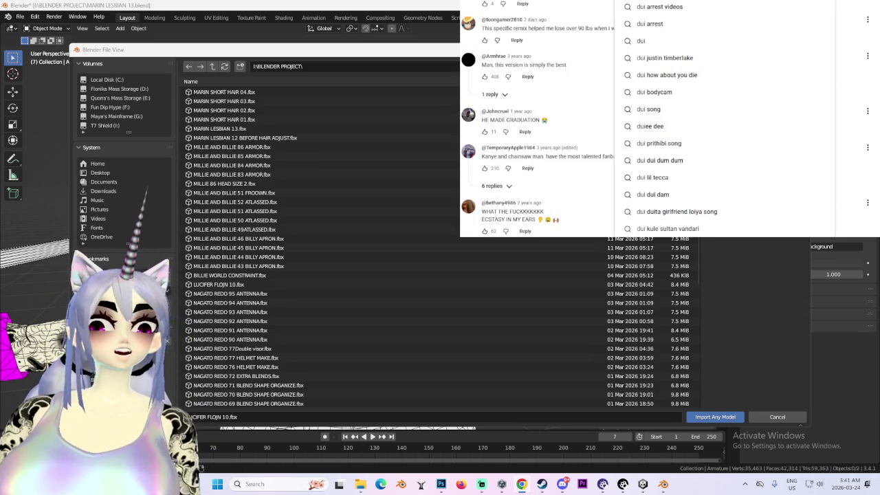
key("BackSpace")
key("BackSpace")
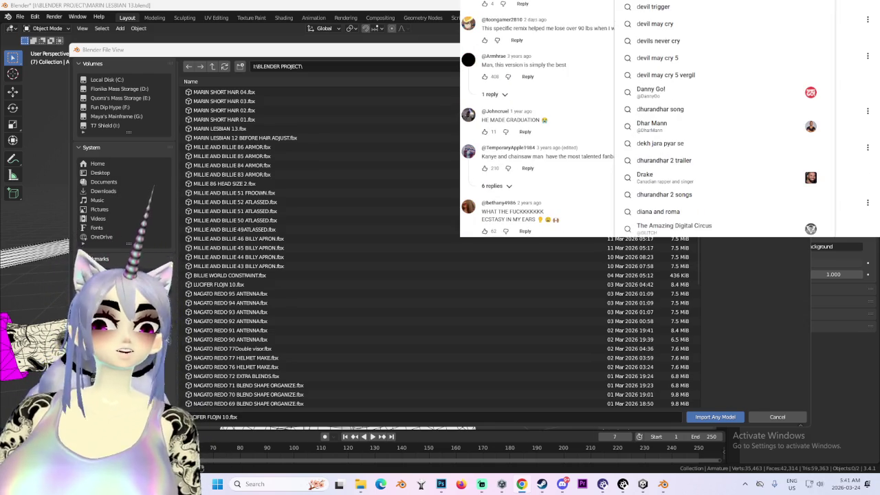
type("i")
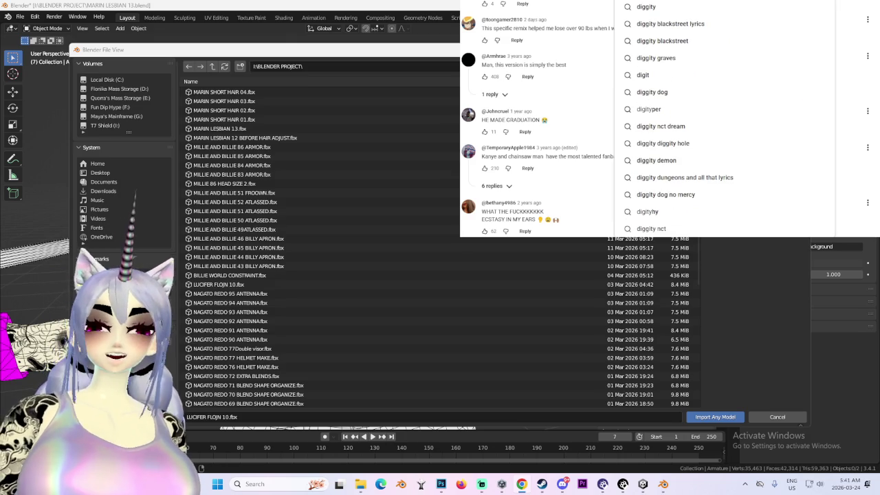
type("i")
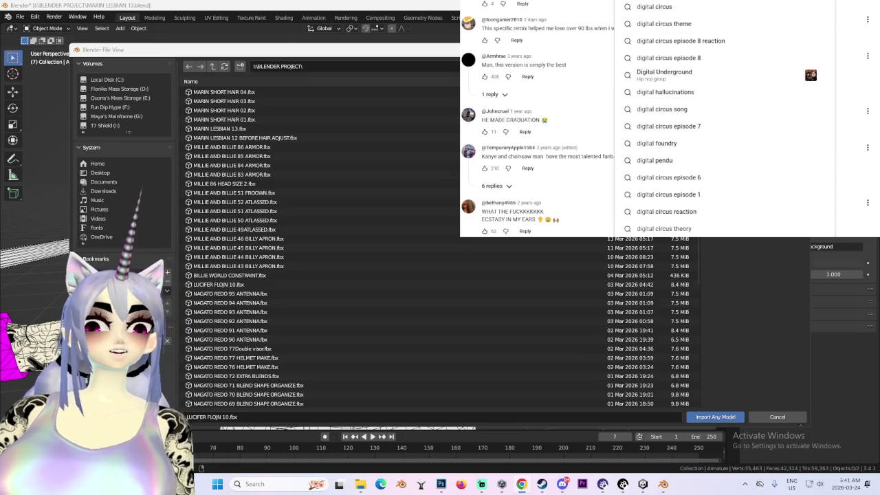
left_click(674, 8)
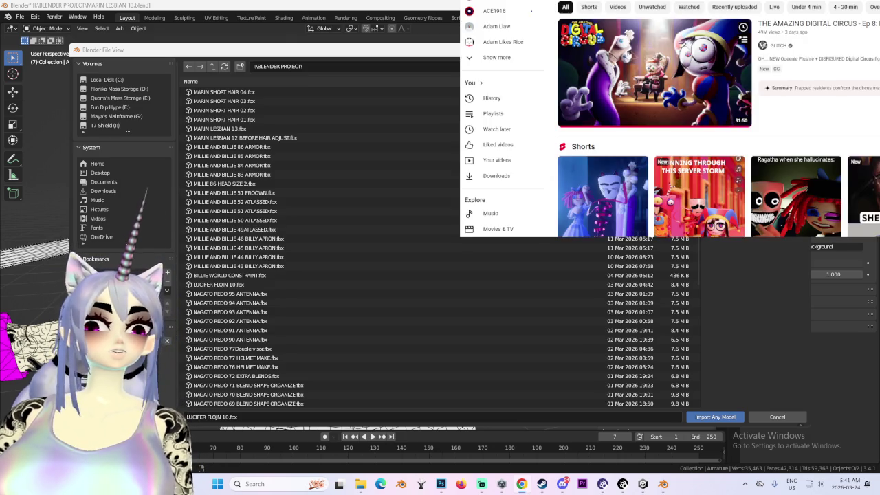
left_click(751, 44)
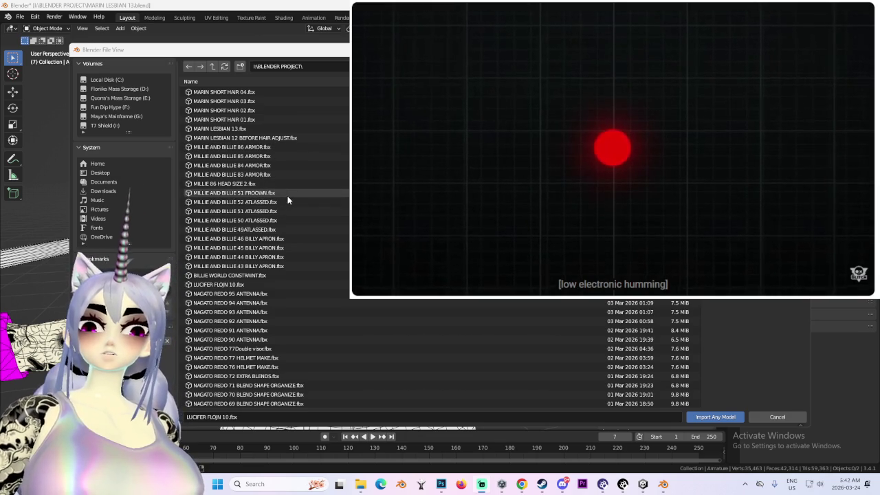
- Import NBA LYN ATTEMPT 27 CHIN FIX OMG.fbx from Older Unity Projects, filtering by 'chin'
scroll(268, 306, "down", 5)
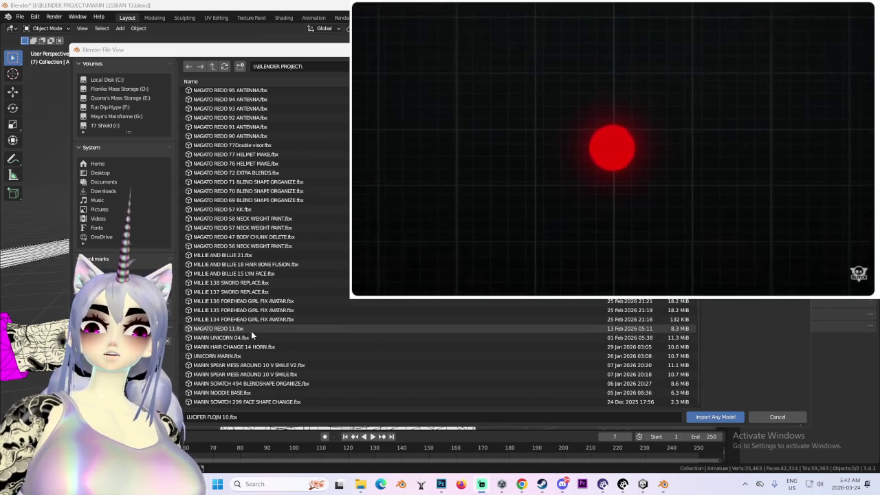
left_click(185, 308)
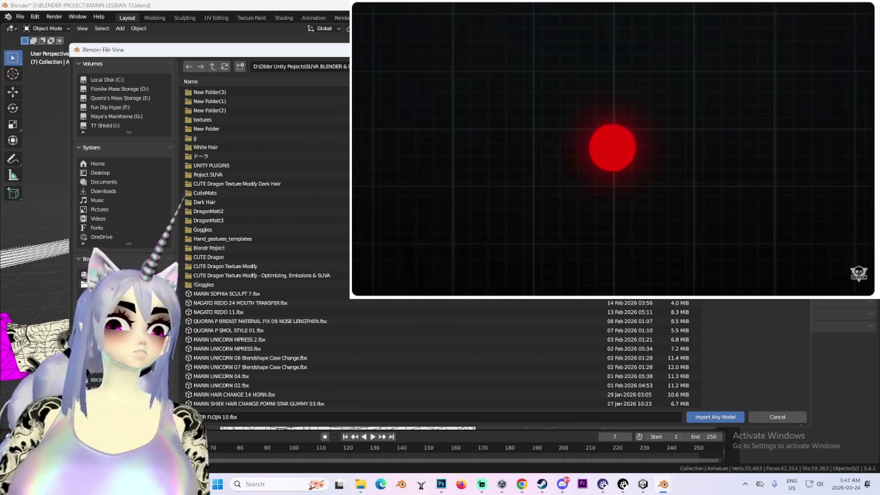
type("ch")
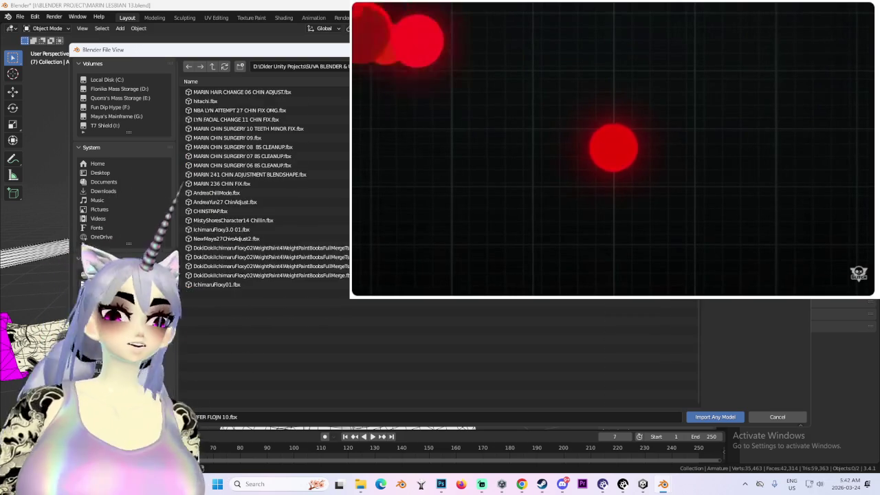
type("in")
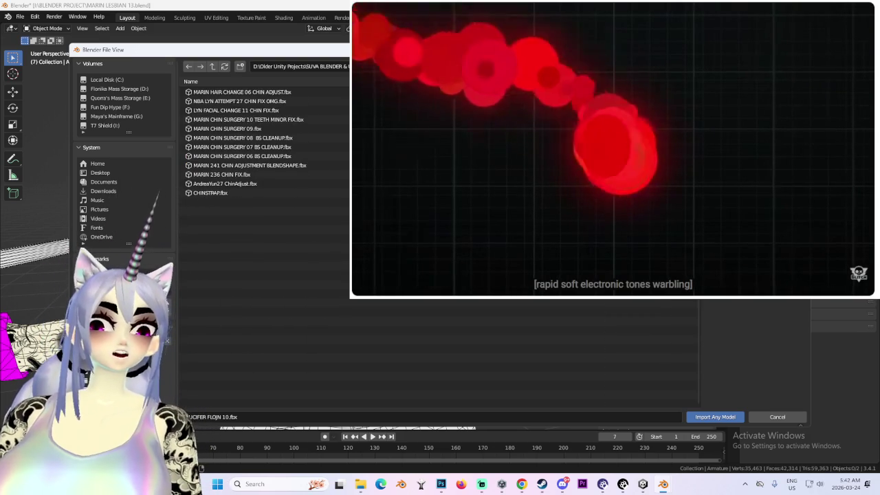
double_click(307, 96)
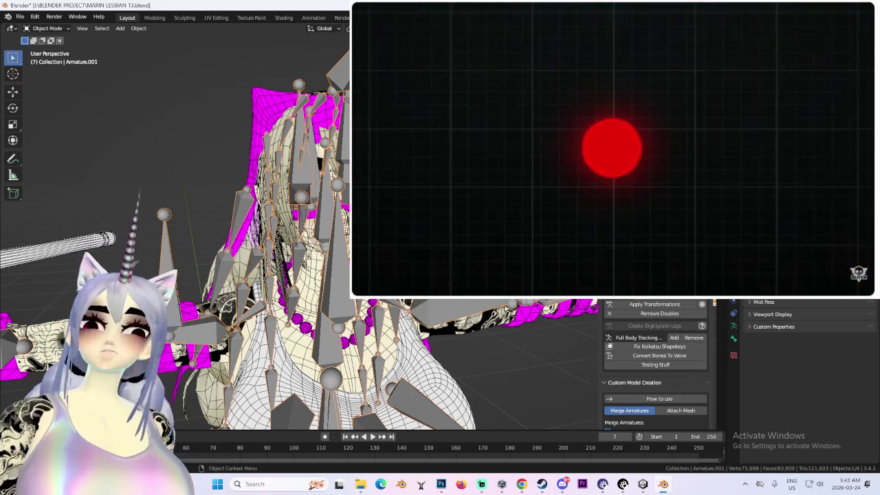
mouse_move(308, 96)
middle_mouse_down()
mouse_move(313, 271)
mouse_move(303, 227)
mouse_move(24, 182)
mouse_move(90, 206)
mouse_move(275, 206)
mouse_move(248, 158)
middle_mouse_up()
left_click(275, 206)
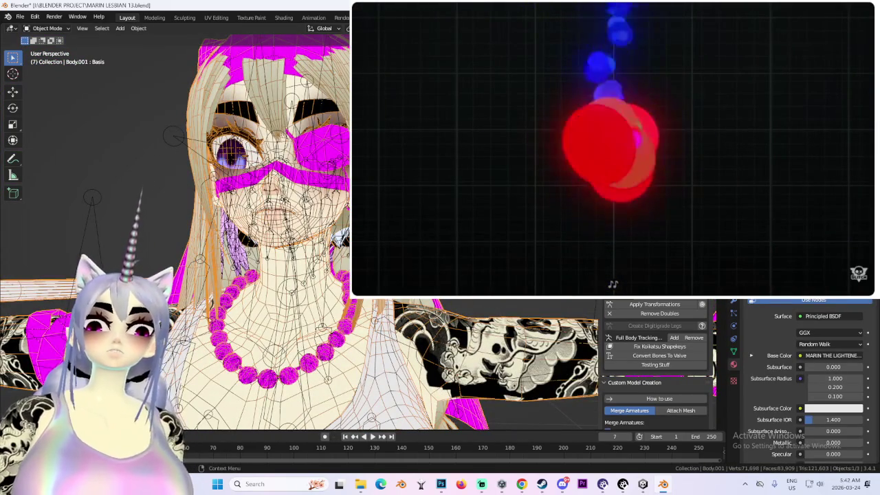
key("alt+a")
middle_click_drag(237, 151, 262, 151)
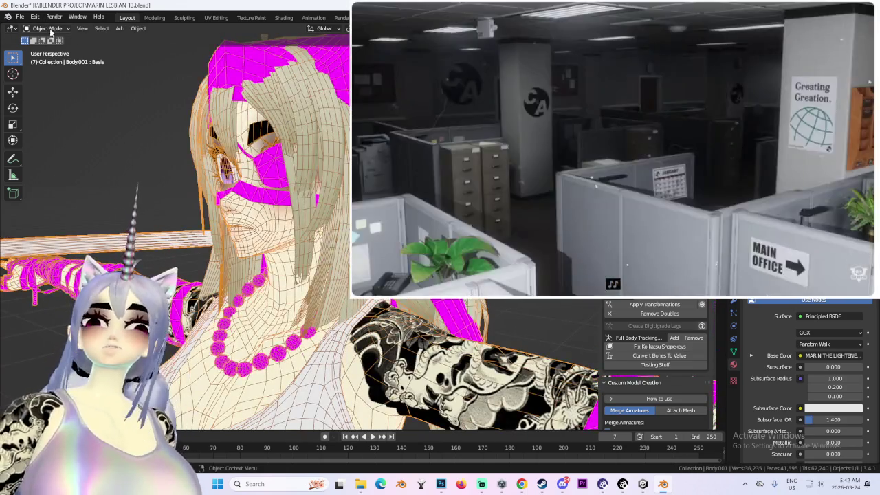
- Separate the imported body's same-material hair faces into their own mesh
left_click(45, 28)
left_click(31, 48)
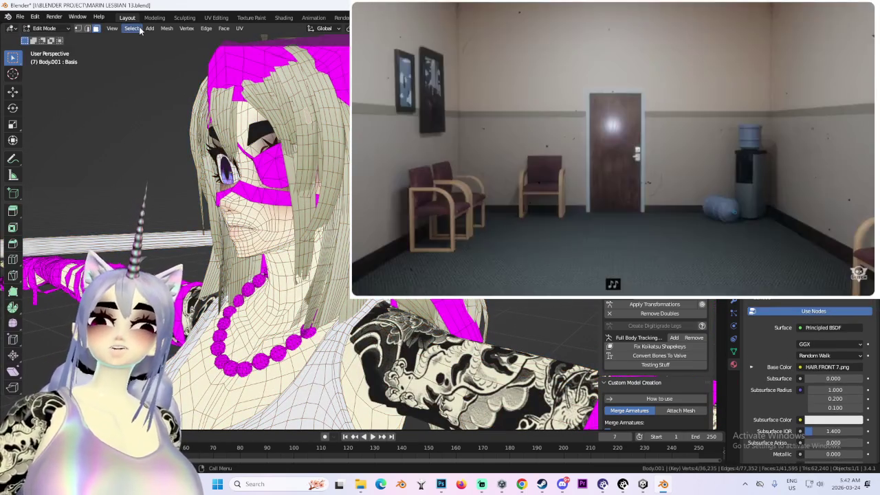
left_click(132, 28)
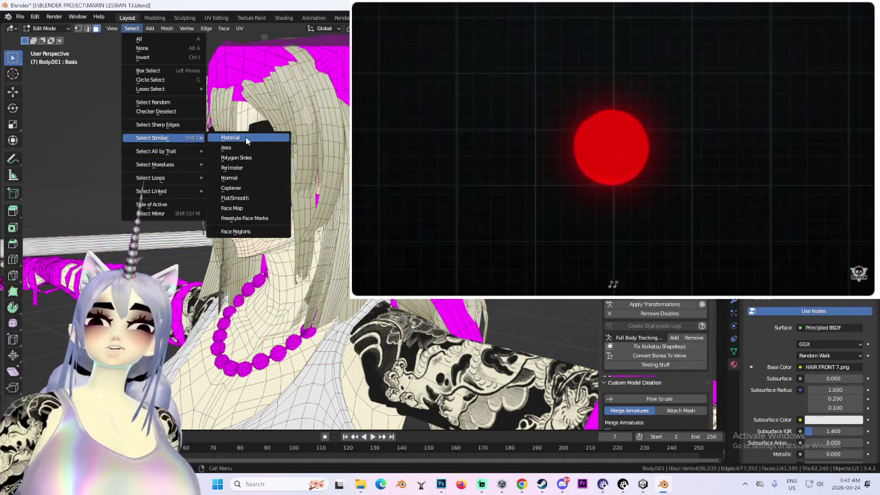
left_click(240, 142)
key("p")
left_click(290, 227)
key("KP_1")
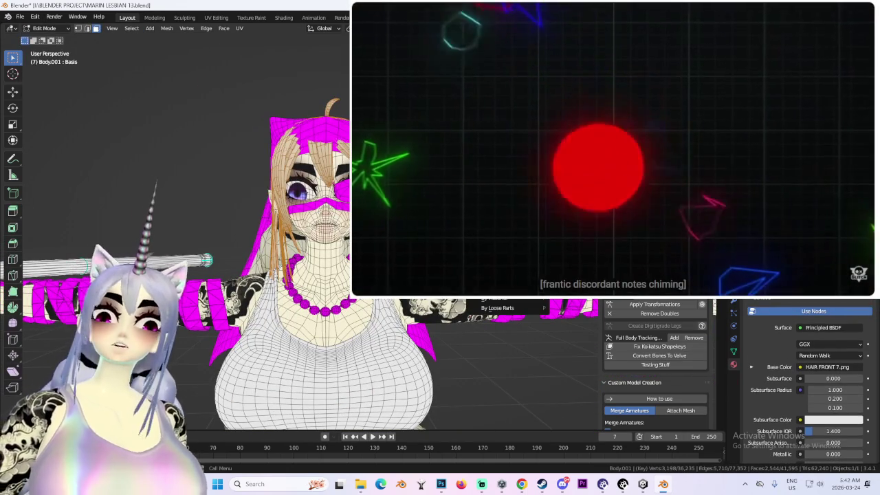
- Return to Object Mode, isolate the hair in local view, then exit back to the full scene
left_click(45, 29)
left_click(31, 38)
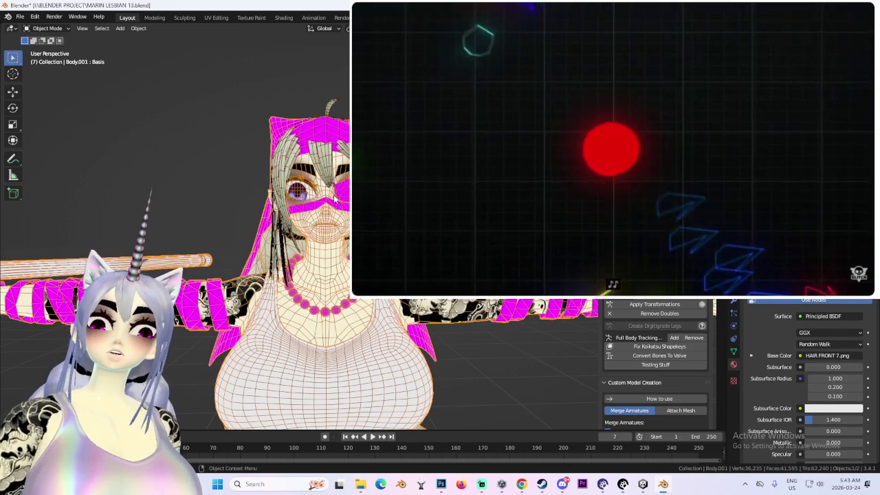
right_click(341, 187)
key("Escape")
key("KP_Divide")
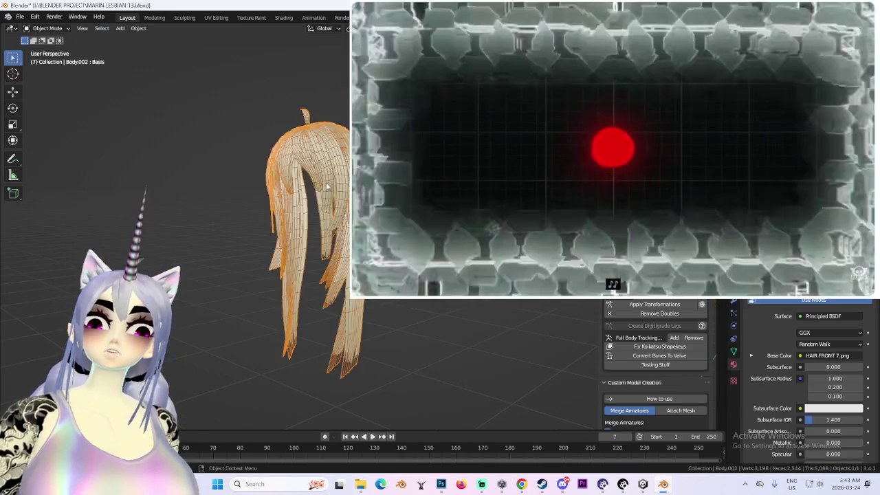
key("KP_Divide")
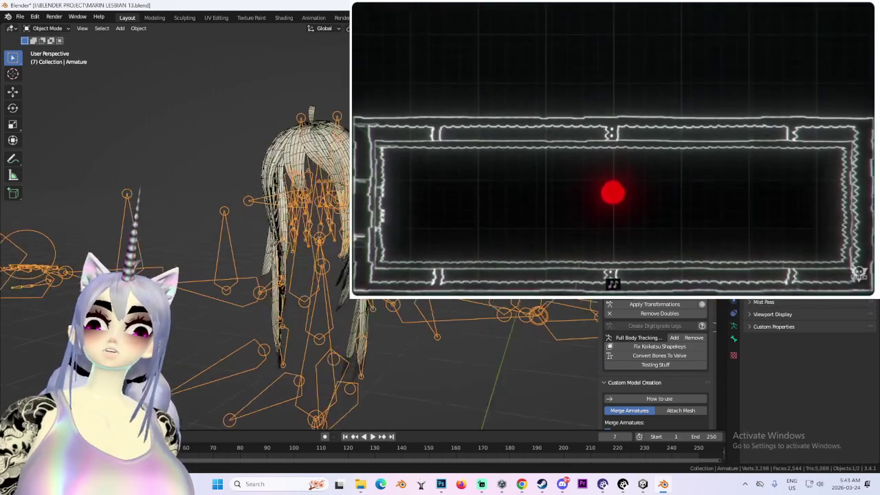
- Remove zero-weight bones with CATS, then delete Armature.001 and undo to restore it
left_click(655, 286)
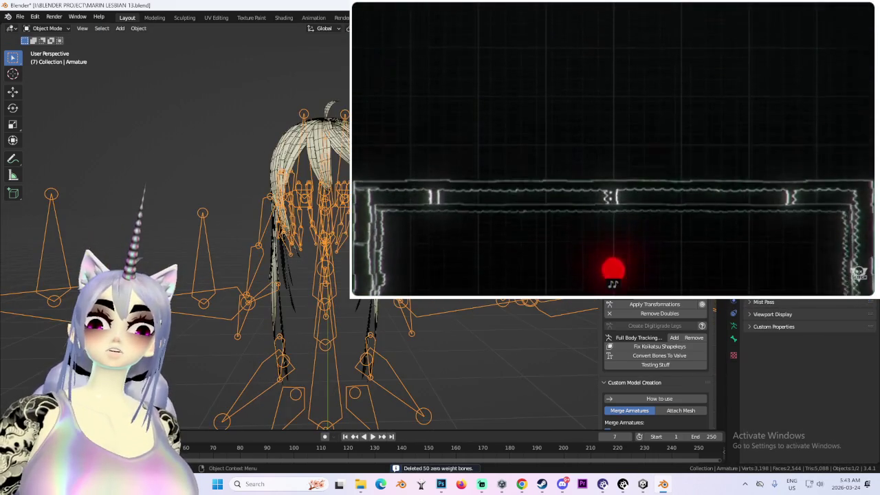
left_click(325, 310)
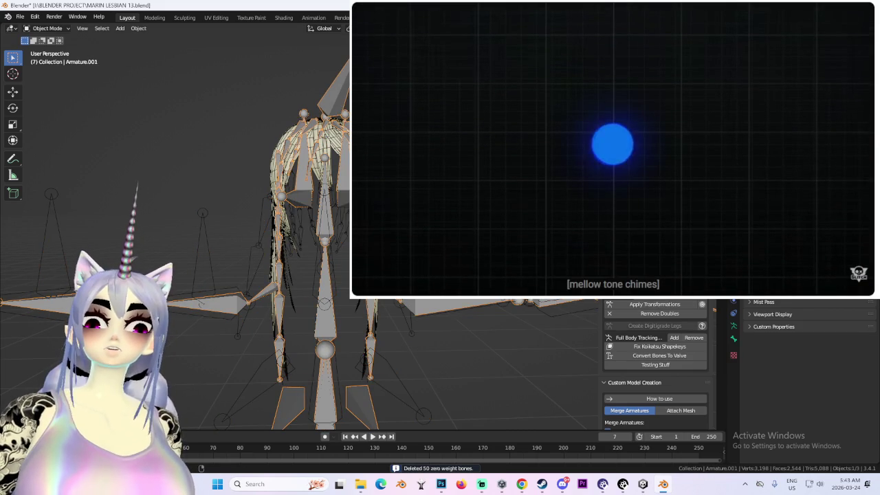
middle_click_drag(340, 267, 297, 253)
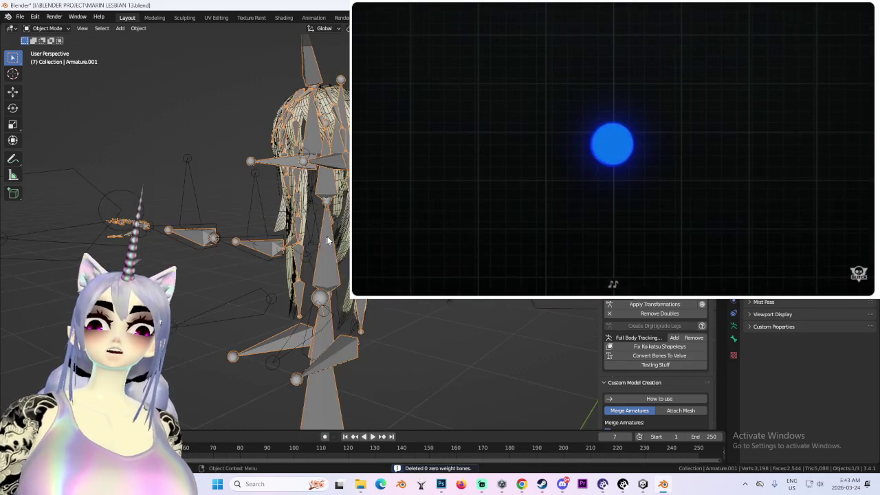
key("Delete")
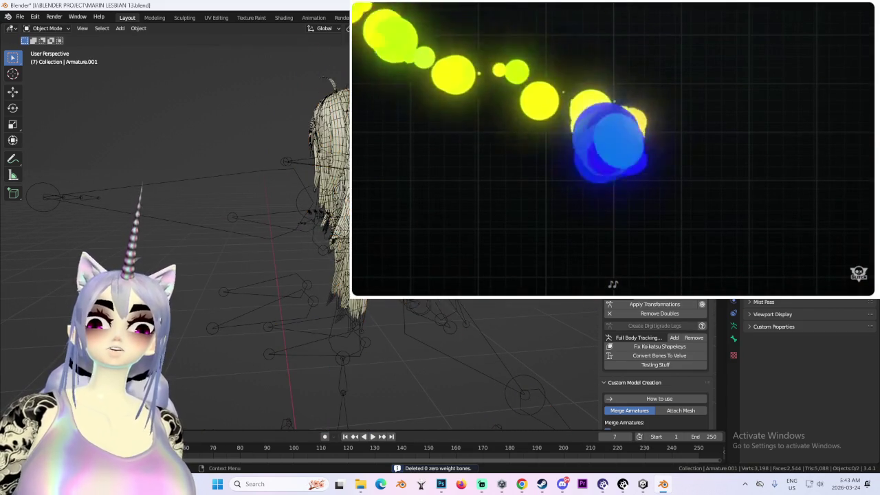
middle_click_drag(297, 254, 254, 248)
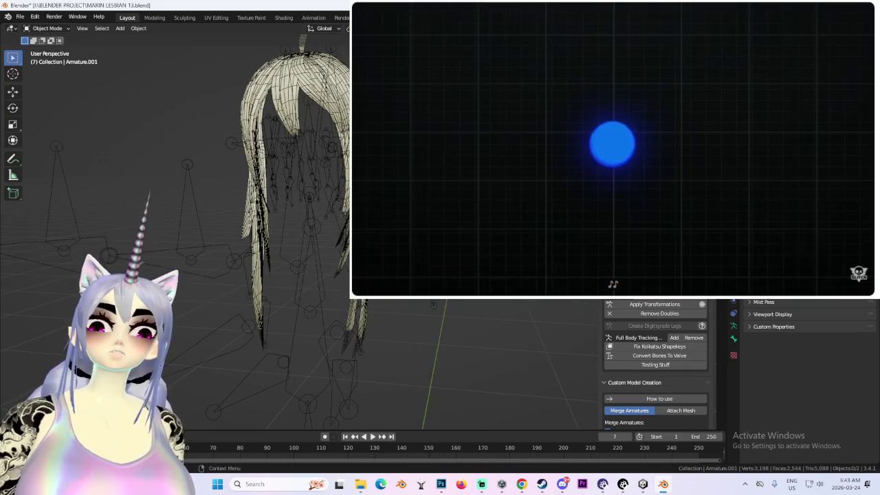
key("ctrl+z")
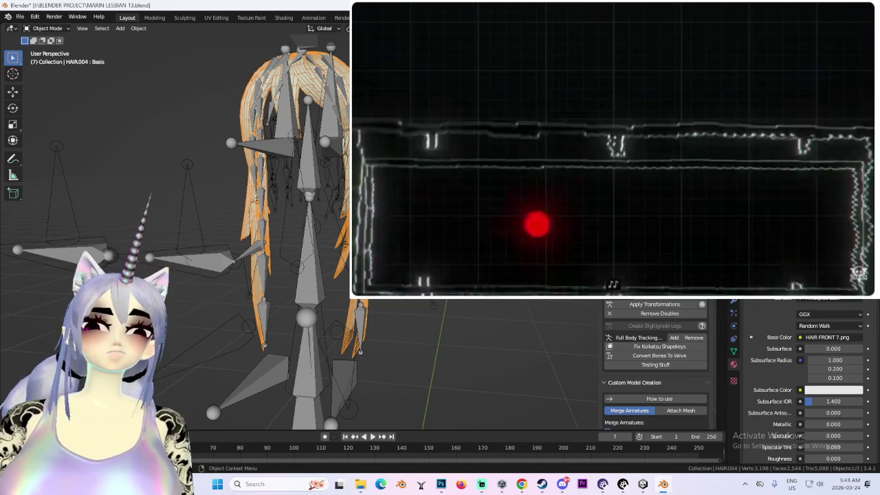
middle_click_drag(522, 206, 564, 200)
- Set Armature.001's viewport display to Wire
left_click(770, 83)
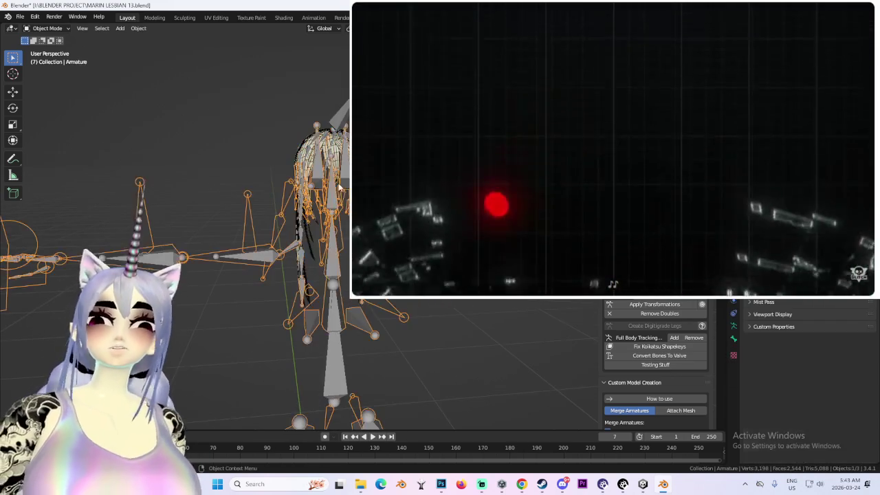
left_click(320, 165)
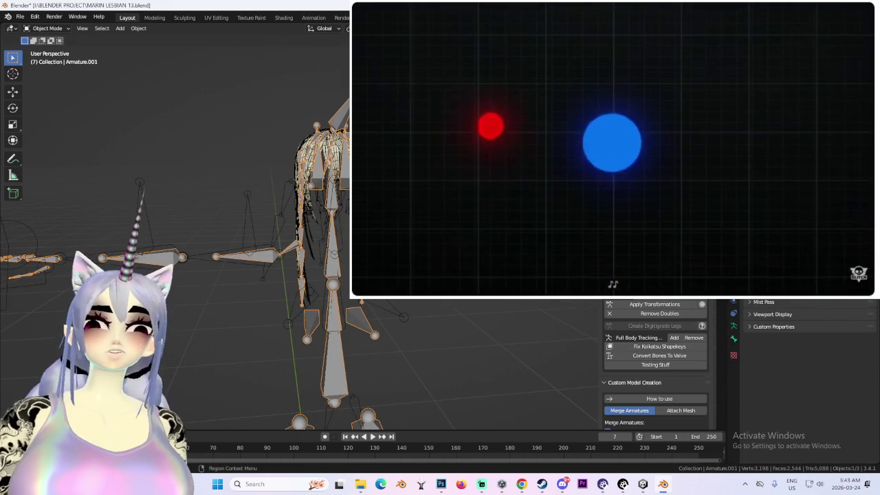
left_click(773, 314)
scroll(797, 378, "up", 3)
left_click(830, 430)
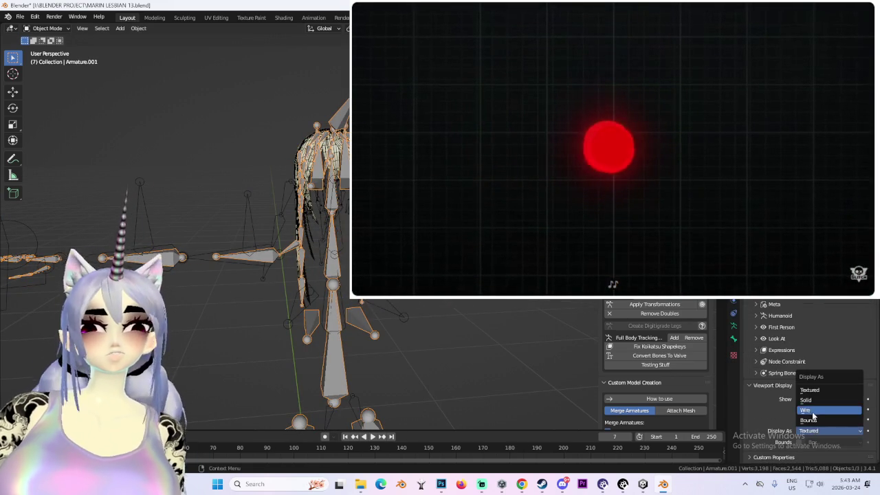
left_click(808, 411)
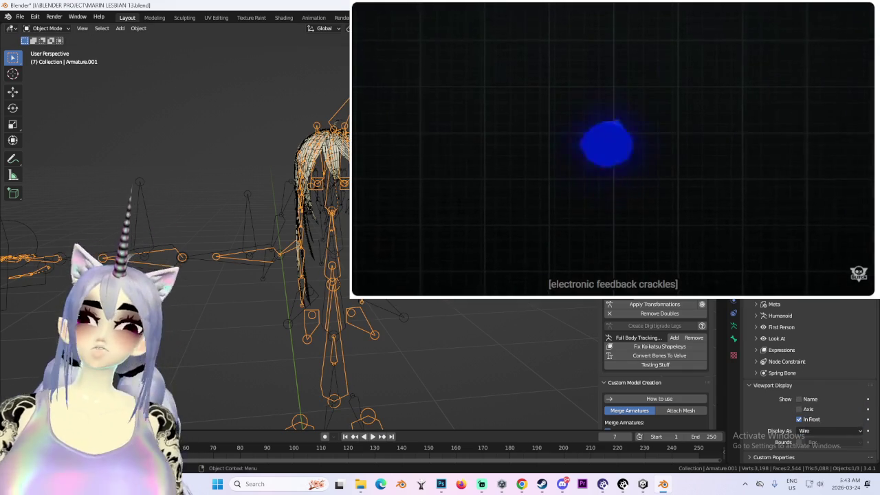
scroll(683, 385, "down", 2)
scroll(683, 385, "down", 3)
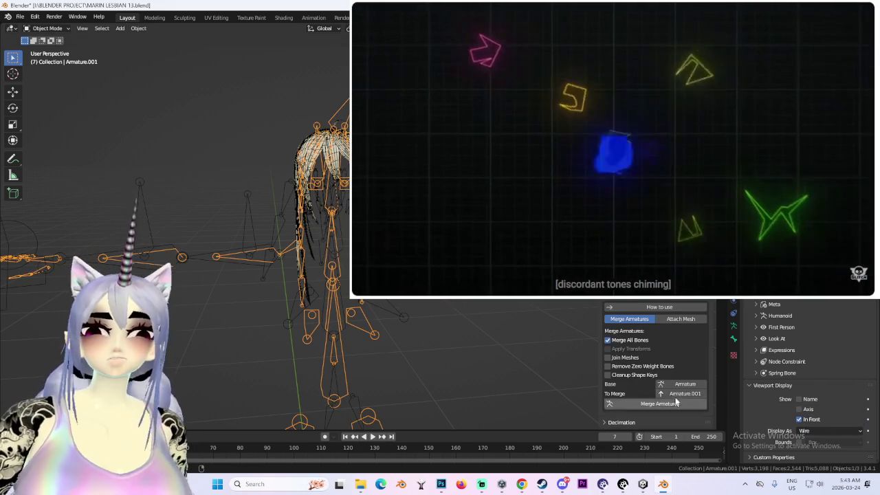
- Merge Armature.001 into the base Armature using CATS Merge Armatures
left_click(683, 384)
left_click(717, 373)
left_click(683, 394)
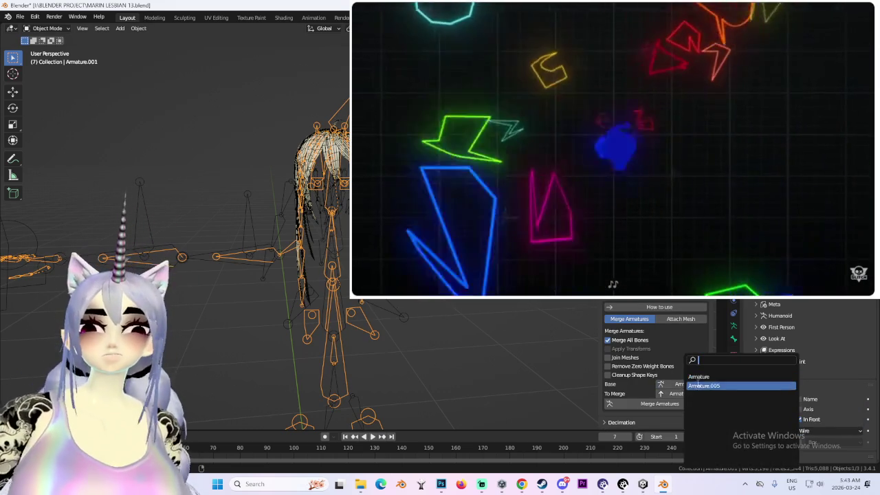
left_click(727, 375)
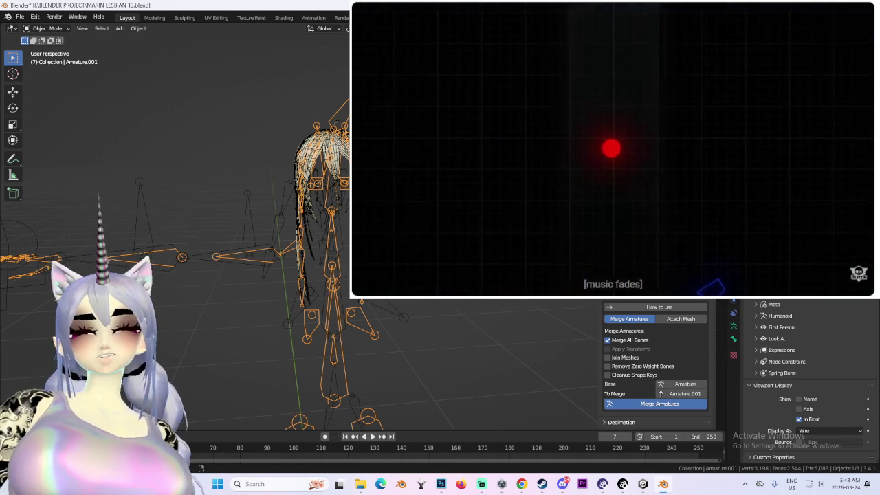
left_click(660, 404)
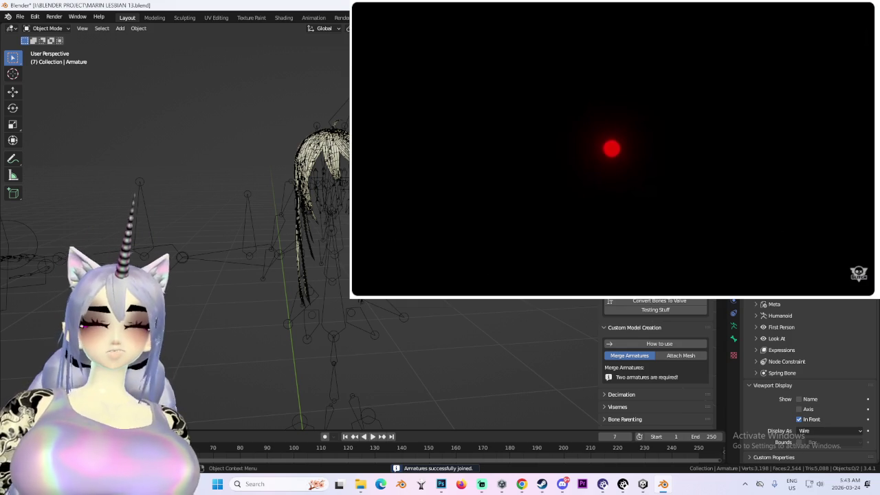
middle_click_drag(440, 344, 399, 334)
- In Pose Mode, select the Left_Side_Fringe_1 bone and inspect it from the front view
key("ctrl+Tab")
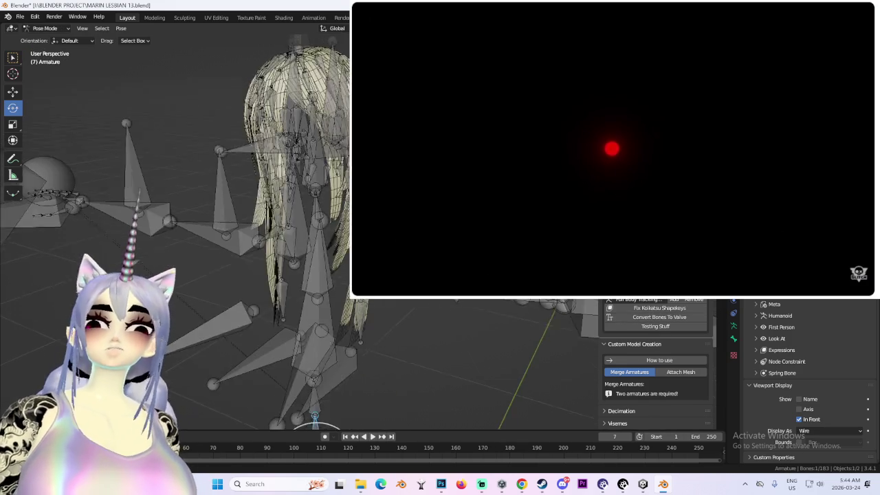
scroll(207, 206, "up", 2)
scroll(207, 206, "up", 2)
scroll(207, 207, "up", 2)
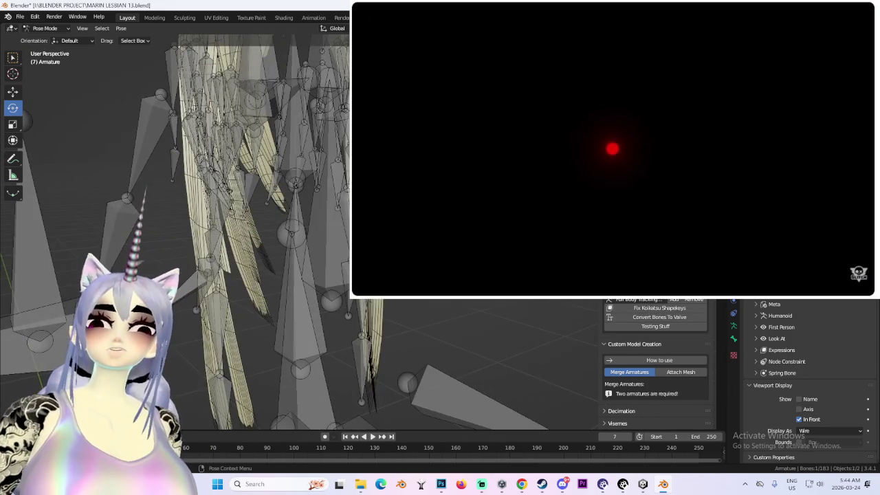
left_click(295, 96)
middle_click_drag(275, 206, 296, 199)
key("KP_1")
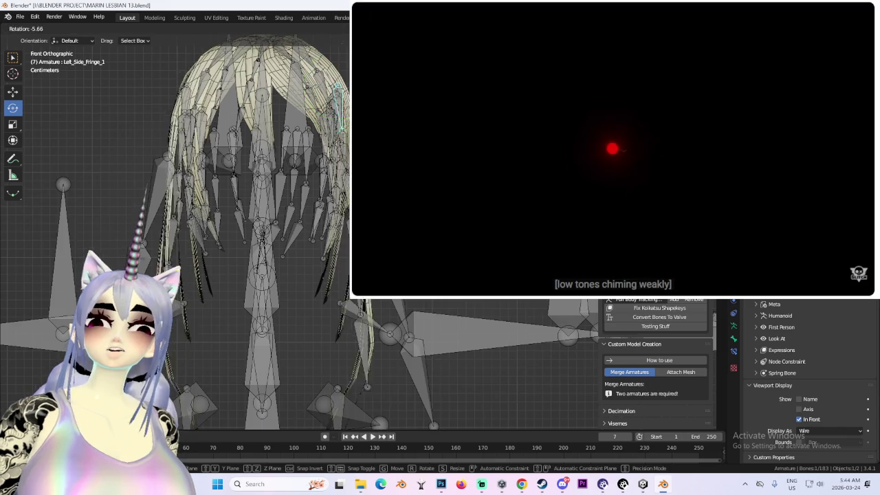
- Return the merged armature to Object Mode and bring Unity to the front
scroll(206, 206, "up", 2)
scroll(206, 207, "up", 2)
middle_click_drag(207, 206, 255, 186)
key("g")
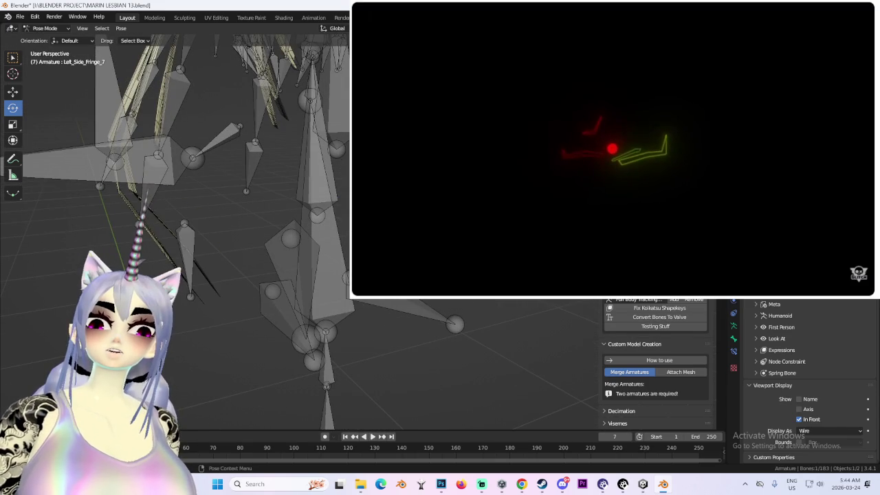
key("ctrl+Tab")
middle_click_drag(206, 207, 269, 193)
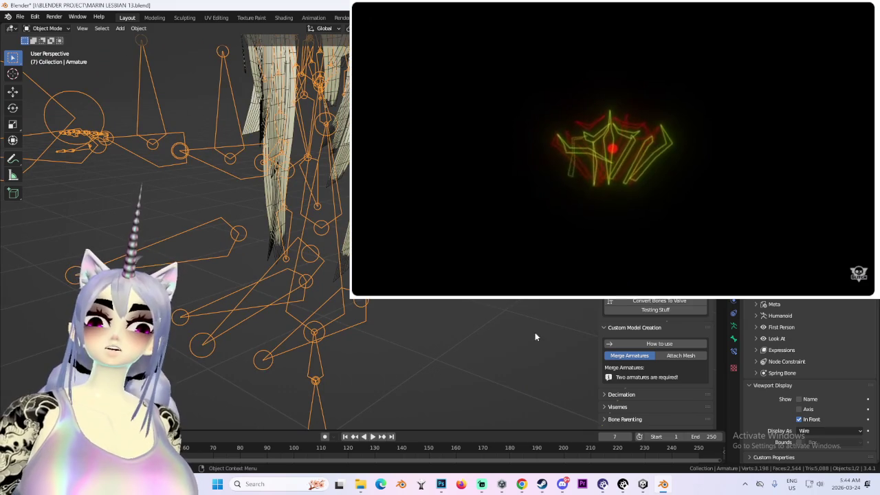
left_click(643, 485)
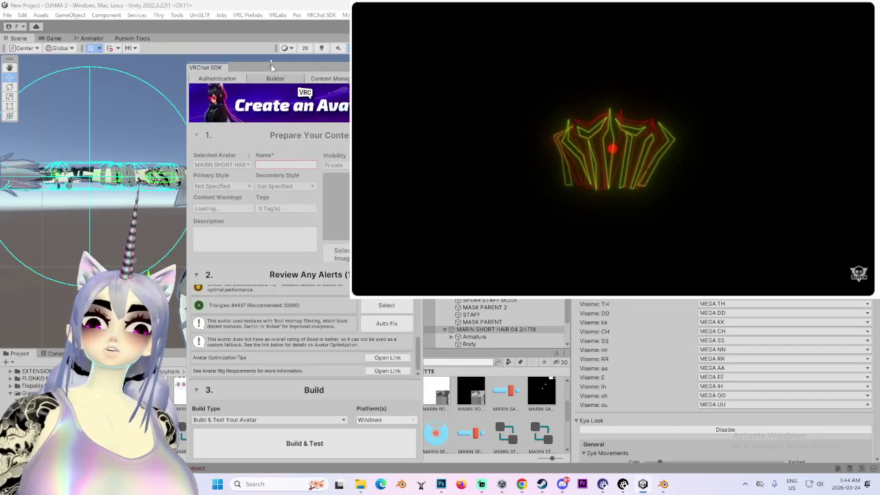
- Close the VRChat SDK panel and select a head bone on the avatar in the Scene view
left_click(323, 80)
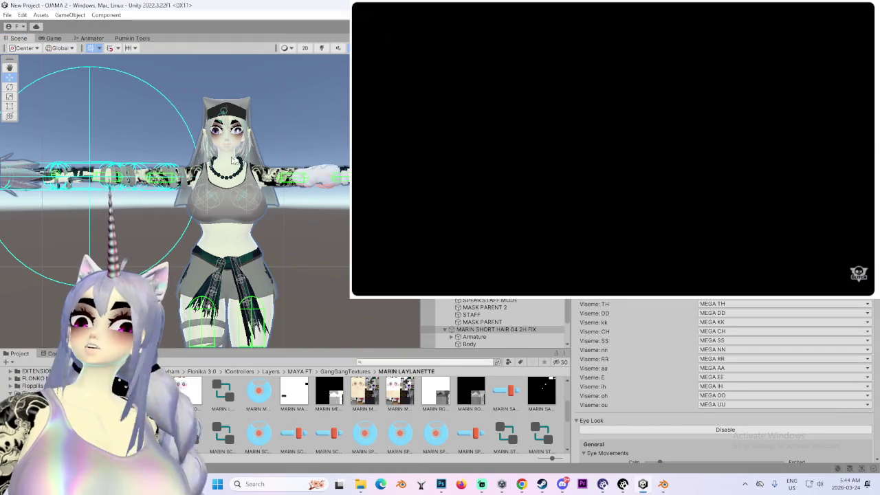
scroll(327, 205, "up", 2)
scroll(327, 204, "up", 1)
left_click(327, 205)
scroll(328, 205, "up", 2)
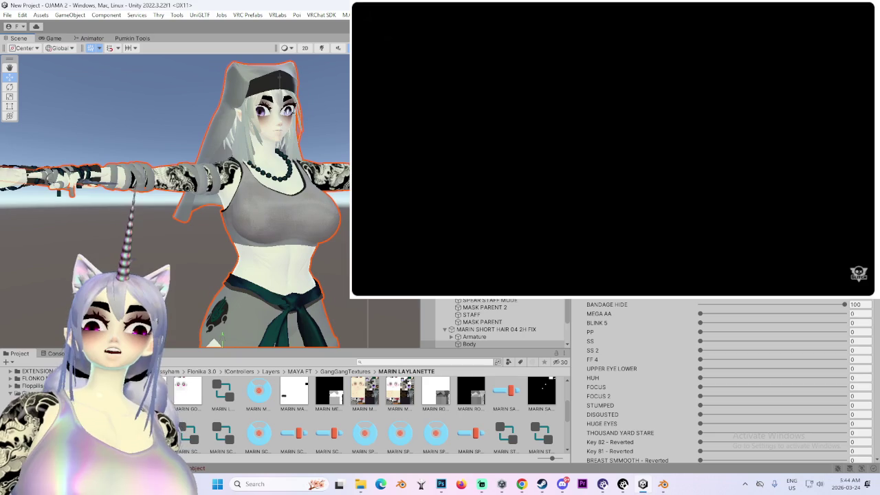
scroll(449, 333, "up", 3)
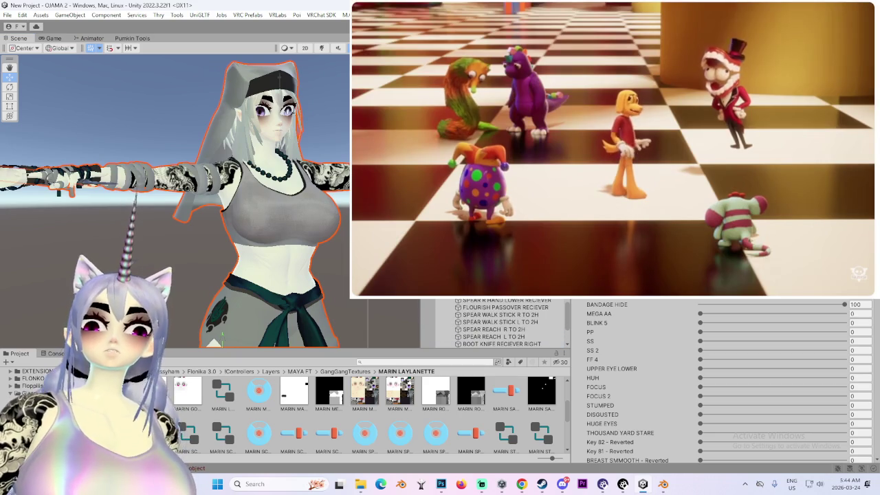
scroll(509, 322, "up", 2)
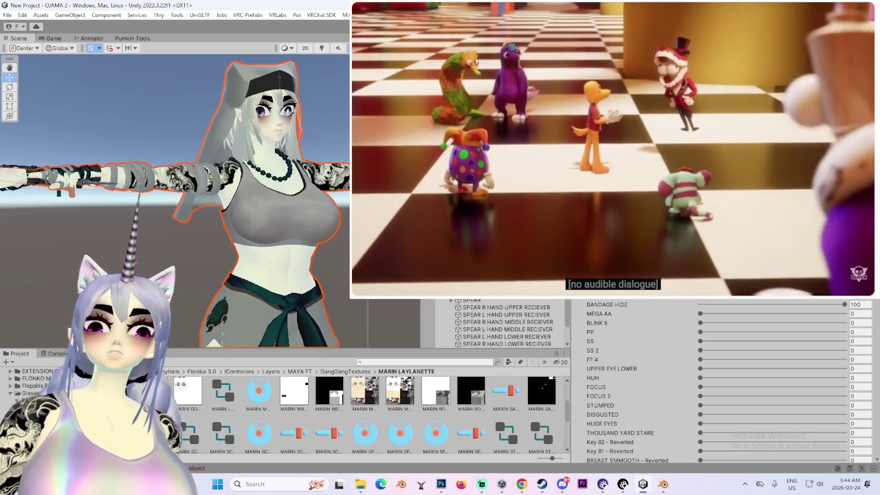
scroll(509, 321, "down", 2)
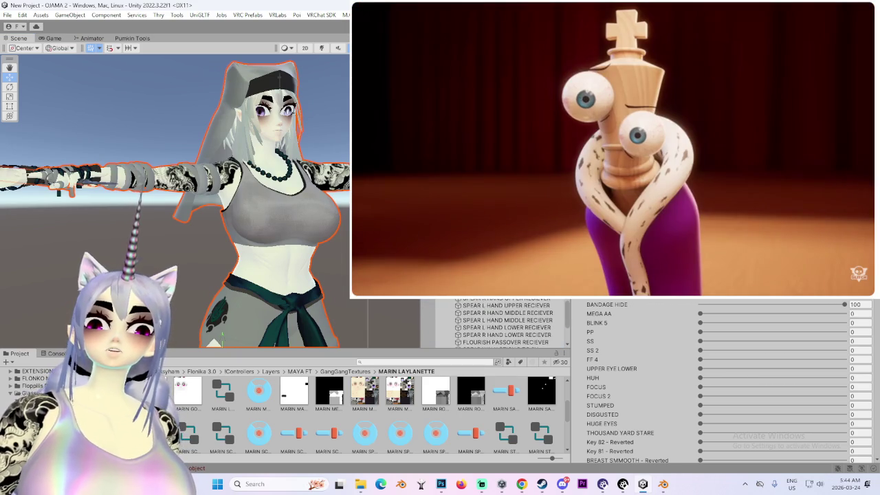
left_click(265, 134)
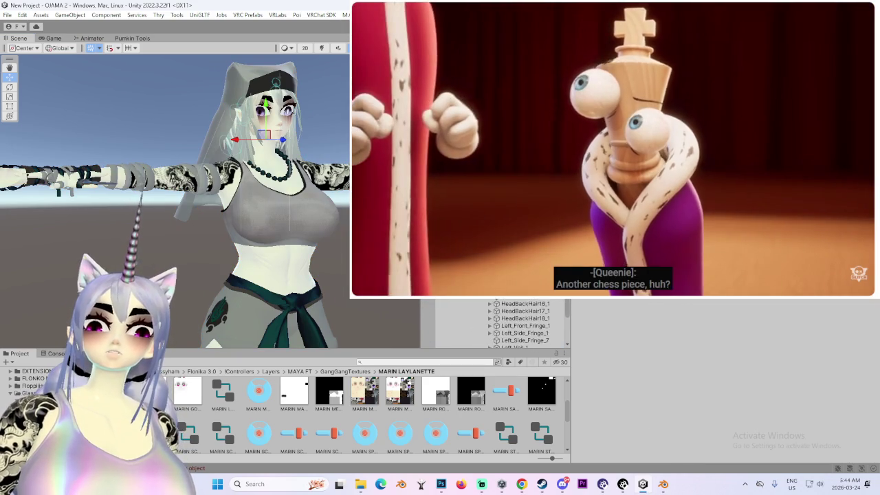
- Test-rotate the hat bone at the top of the head with the Rotate tool
left_click(279, 86)
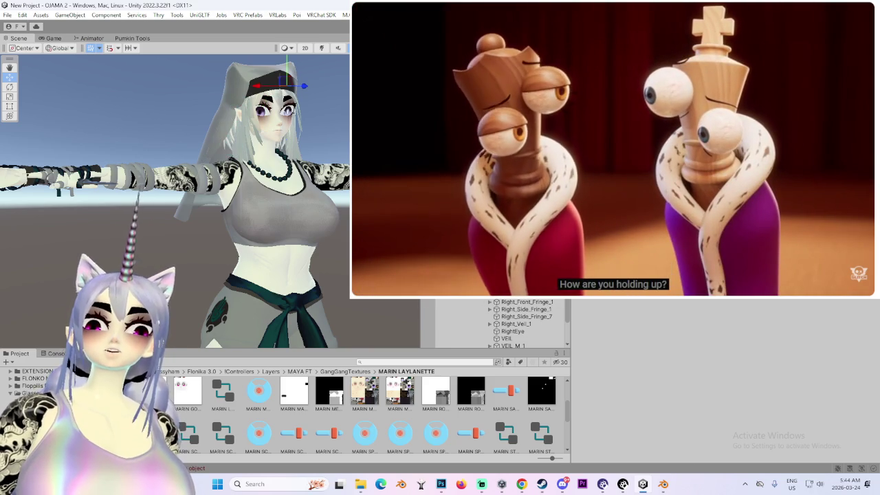
scroll(502, 323, "down", 5)
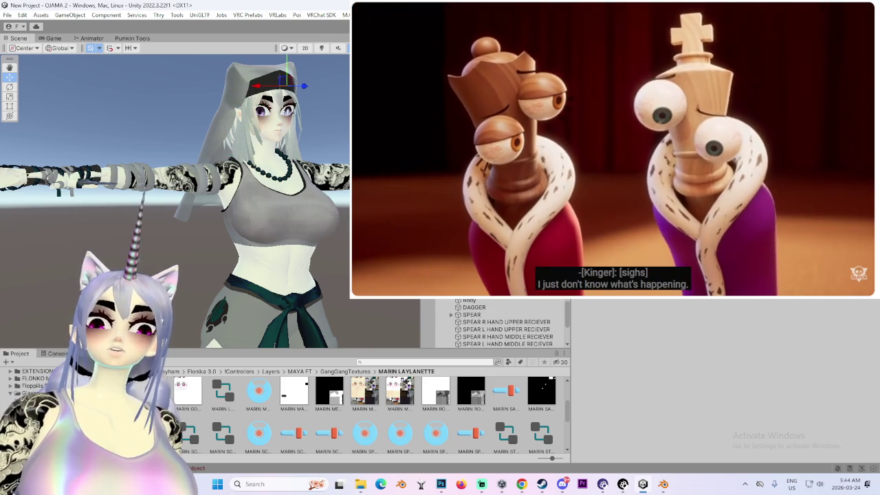
key("e")
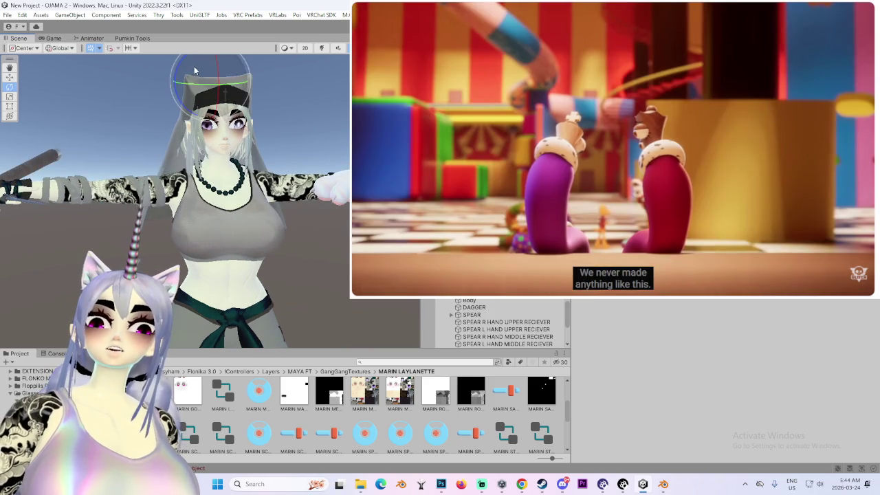
mouse_move(217, 123)
left_mouse_down("alt")
mouse_move(161, 125)
mouse_move(227, 124)
mouse_move(234, 91)
left_mouse_up("alt")
left_click_drag(163, 137, 238, 116)
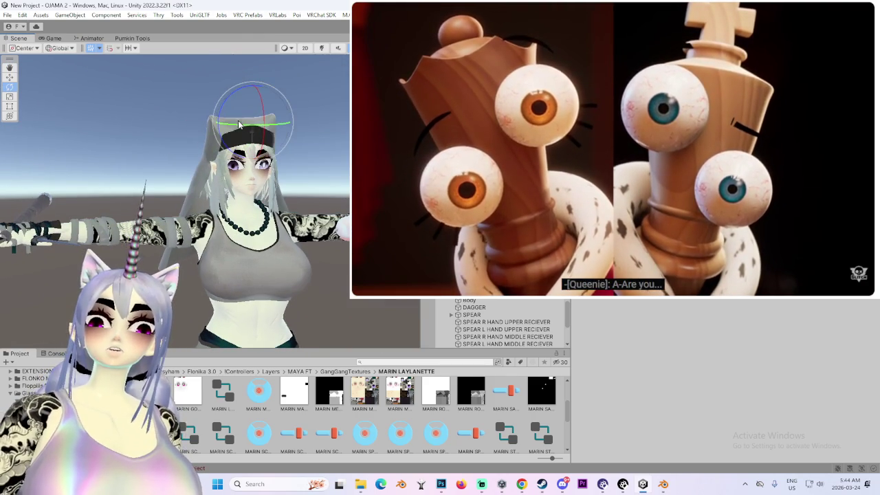
- Select the Right_Front_Fringe_1 hair bone and make the Scene view panel narrower
mouse_move(167, 139)
left_mouse_down("alt")
mouse_move(222, 167)
mouse_move(268, 131)
left_mouse_up("alt")
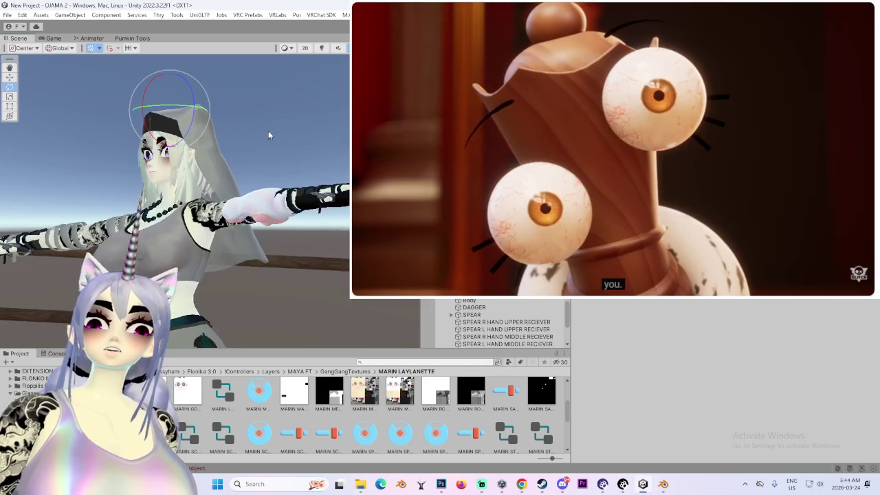
scroll(528, 306, "up", 5)
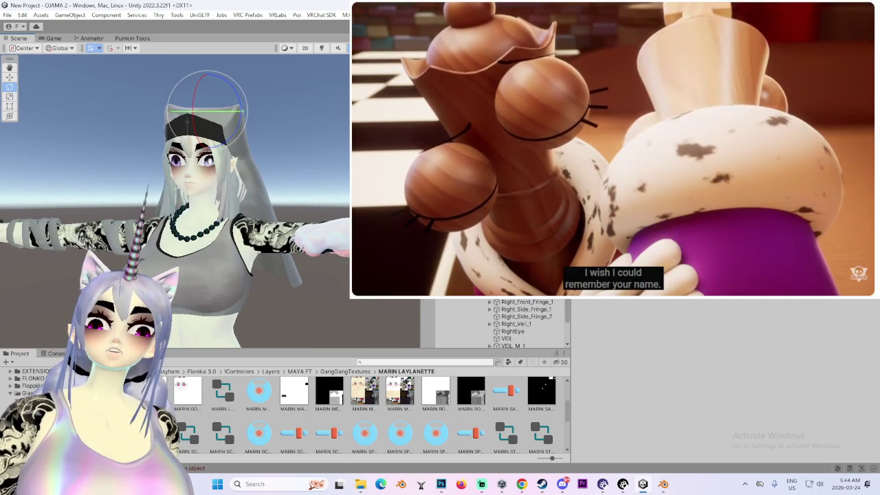
left_click(528, 301)
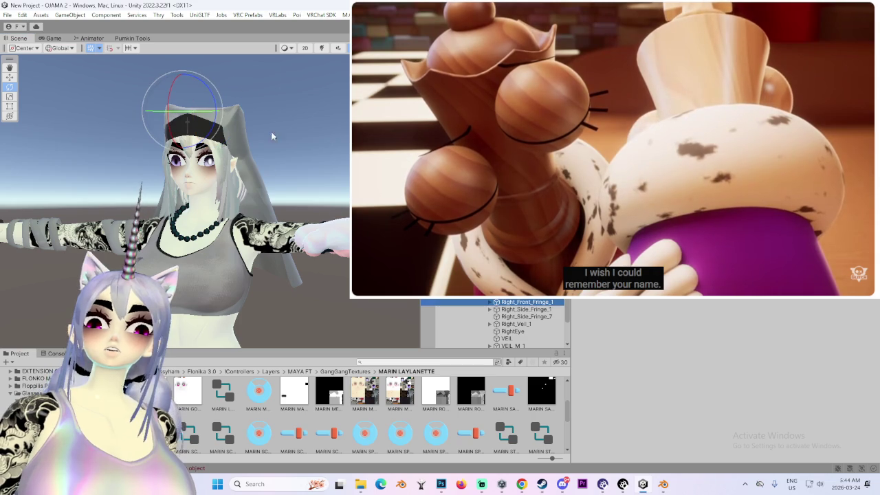
mouse_move(213, 132)
left_mouse_down("alt")
mouse_move(172, 134)
mouse_move(281, 104)
left_mouse_up("alt")
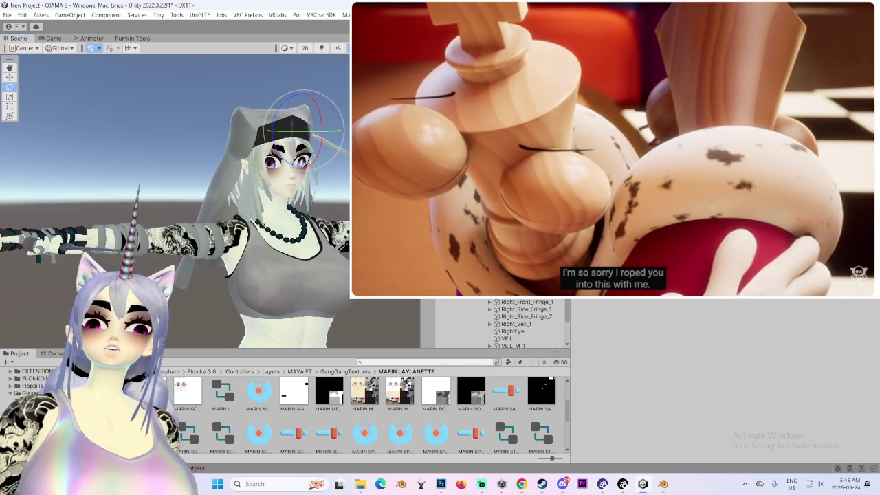
scroll(526, 323, "up", 1)
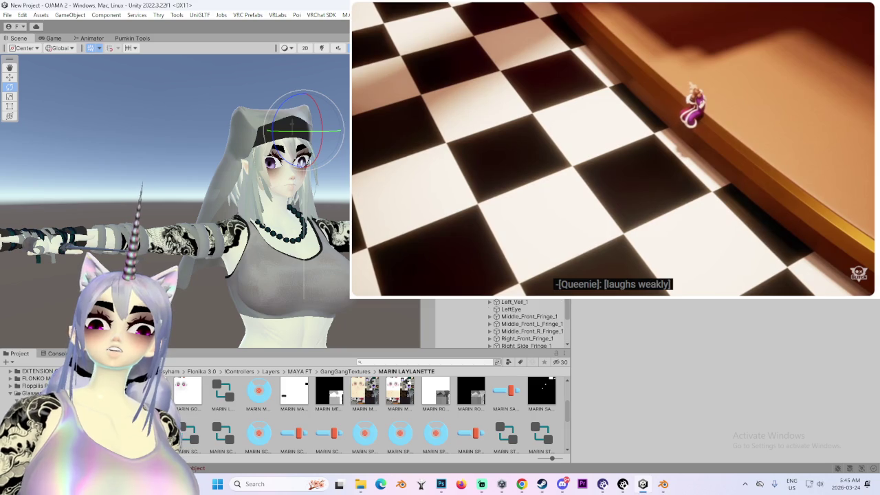
left_click_drag(421, 301, 375, 300)
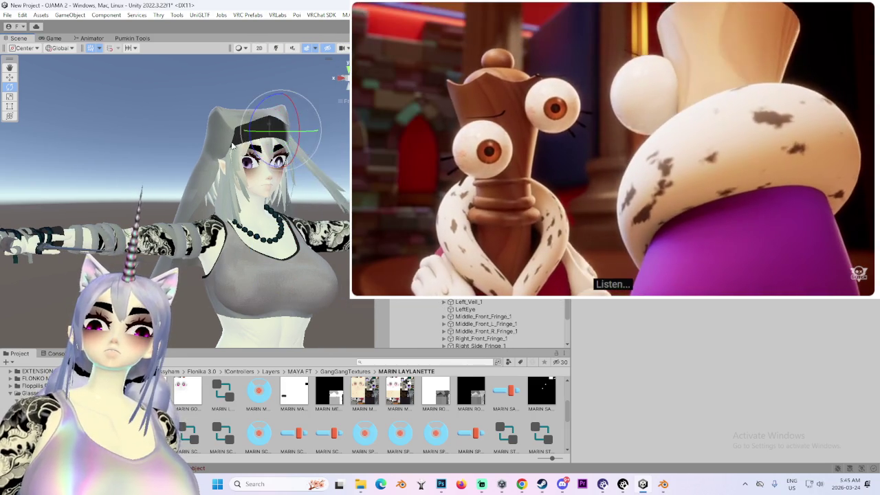
- Orbit and zoom in on the avatar to review the hair phys bone, then clear the selection
left_click_drag(227, 196, 180, 196, "alt")
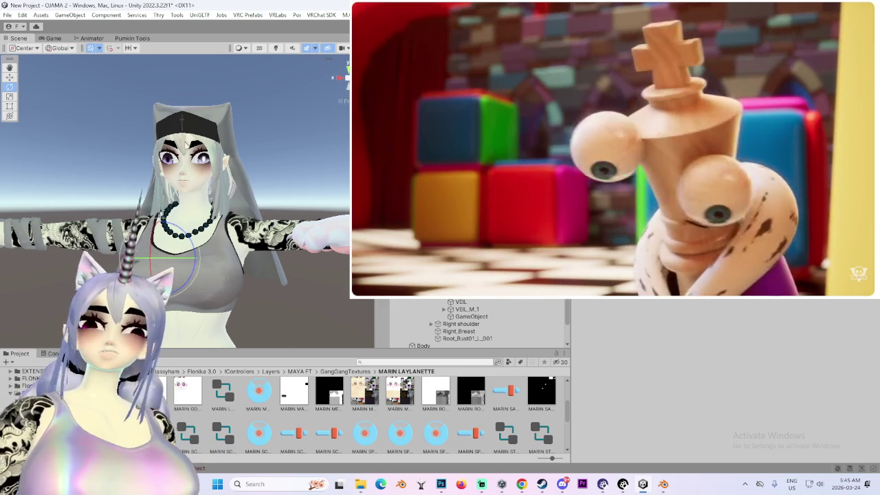
scroll(247, 89, "up", 2)
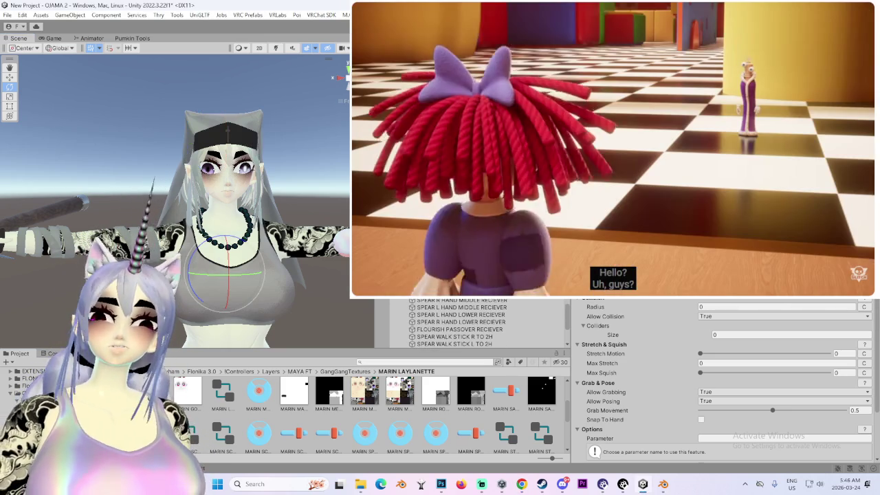
left_click(339, 266)
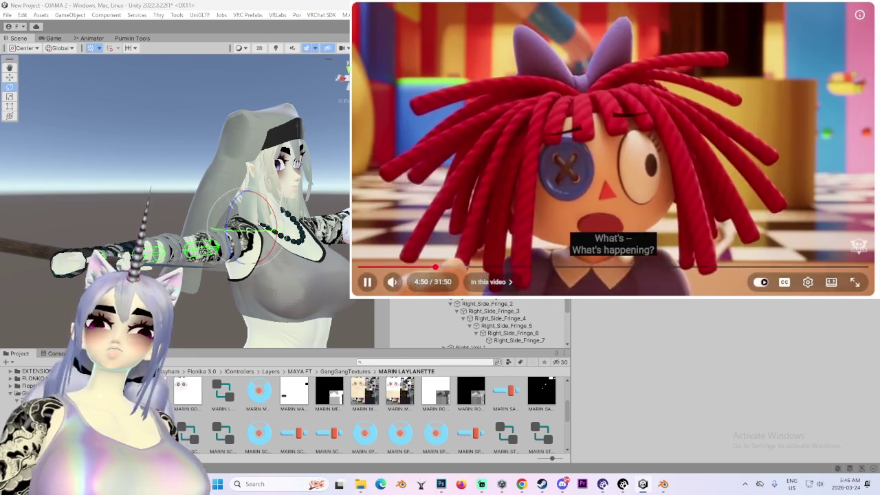
- Select the avatar in the Scene view to show its VRC Avatar Descriptor with the MEGA mouth visemes
left_click(282, 275)
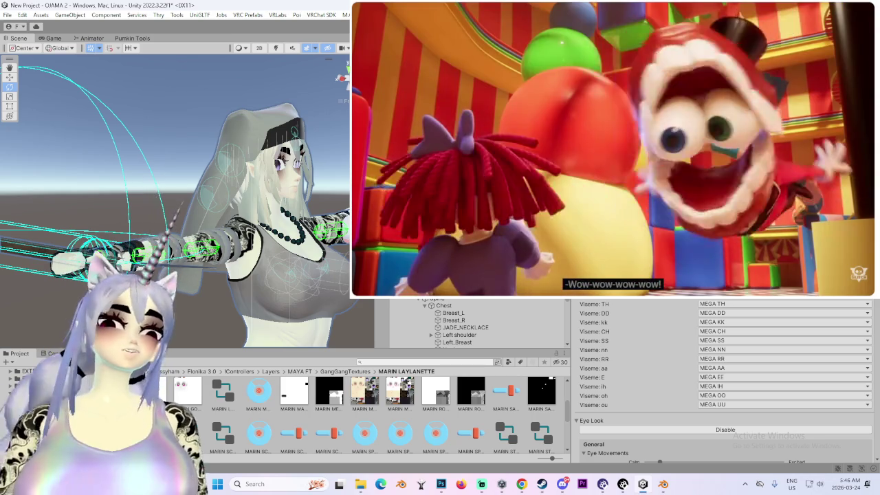
- Orbit to face the avatar front-on and run Build & Test until Build Succeeded appears
left_click_drag(122, 213, 251, 148, "alt")
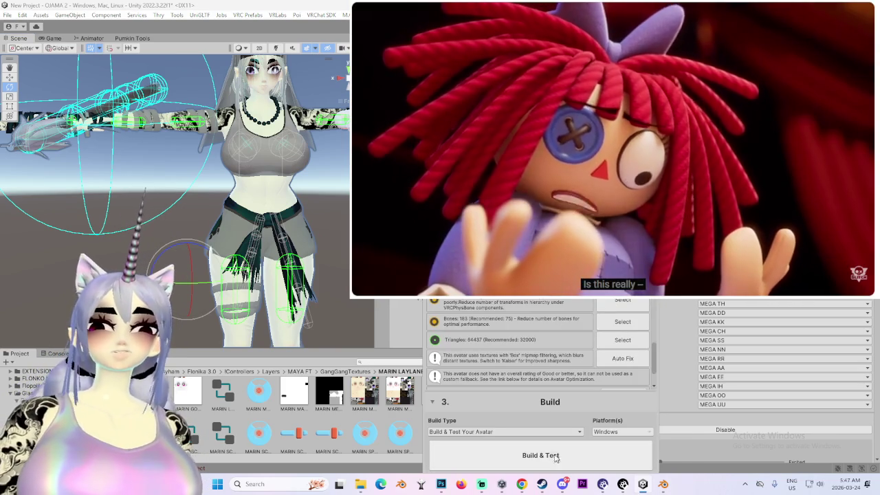
left_click(541, 455)
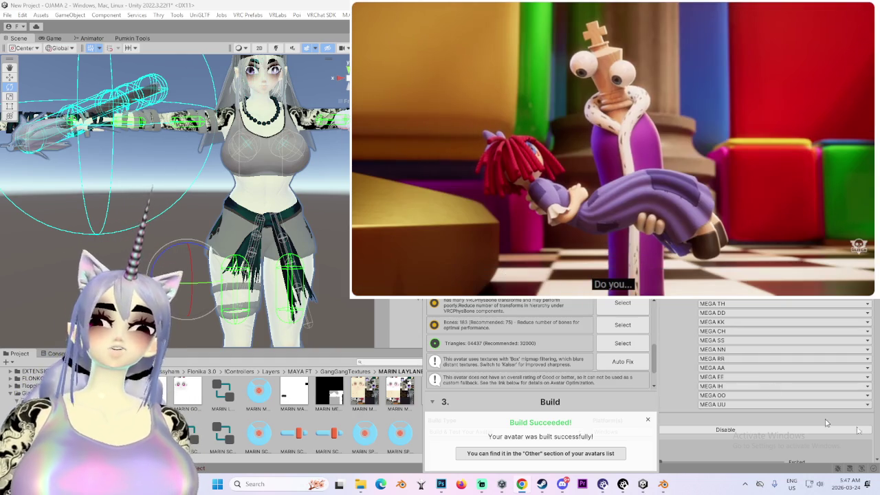
- Bring Steam forward, press PLAY on VRChat in the Library, and confirm the launch option
left_click(548, 487)
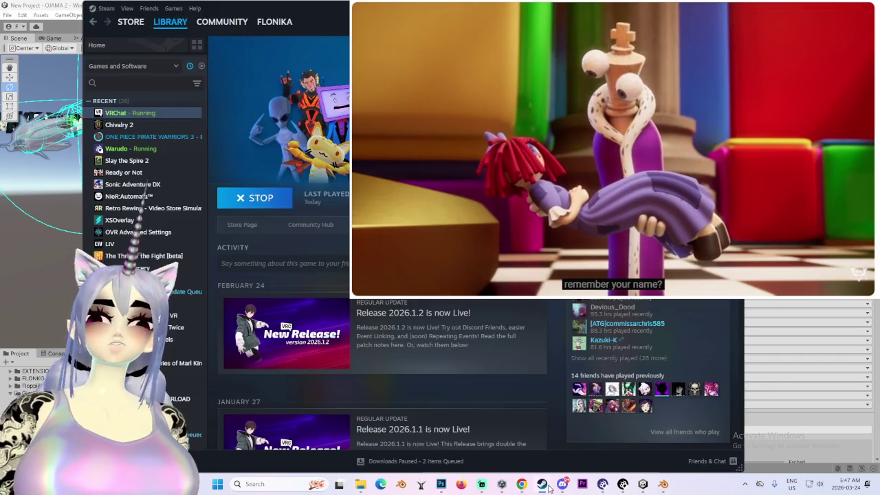
left_click(443, 488)
left_click(444, 488)
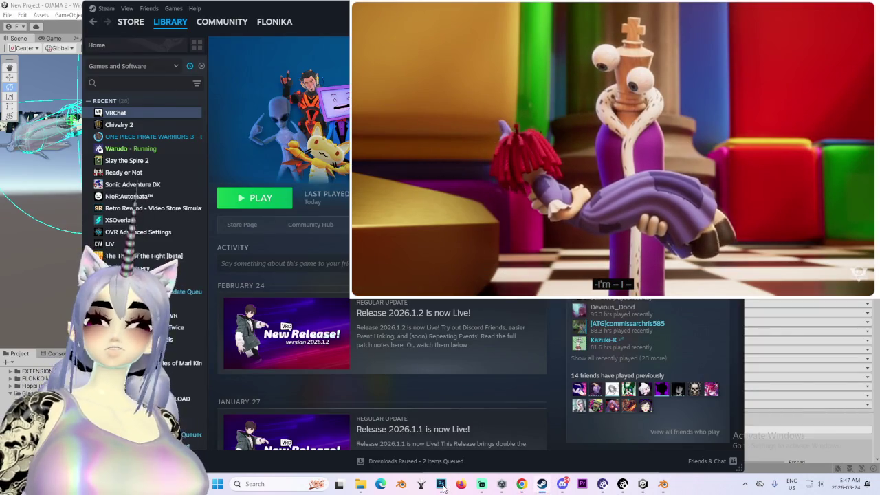
right_click(443, 488)
left_click(436, 462)
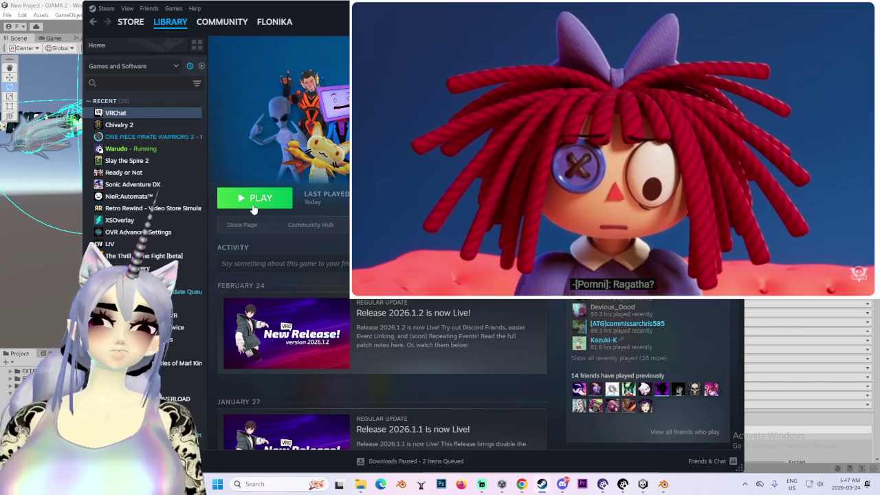
left_click(252, 200)
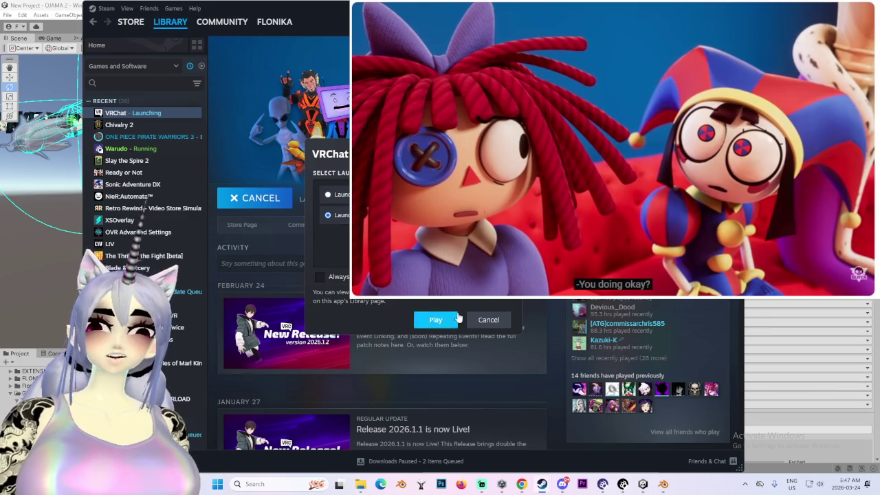
left_click(439, 319)
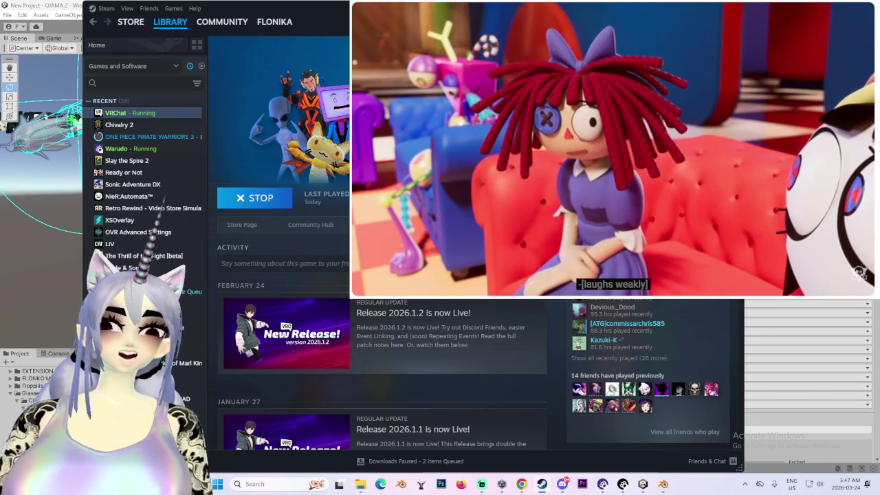